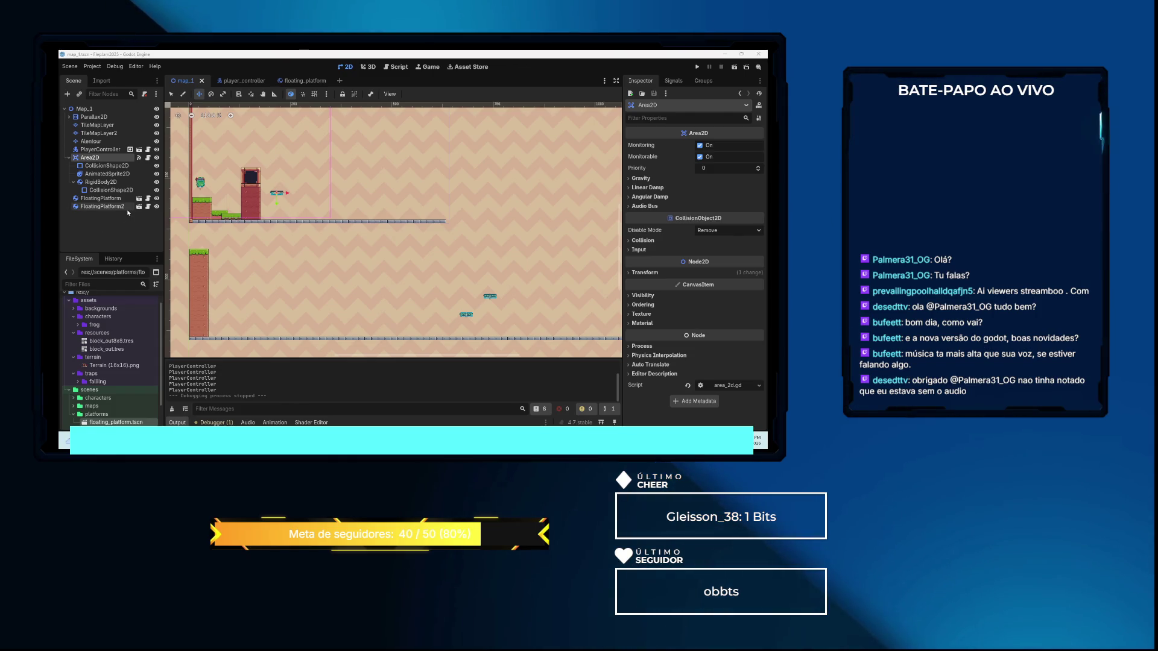
- Delete the Area2D node and its children from Map_1
left_click(68, 157)
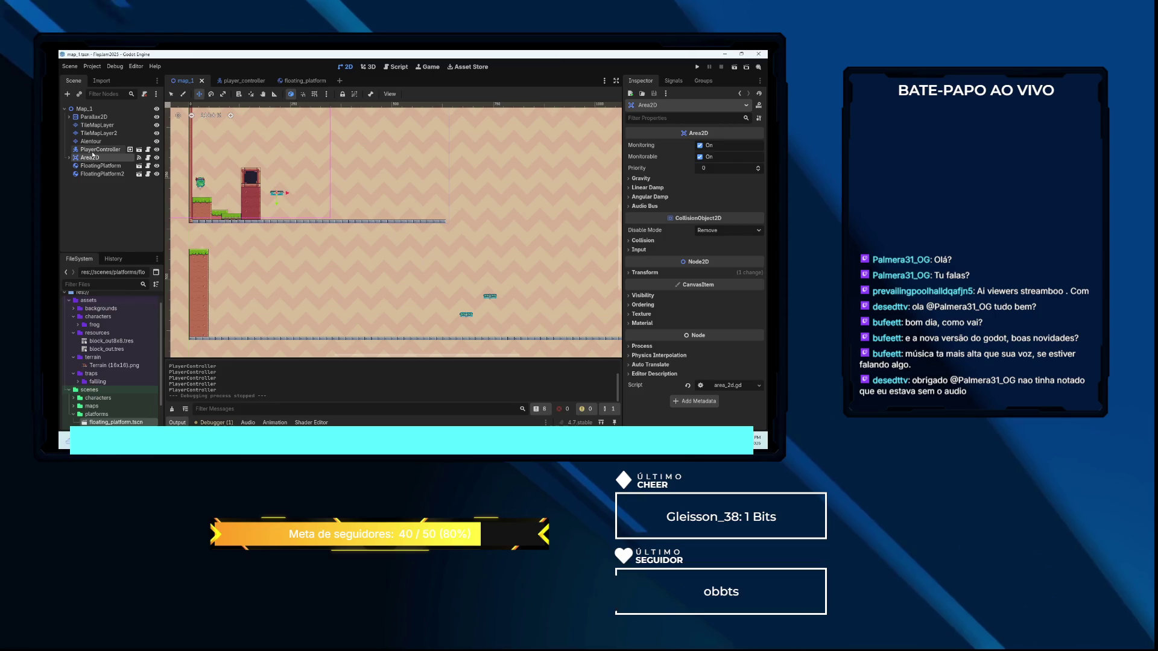
key("Delete")
left_click(391, 254)
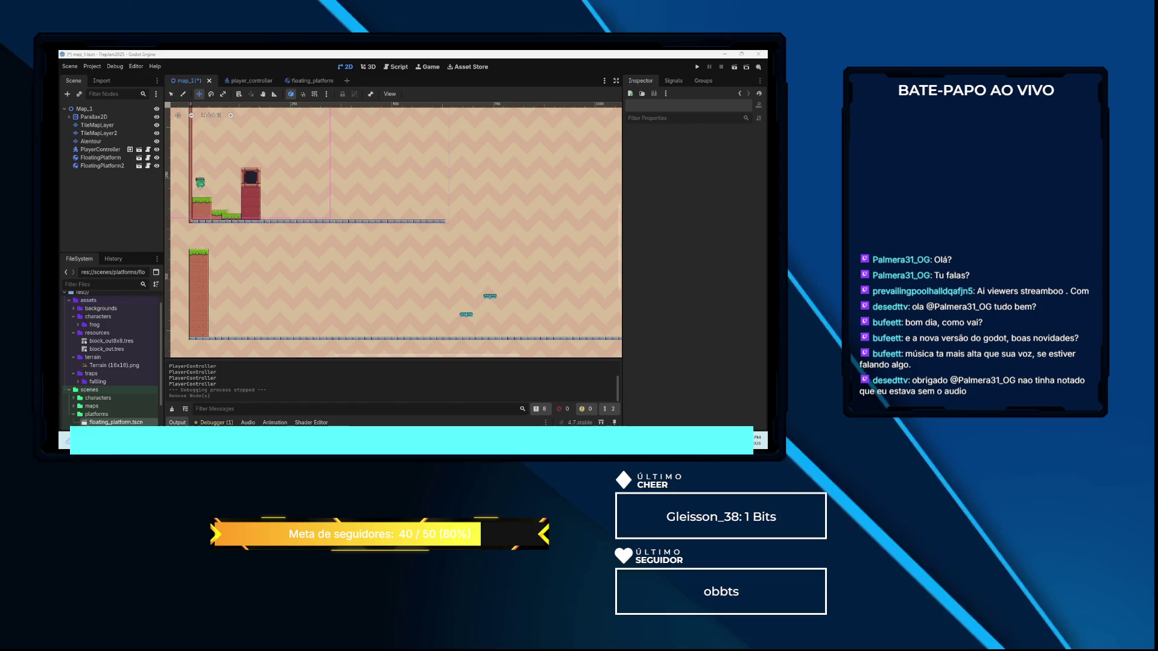
- Remove the platform.gd script from the project's FileSystem
left_click(86, 110)
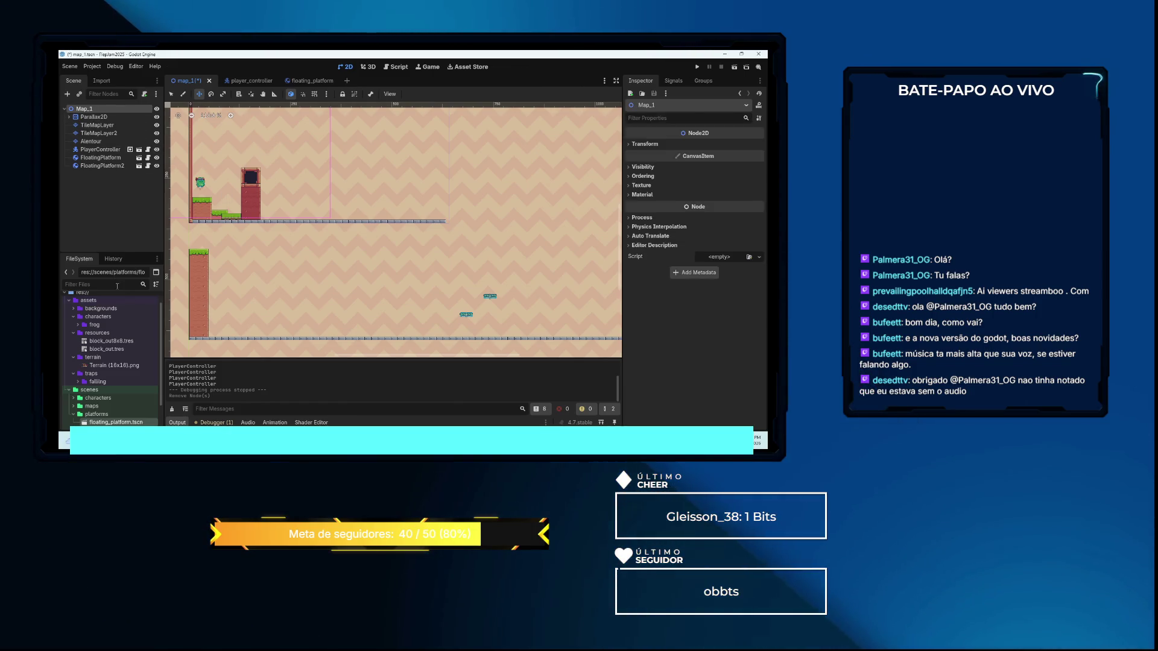
scroll(121, 398, "down", 2)
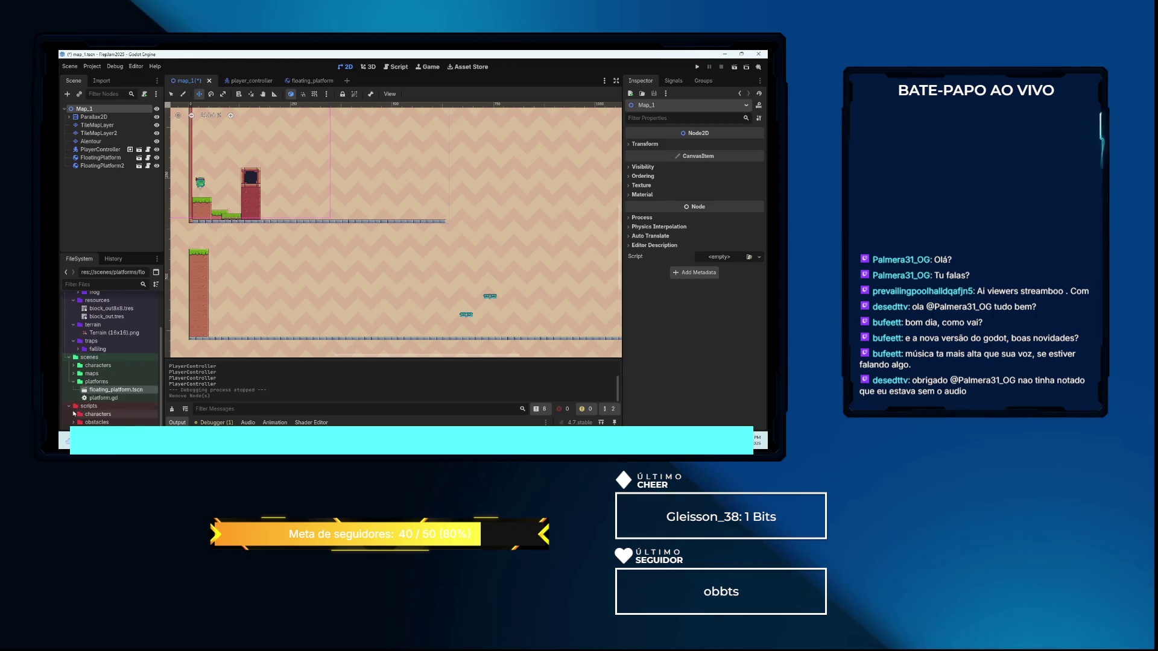
left_click(107, 399)
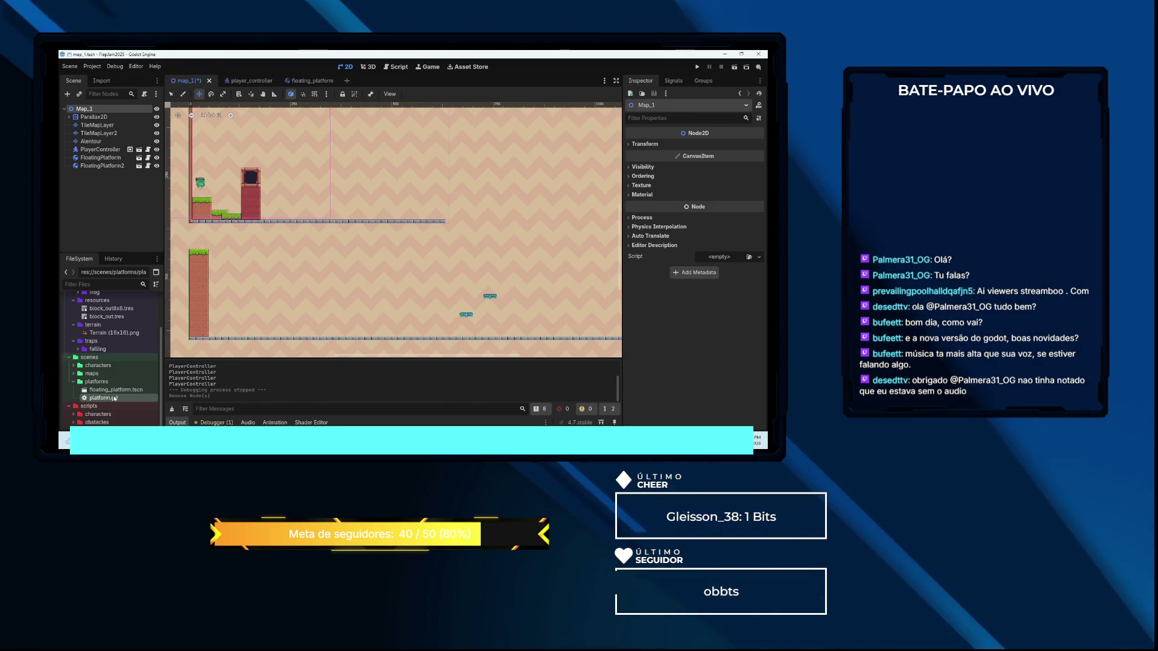
key("Delete")
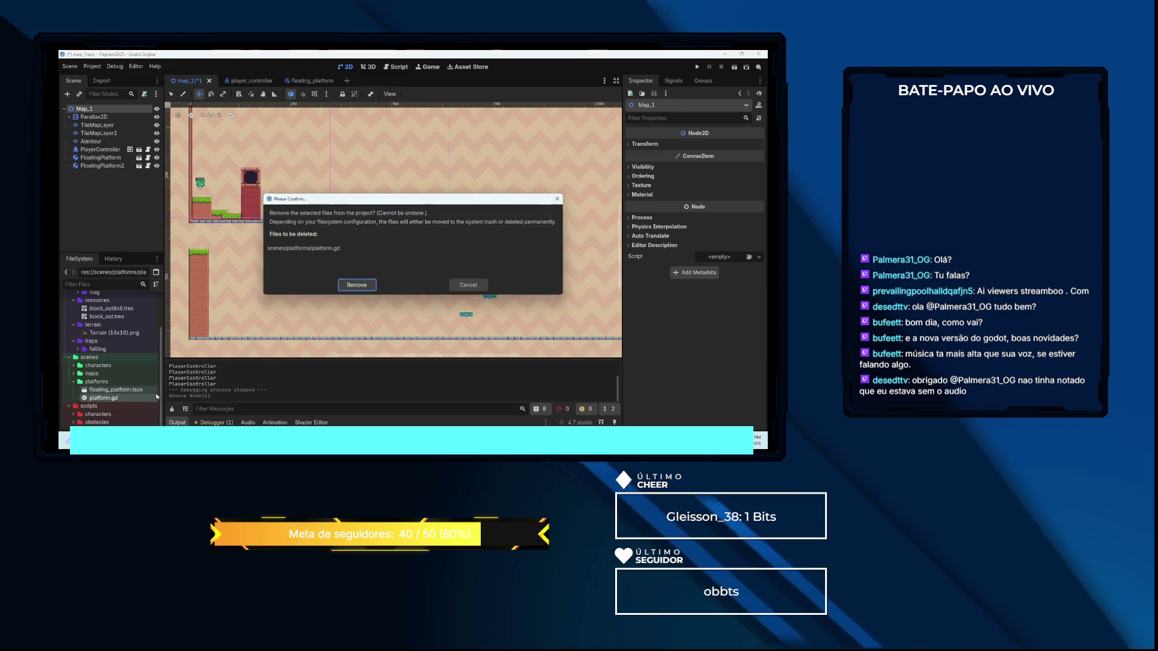
key("Return")
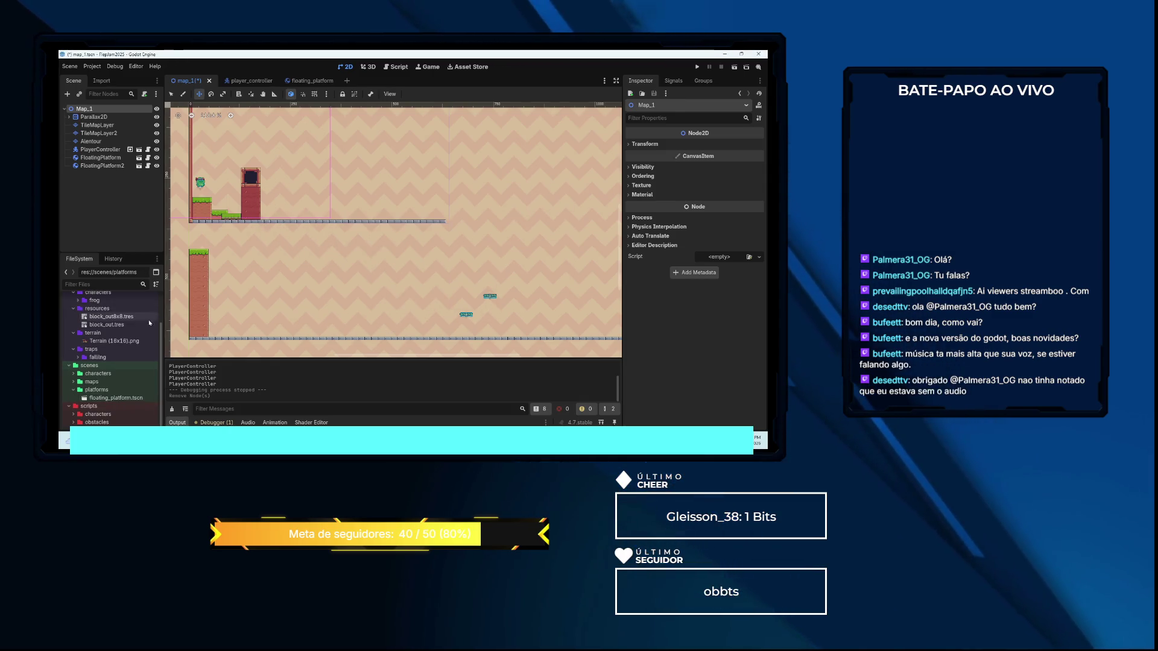
scroll(149, 319, "up", 3)
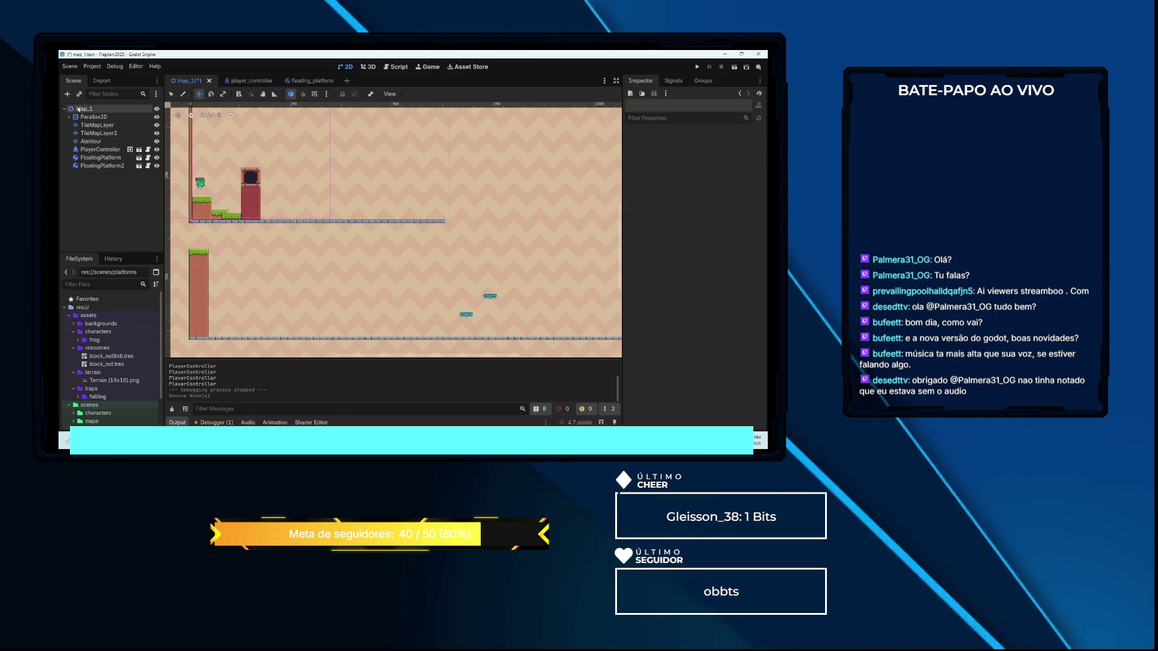
- Create a Node2D child under Map_1 and rename it FallingPlatform
right_click(83, 110)
left_click(103, 115)
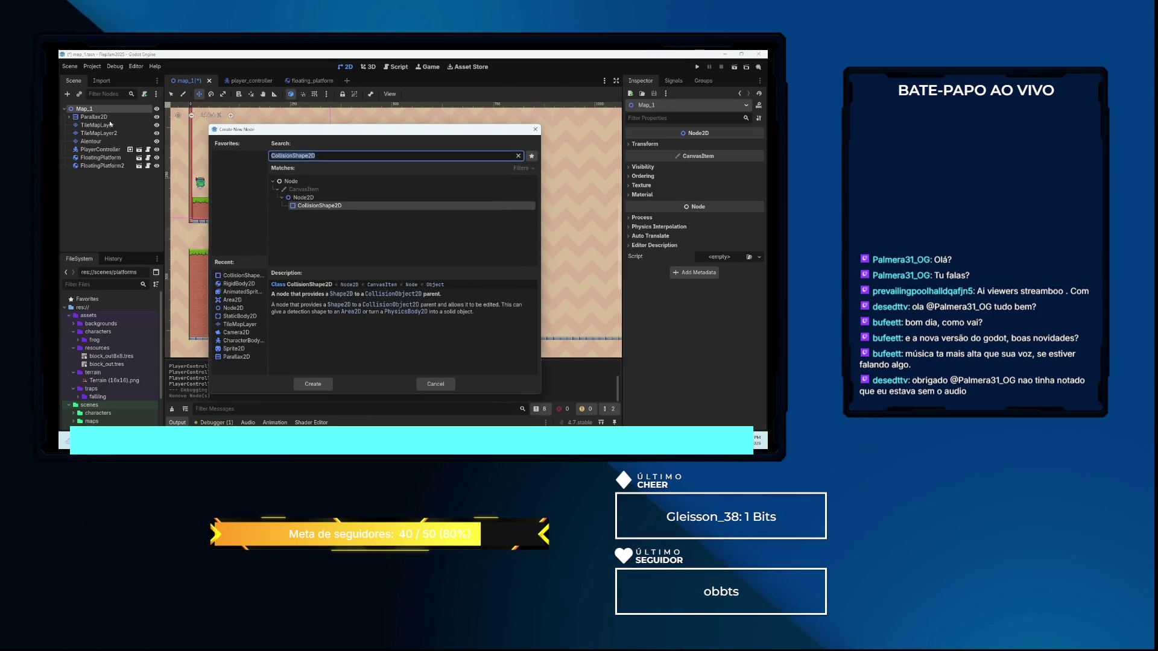
double_click(232, 308)
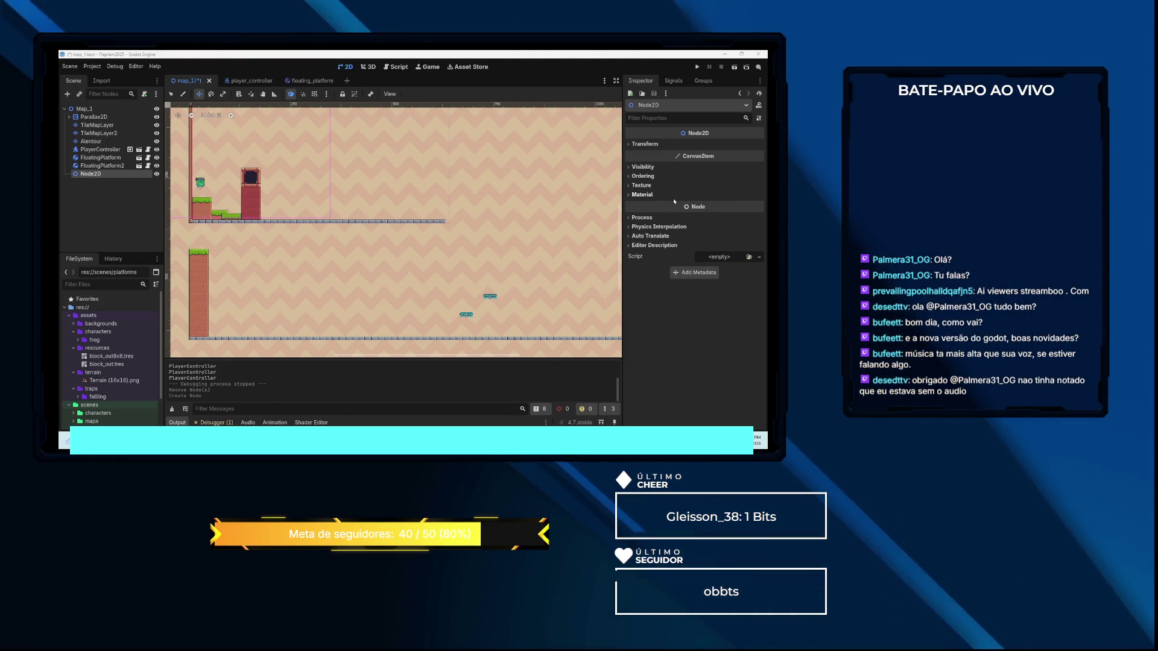
double_click(108, 174)
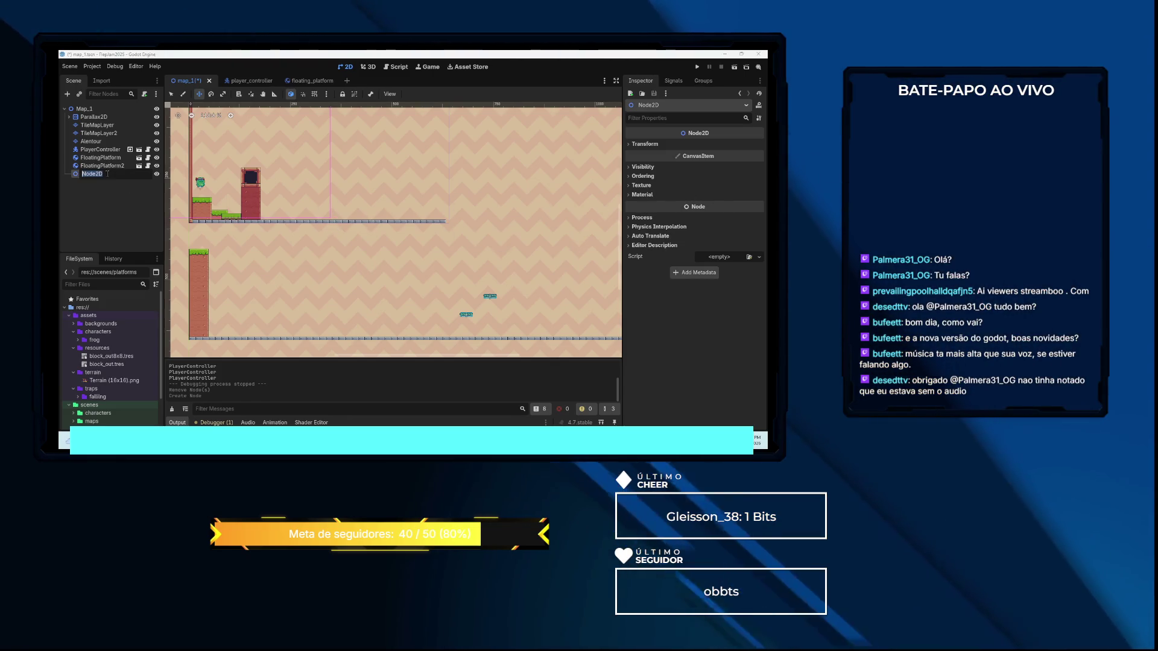
type("Fa")
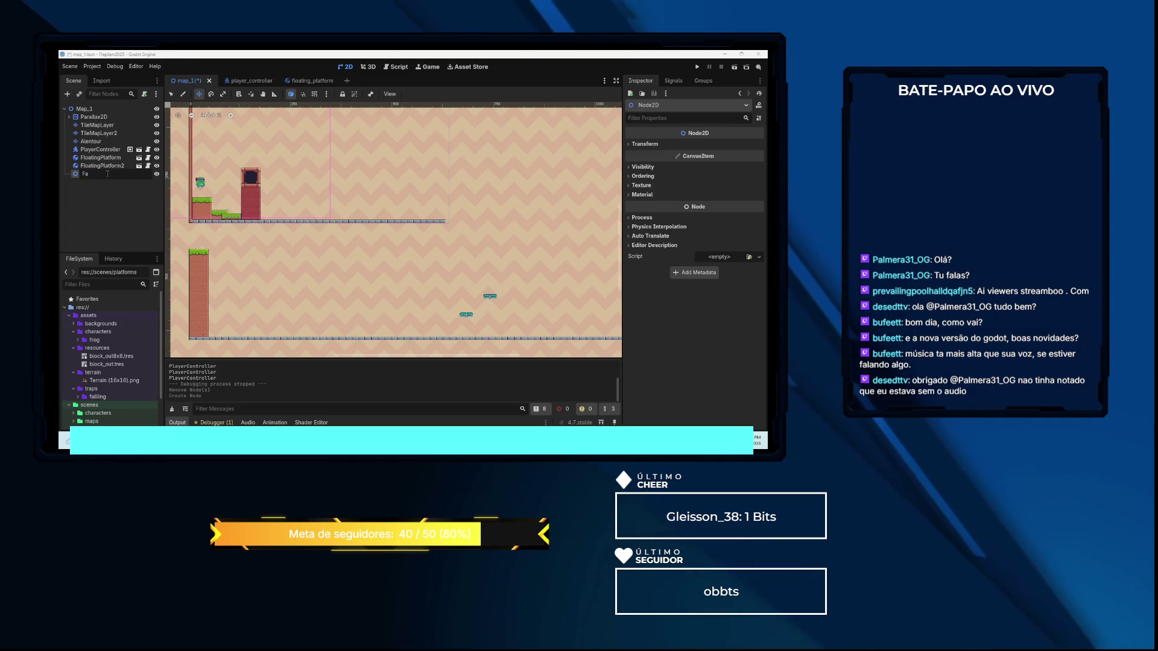
type("llingPlatform")
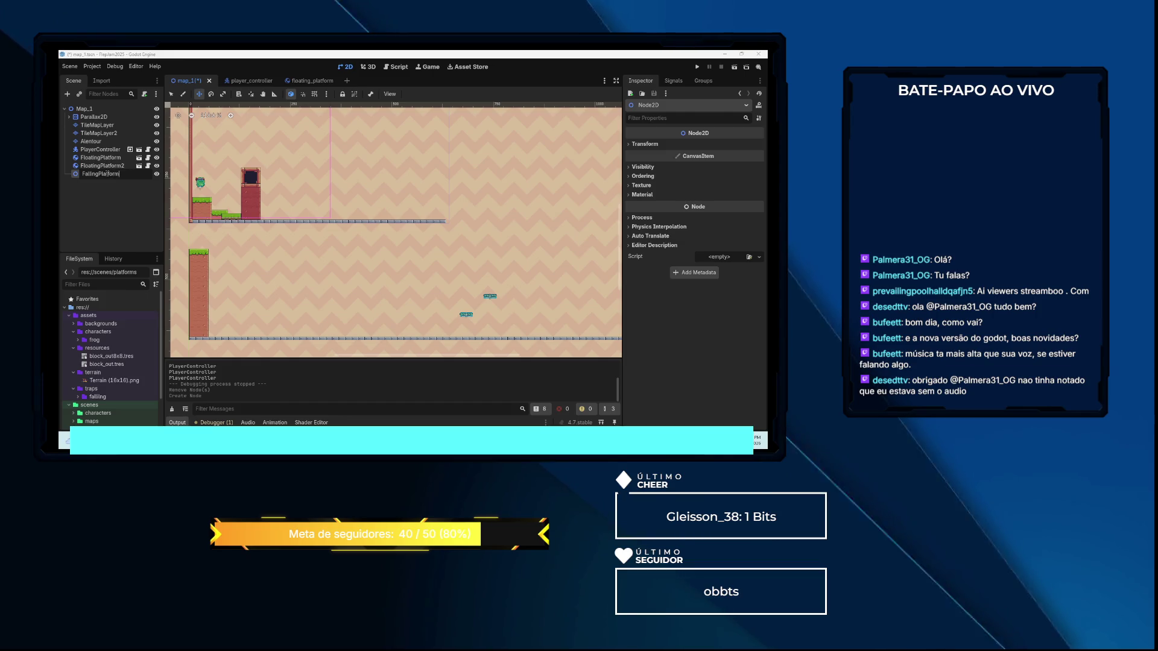
key("Return")
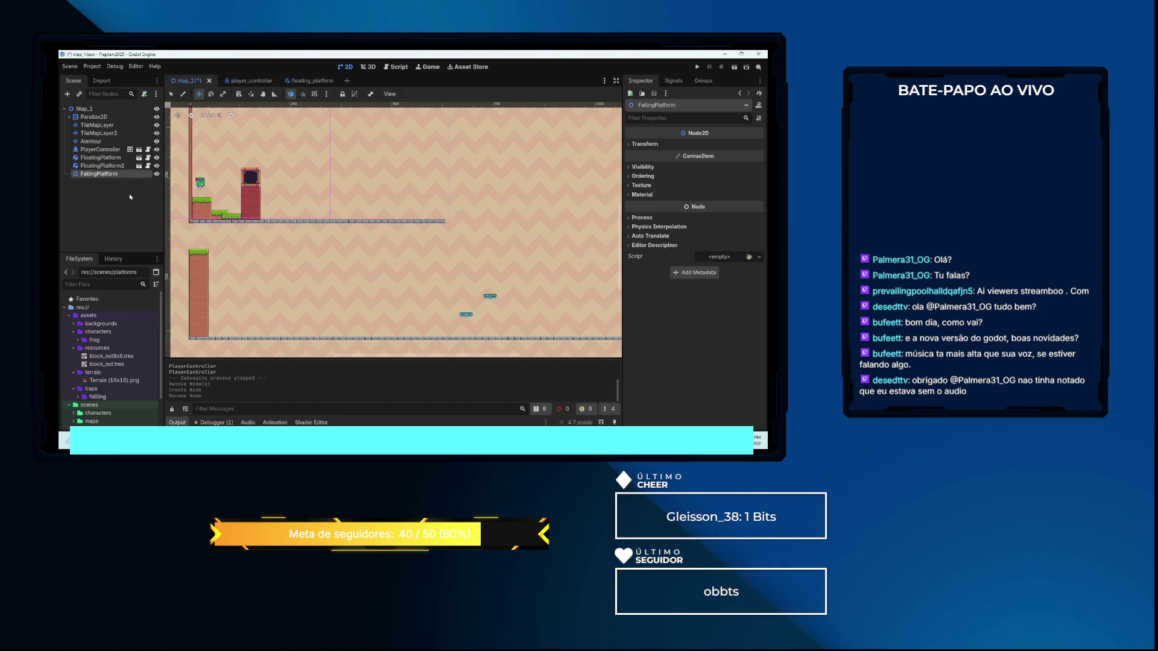
- Add an AnimatableBody2D child to FallingPlatform
right_click(105, 174)
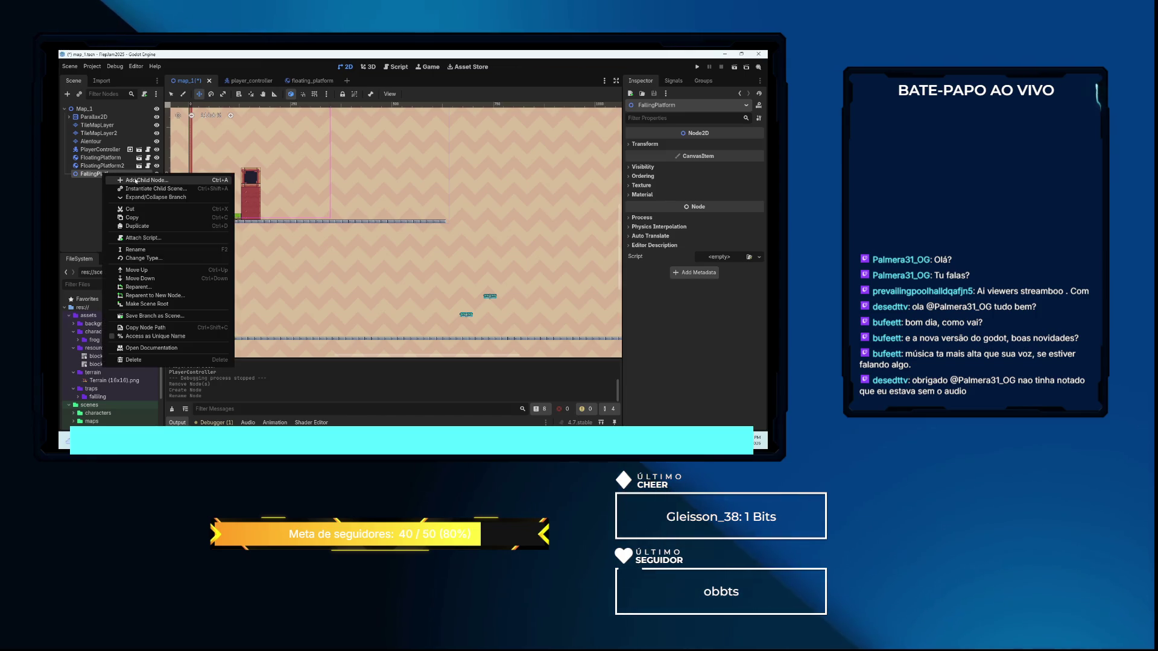
left_click(135, 180)
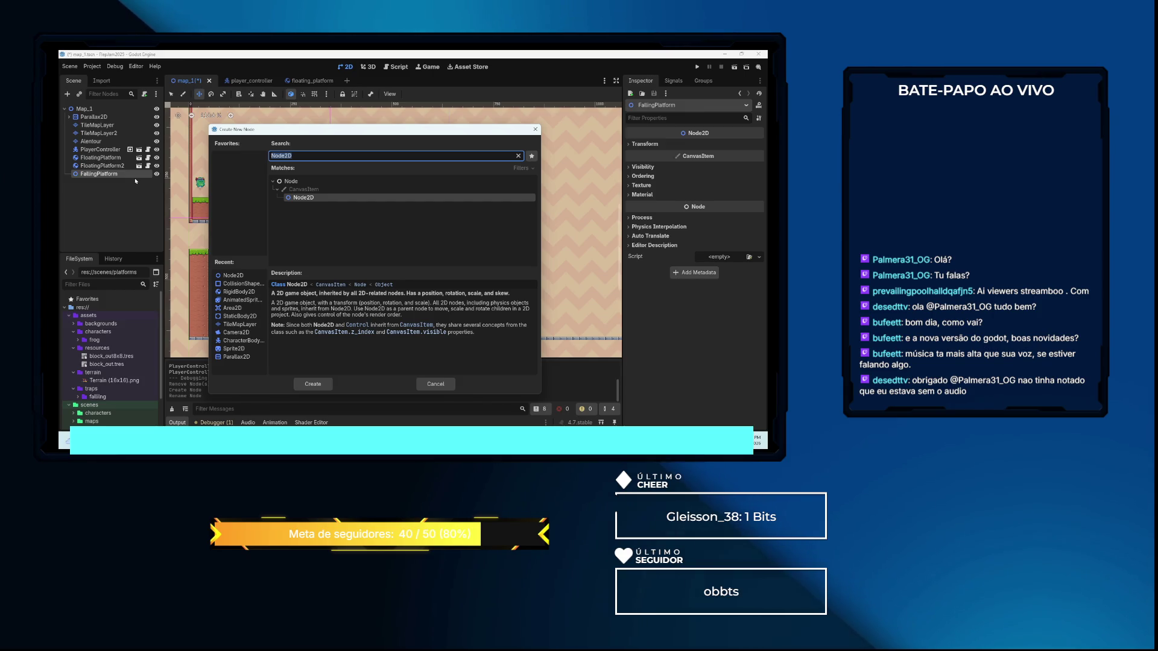
type("anim")
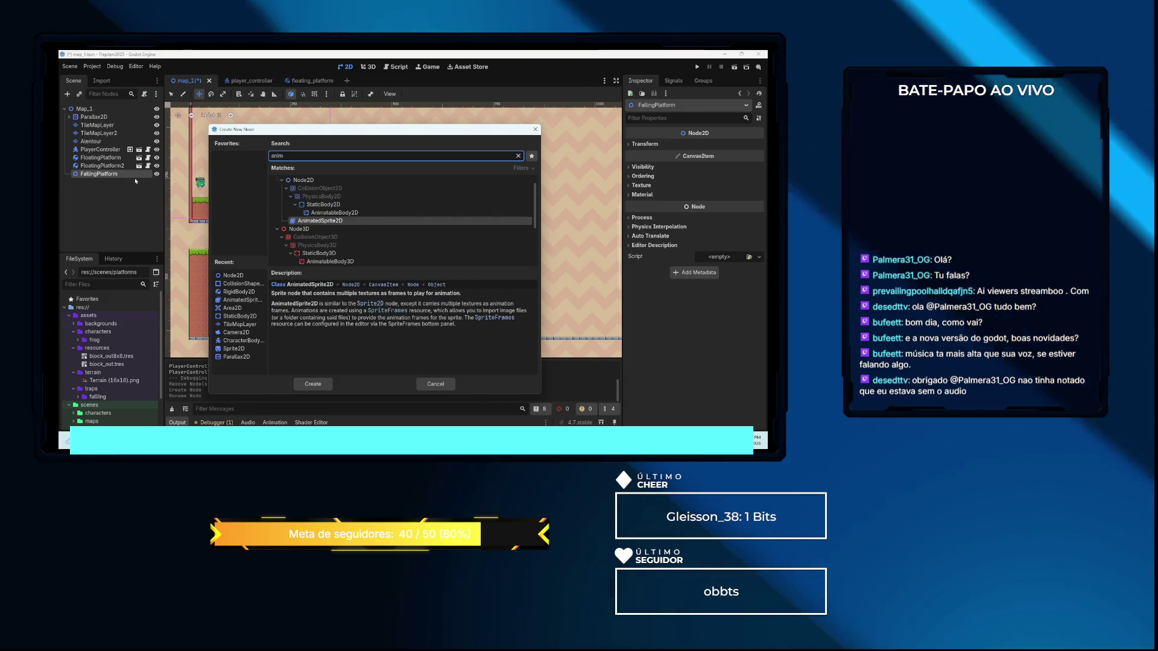
key("Up")
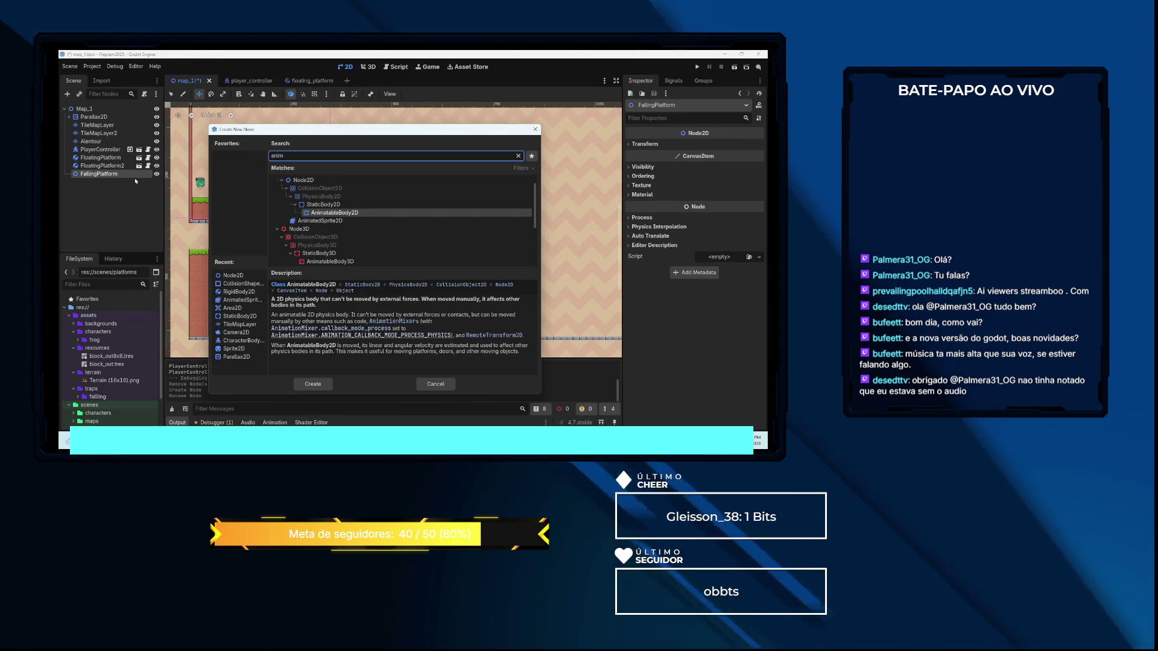
key("Return")
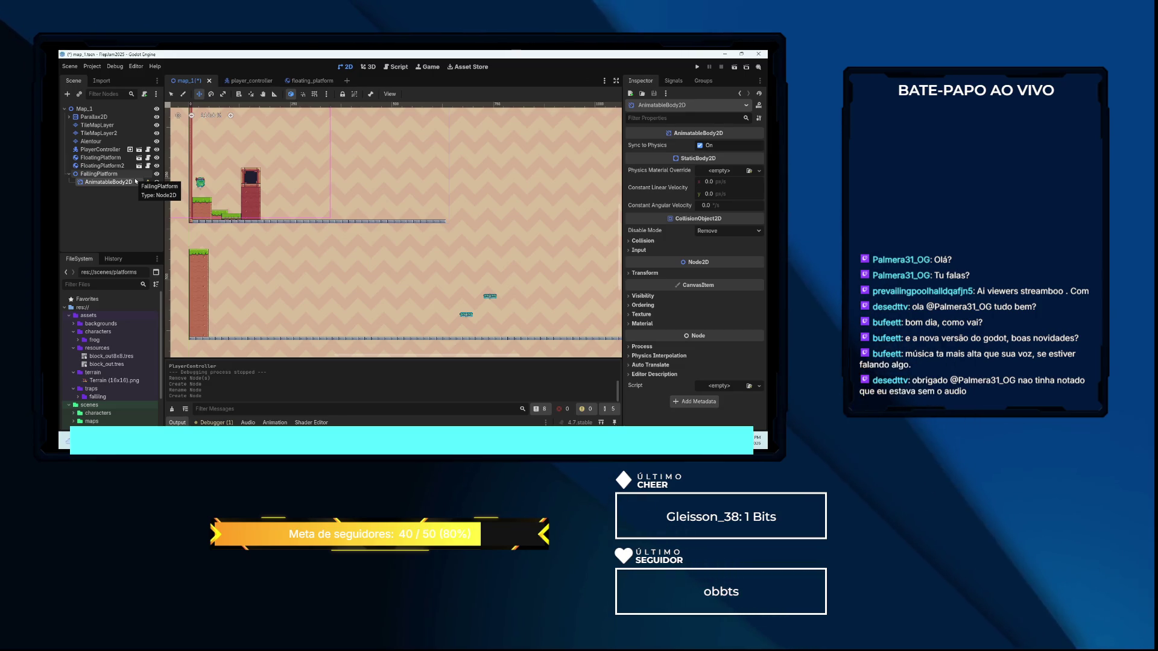
- Add a CollisionShape2D inside the AnimatableBody2D
right_click(127, 183)
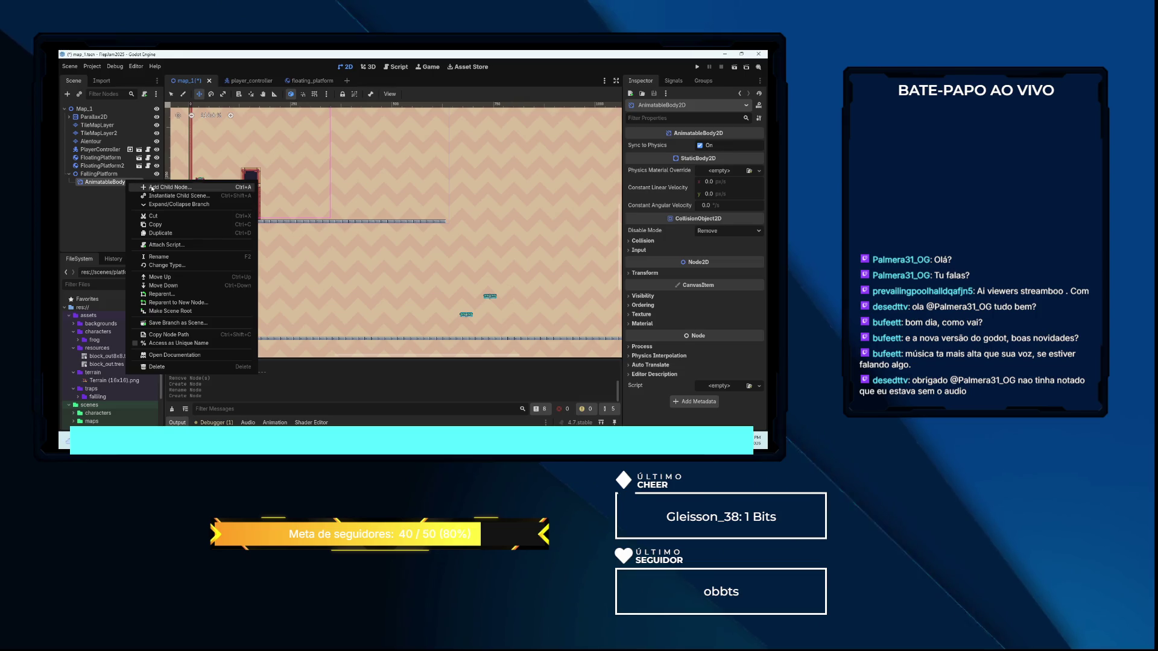
left_click(152, 188)
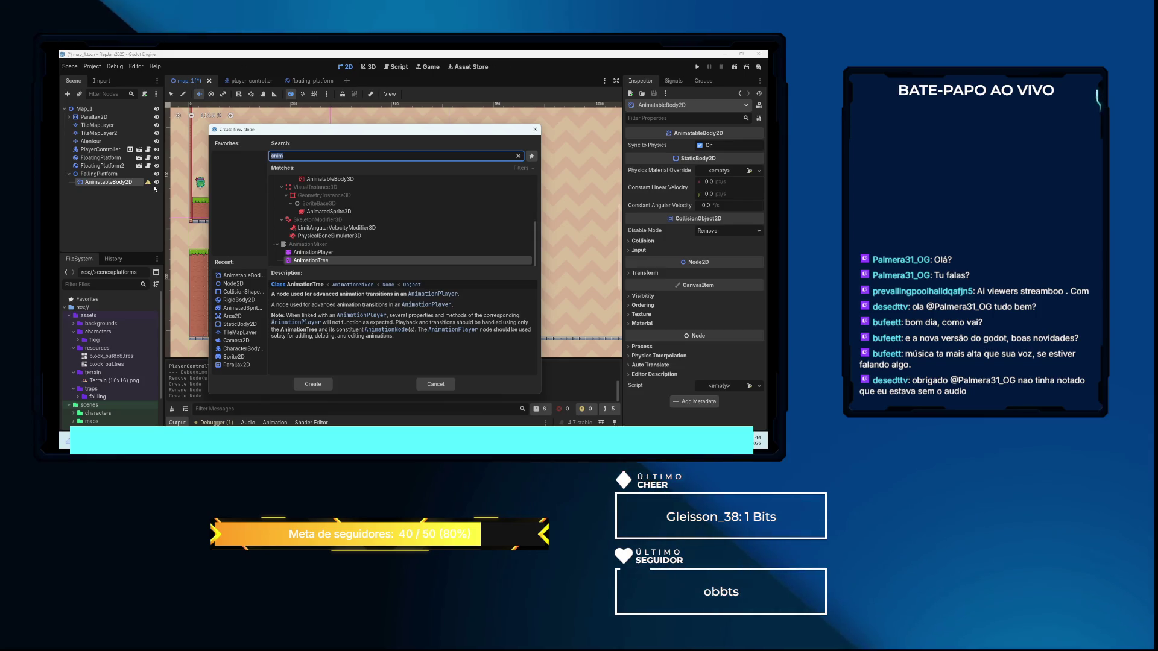
type("co")
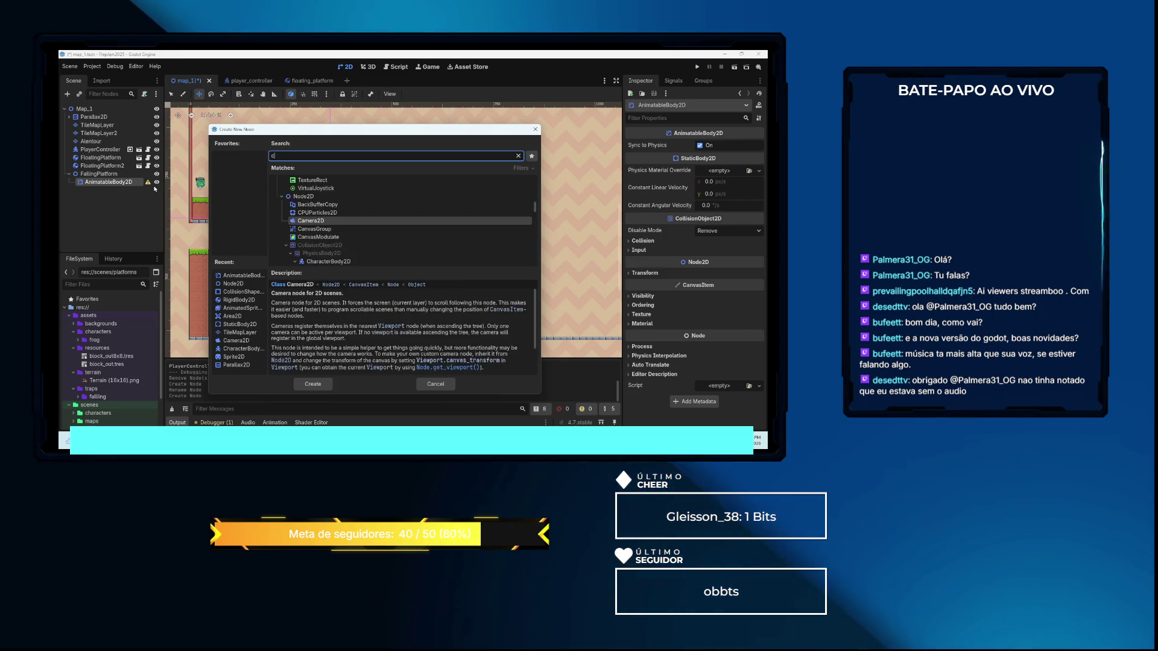
type("lli")
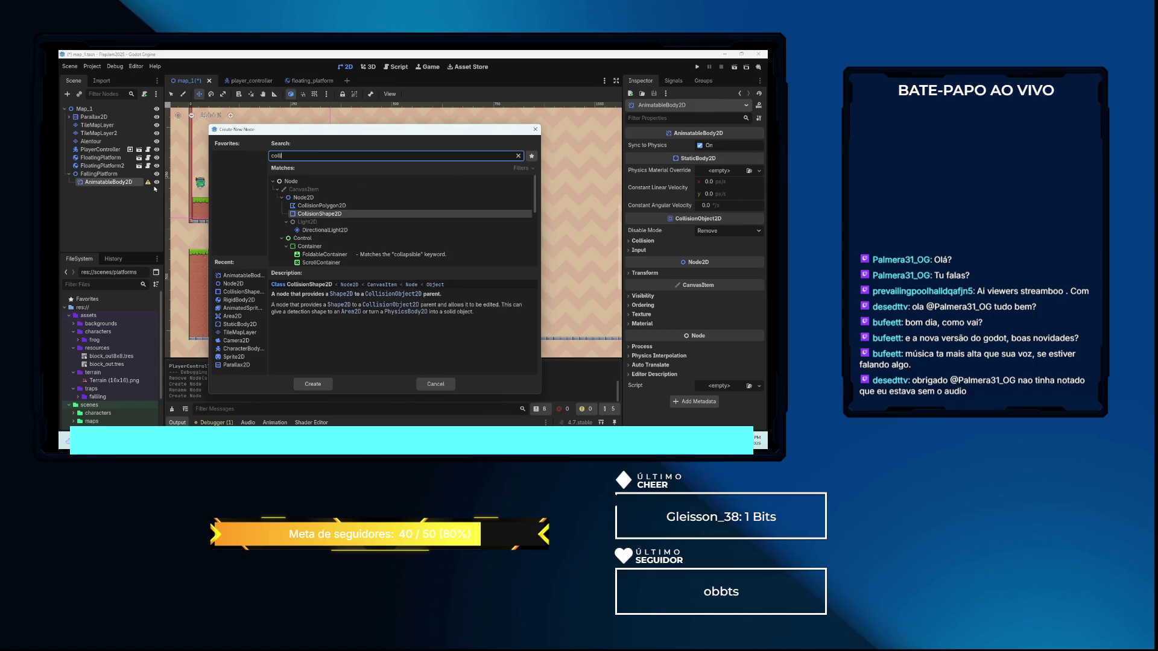
key("Return")
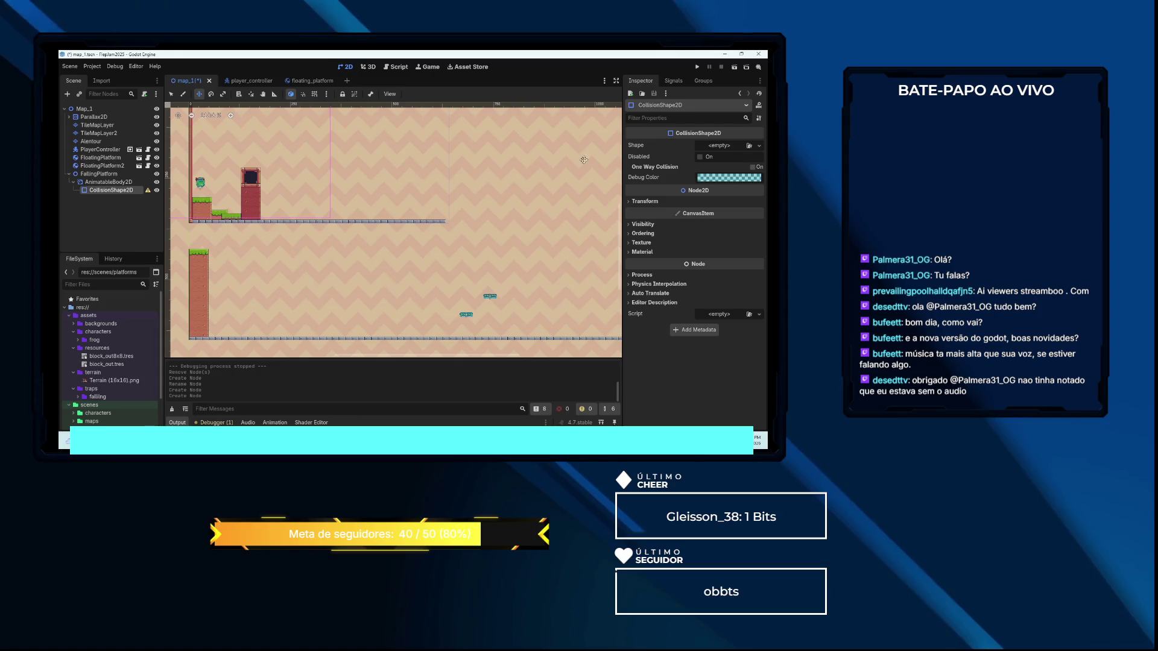
- Assign a new RectangleShape2D to the CollisionShape2D
left_click(724, 144)
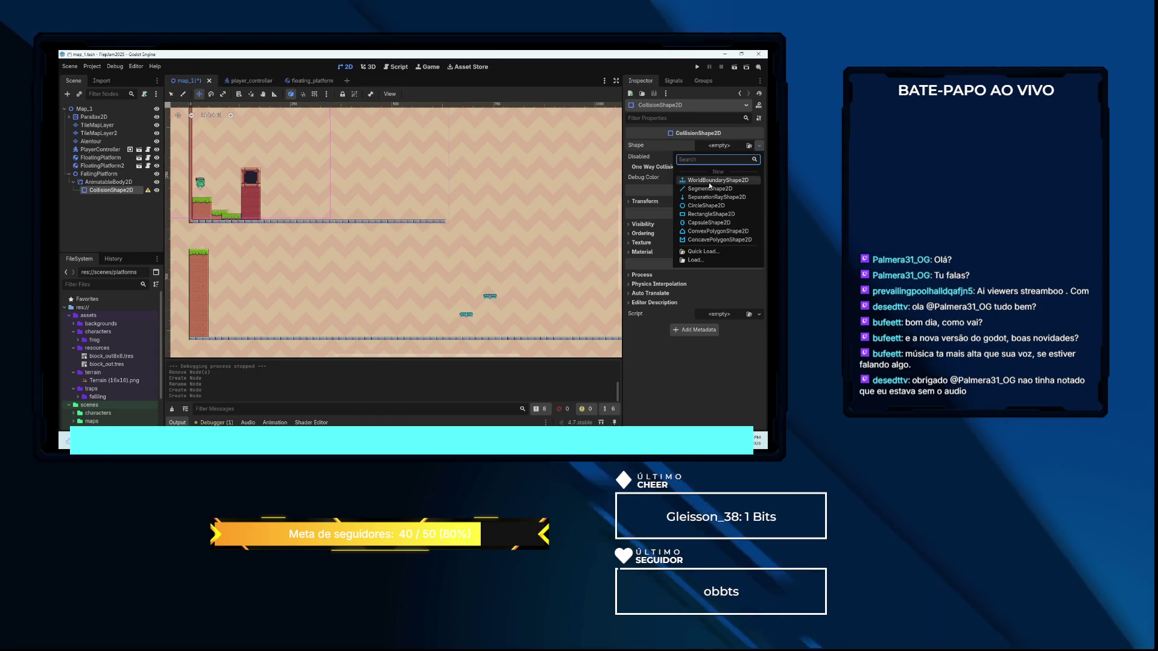
left_click(713, 214)
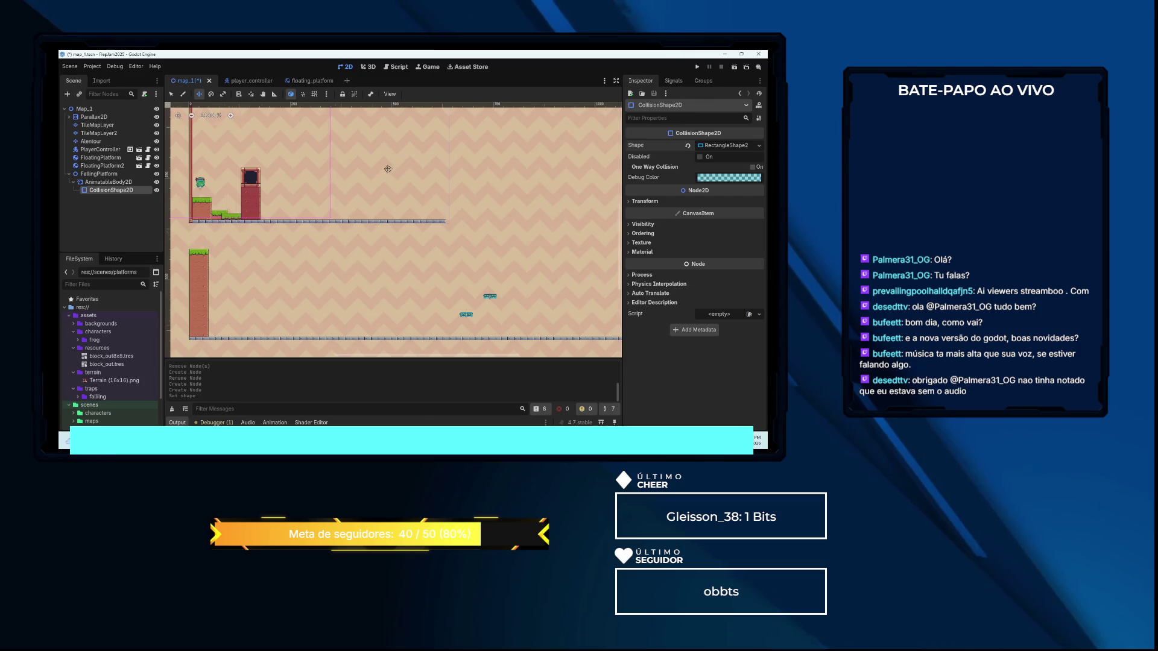
scroll(381, 172, "down", 2)
scroll(331, 149, "up", 3)
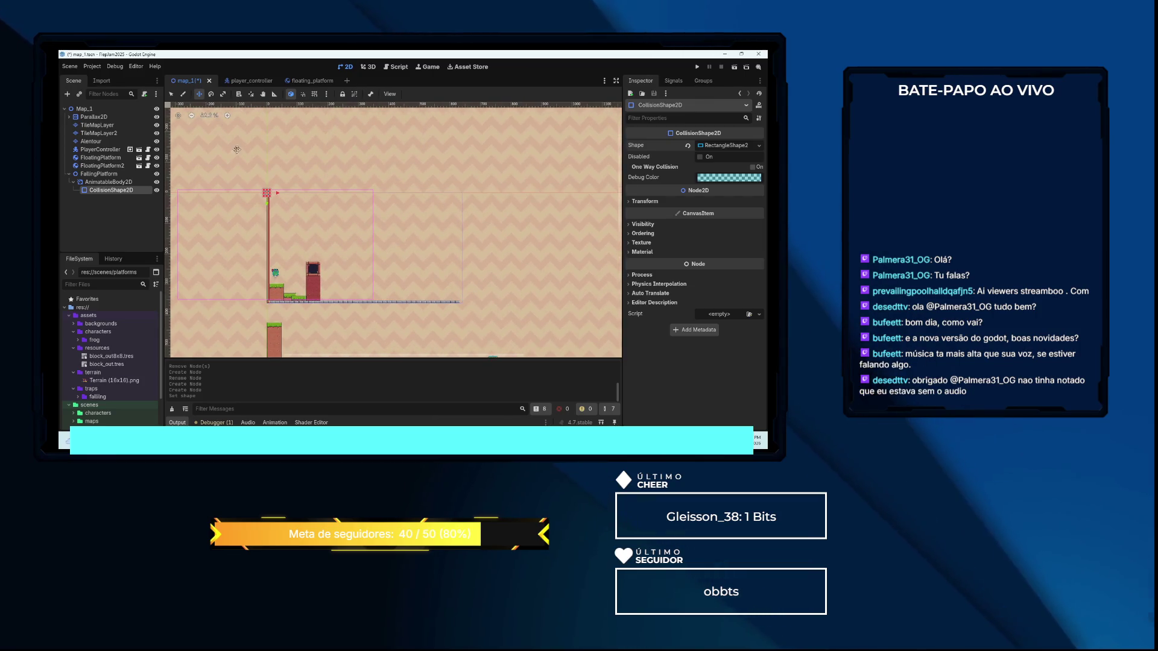
- Move FallingPlatform beside the tower, to about (98, 295)
left_click(106, 175)
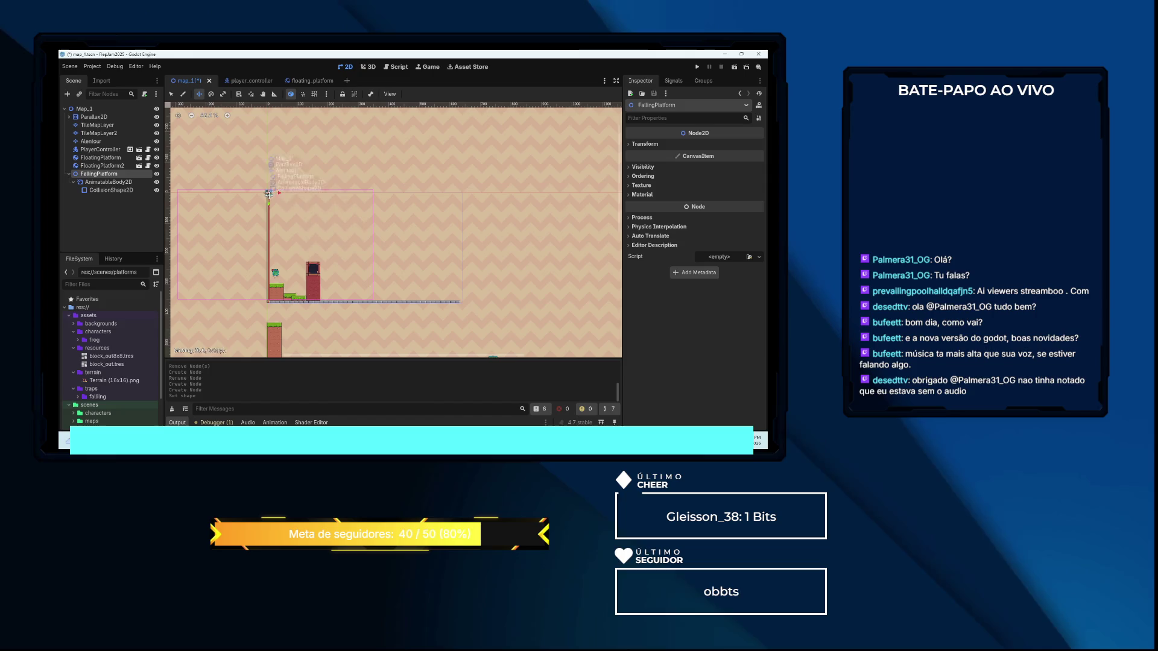
left_click_drag(269, 194, 300, 273)
scroll(336, 277, "up", 4)
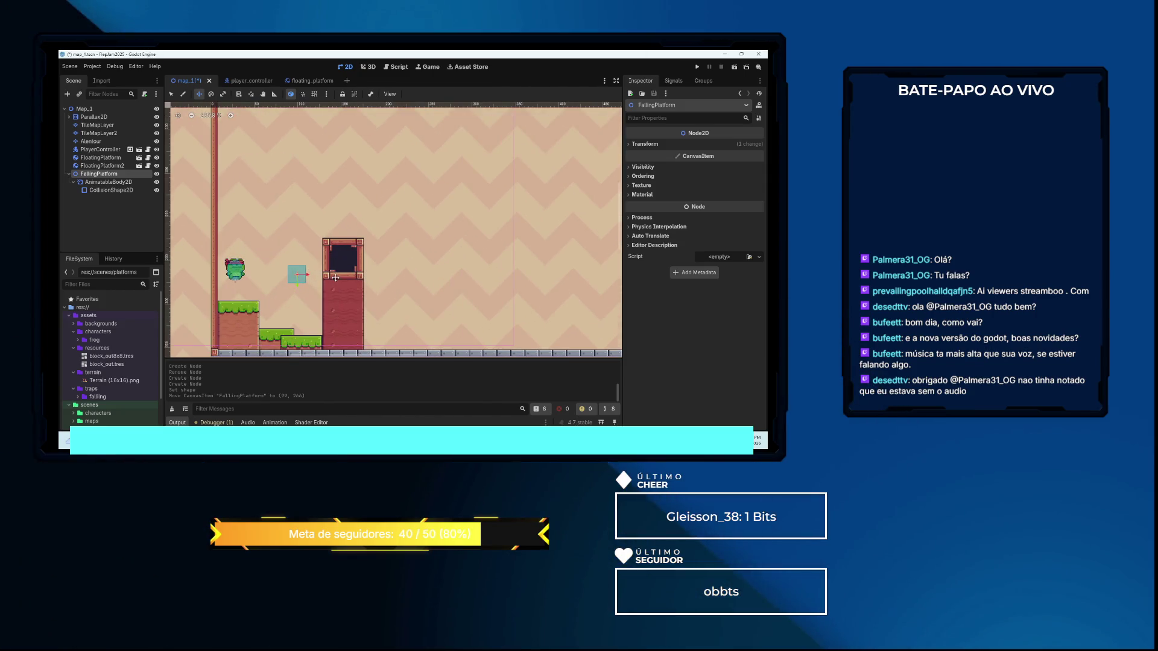
left_click_drag(293, 279, 289, 297)
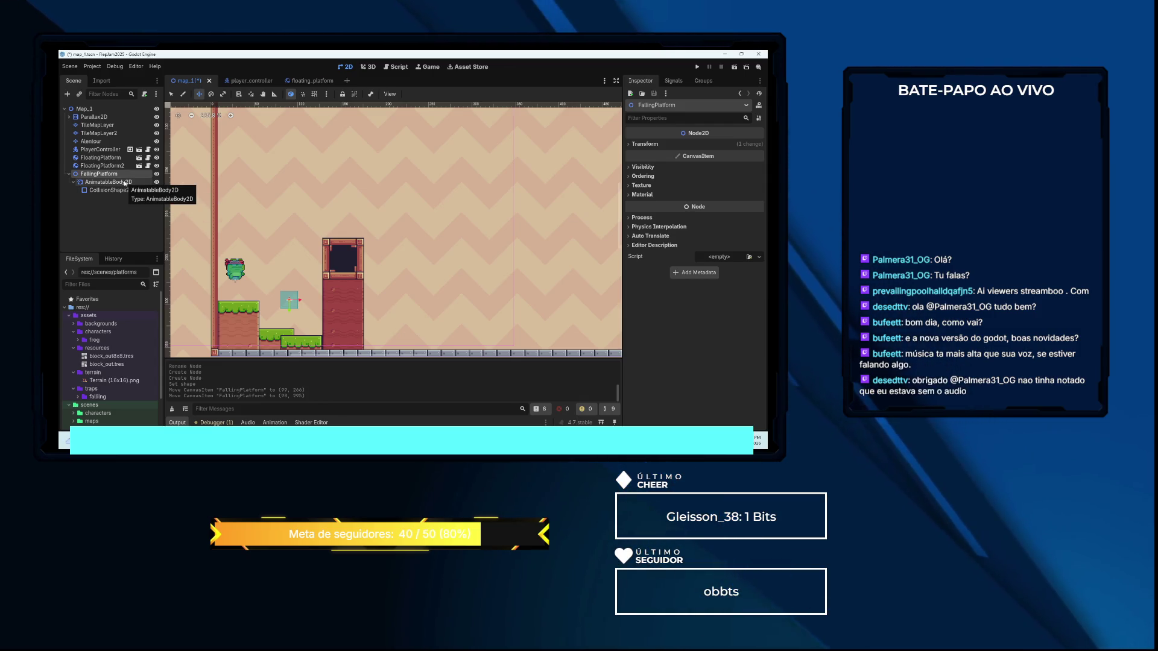
- Add an AnimatedSprite2D child under the AnimatableBody2D, next to its CollisionShape2D
left_click(120, 182)
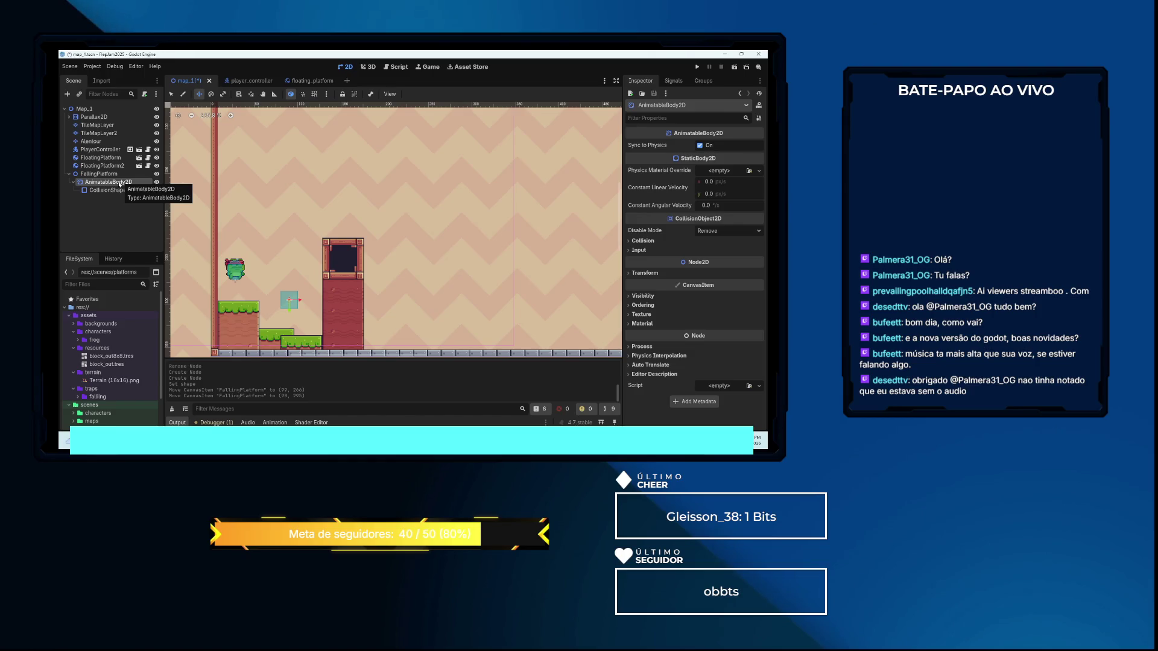
right_click(119, 185)
left_click(147, 189)
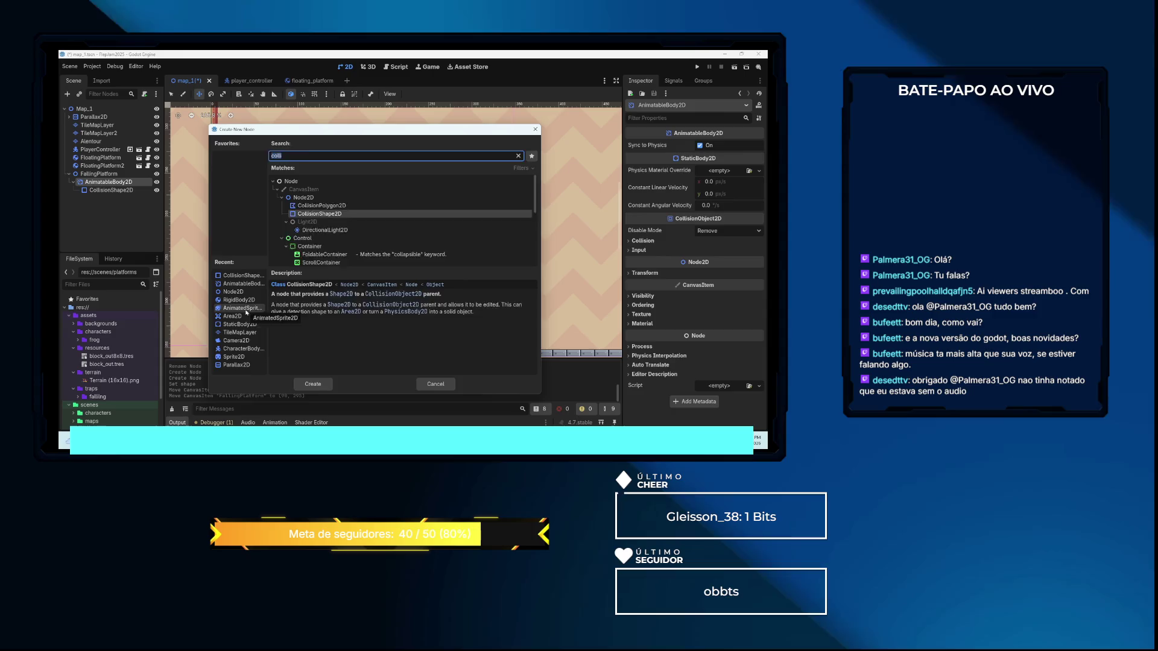
double_click(246, 311)
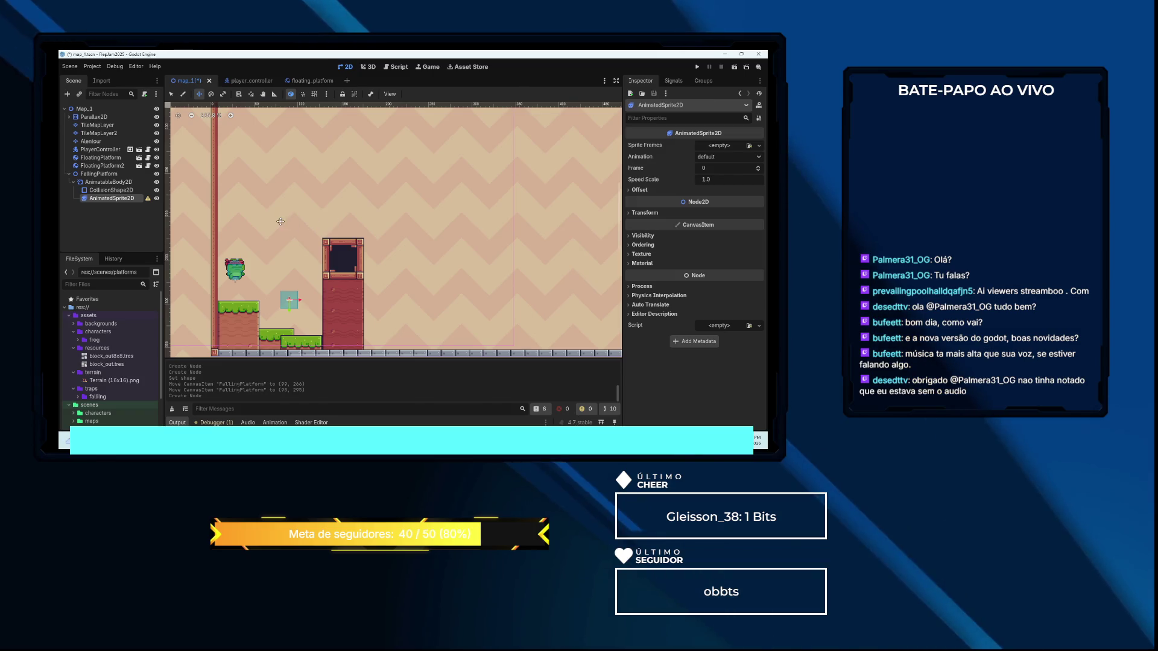
- Give the AnimatedSprite2D new SpriteFrames with the four frames sliced from On (32x10).png
left_click(719, 145)
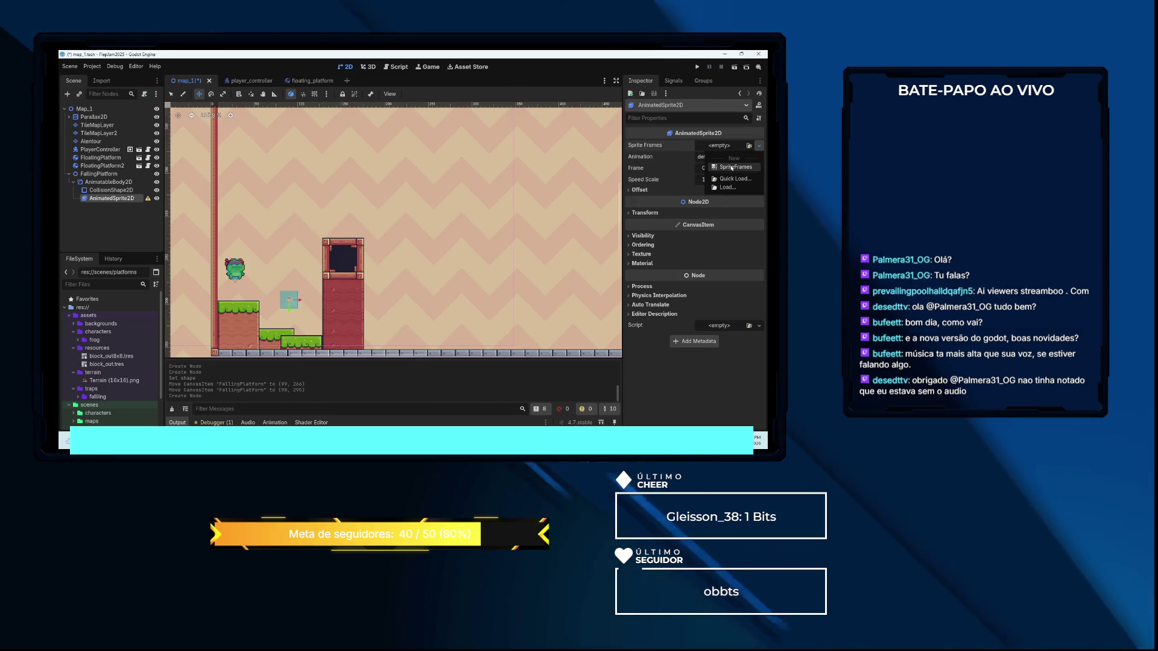
left_click(730, 156)
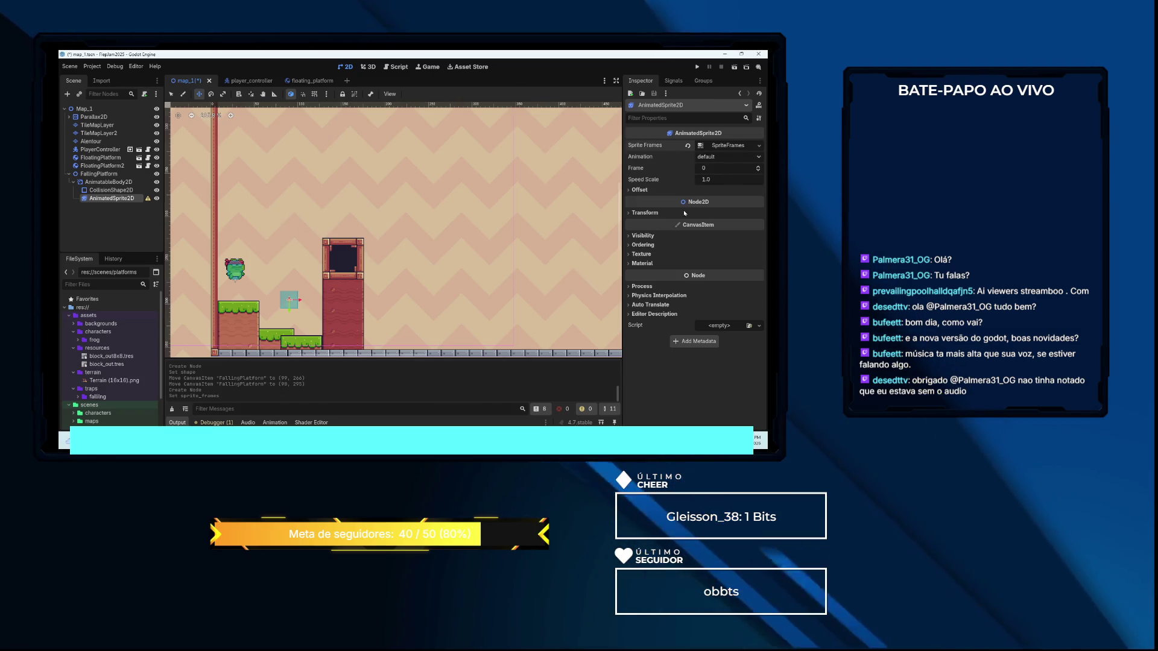
left_click(728, 146)
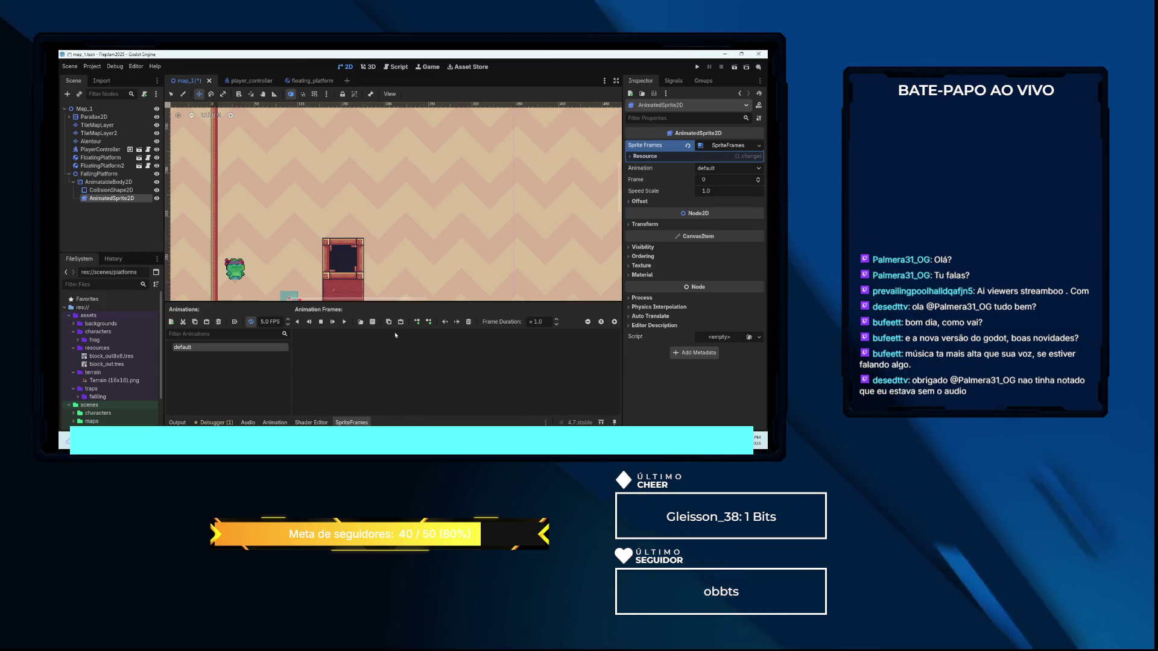
left_click(373, 322)
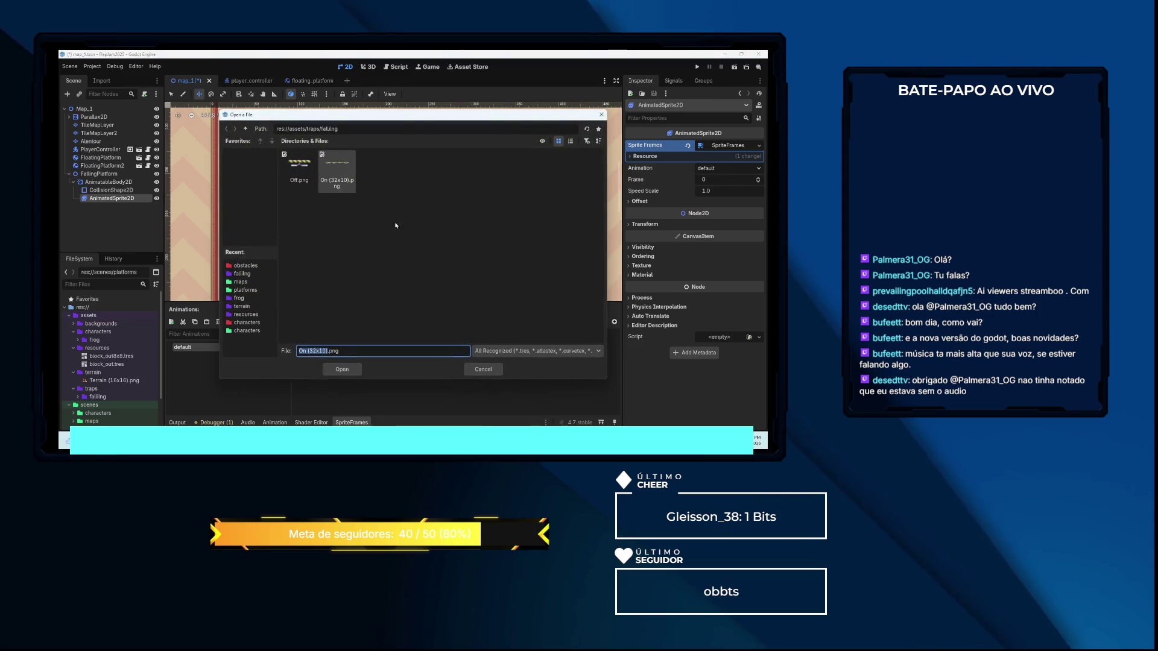
left_click(336, 370)
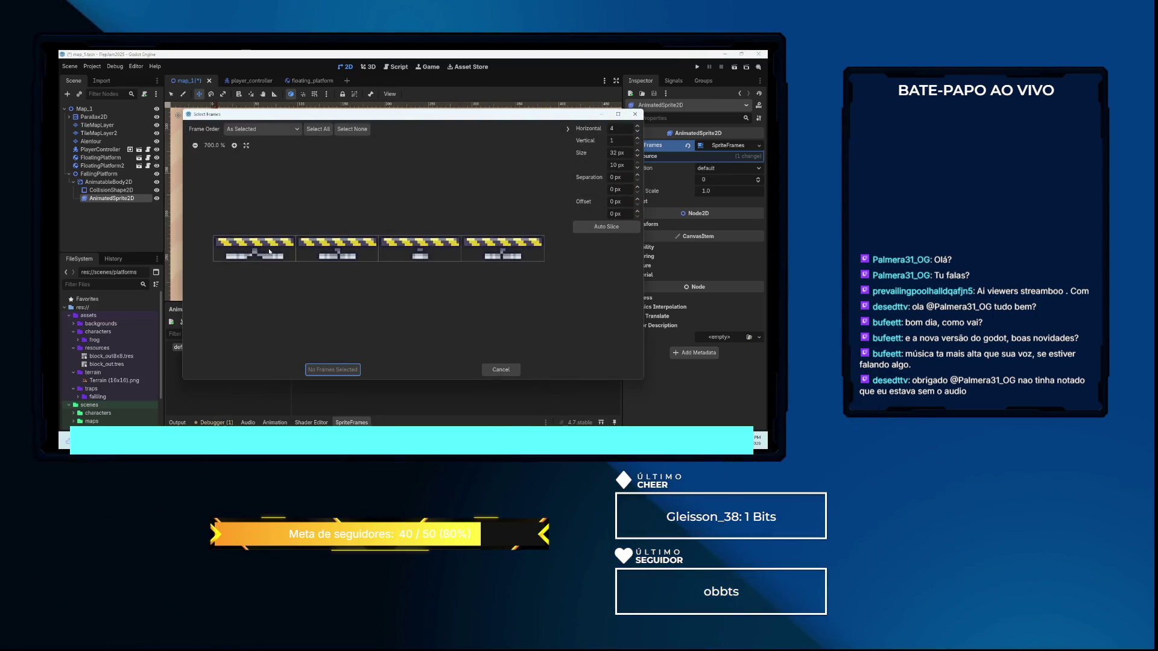
left_click_drag(253, 248, 462, 251)
left_click(330, 370)
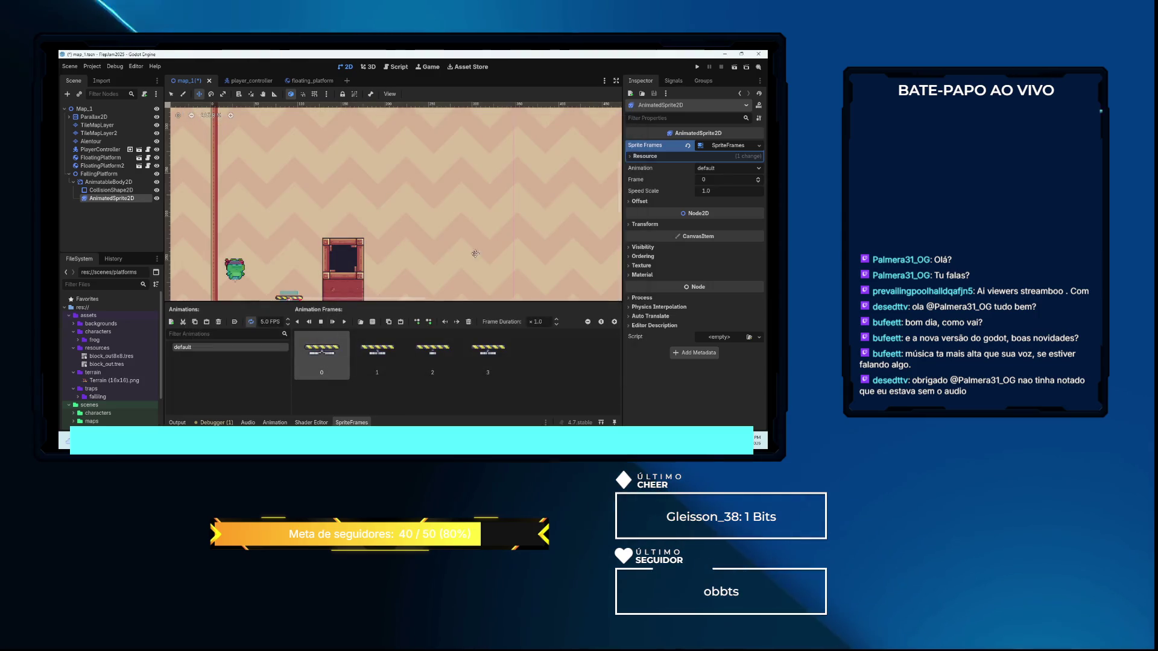
scroll(274, 243, "down", 2)
scroll(281, 262, "up", 2)
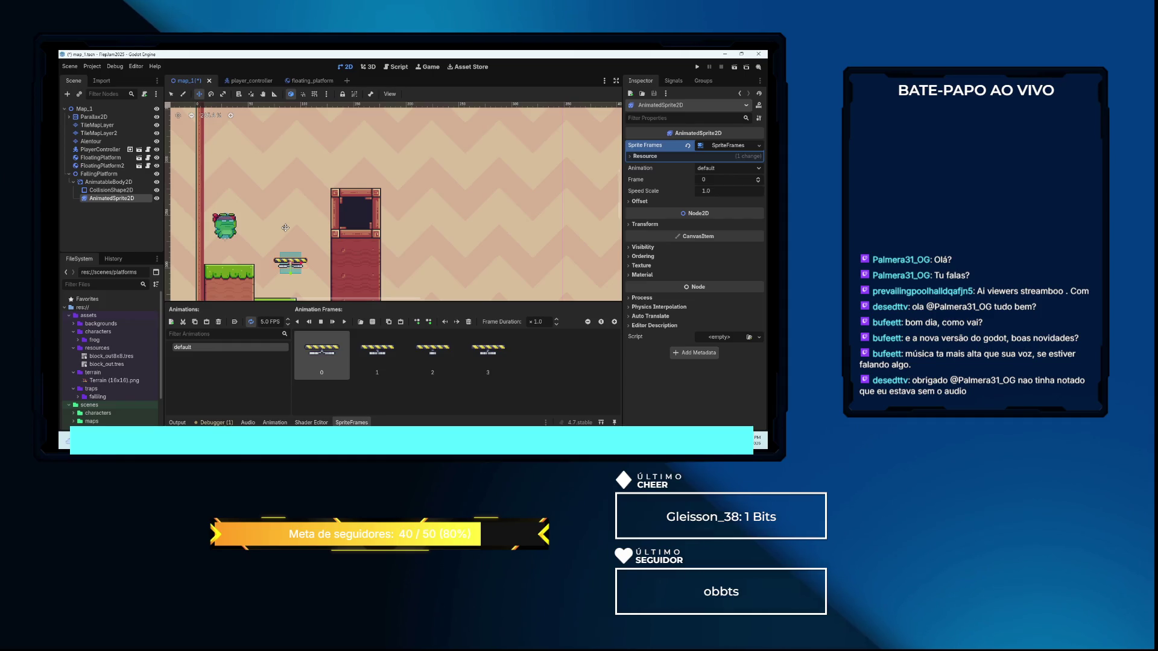
left_click(124, 190)
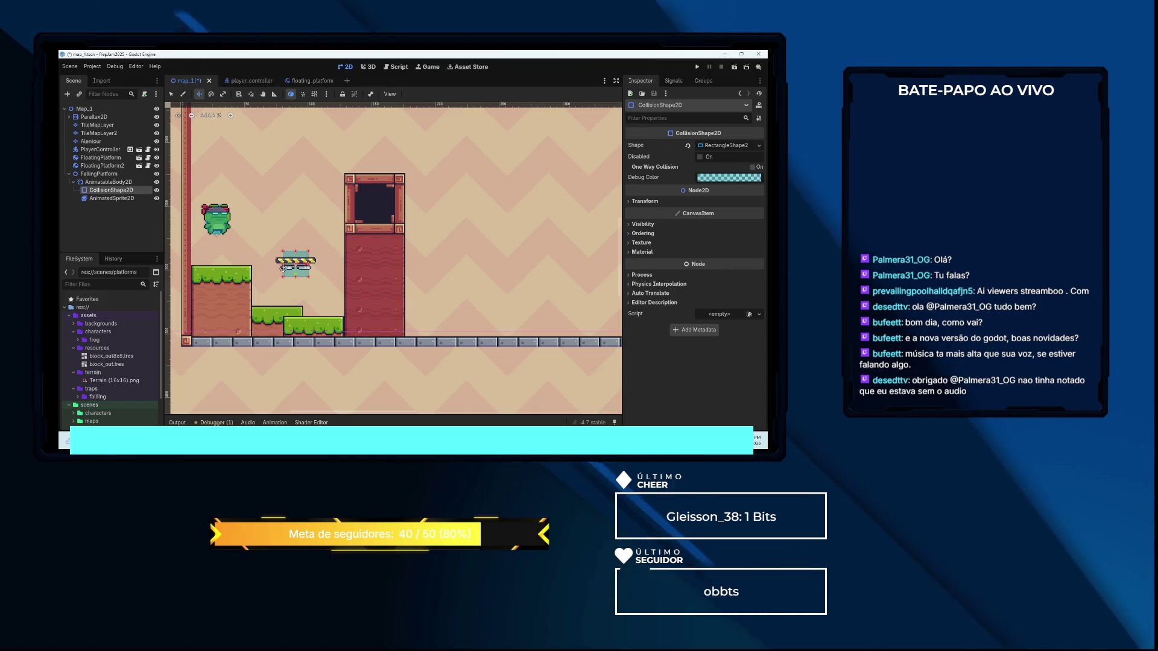
- Zoom in and shrink the collision rectangle's height to fit the thin platform sprite
scroll(292, 259, "up", 3)
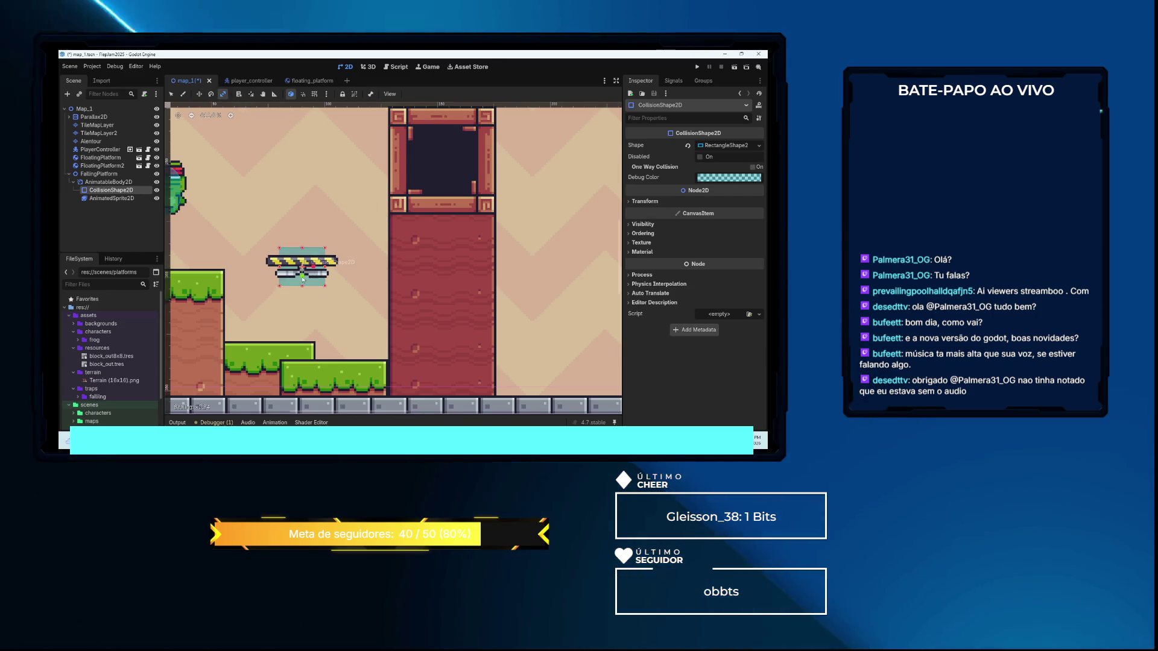
left_click_drag(304, 280, 303, 276)
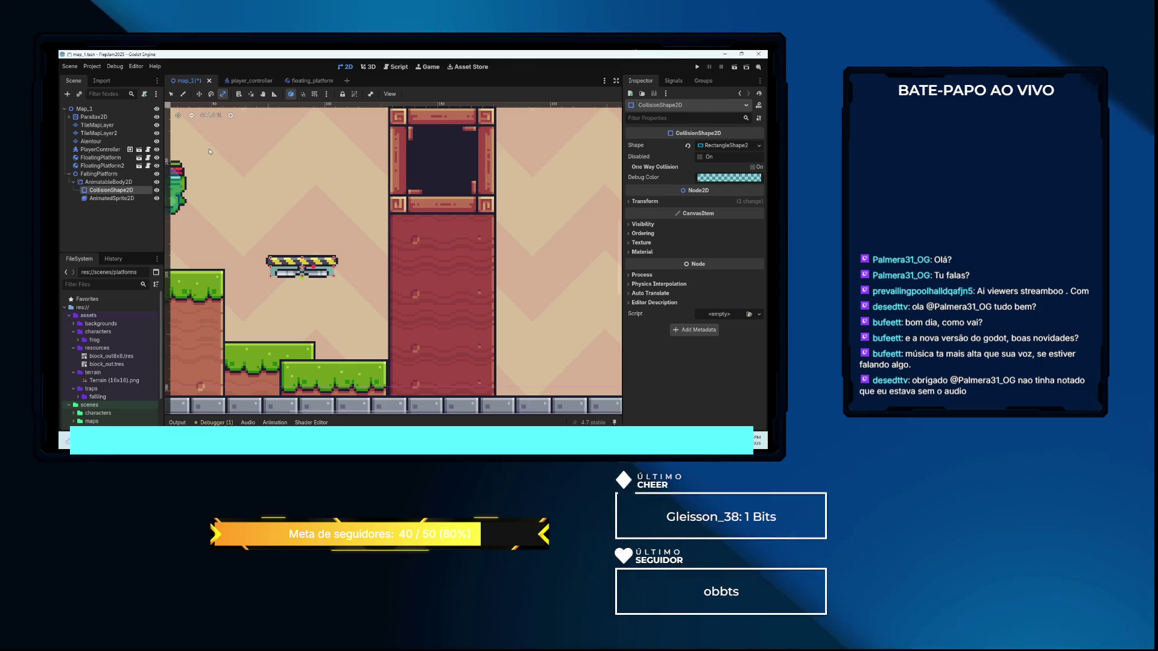
- Save and run the game, walk the frog right onto the platform, then stop
key("F5")
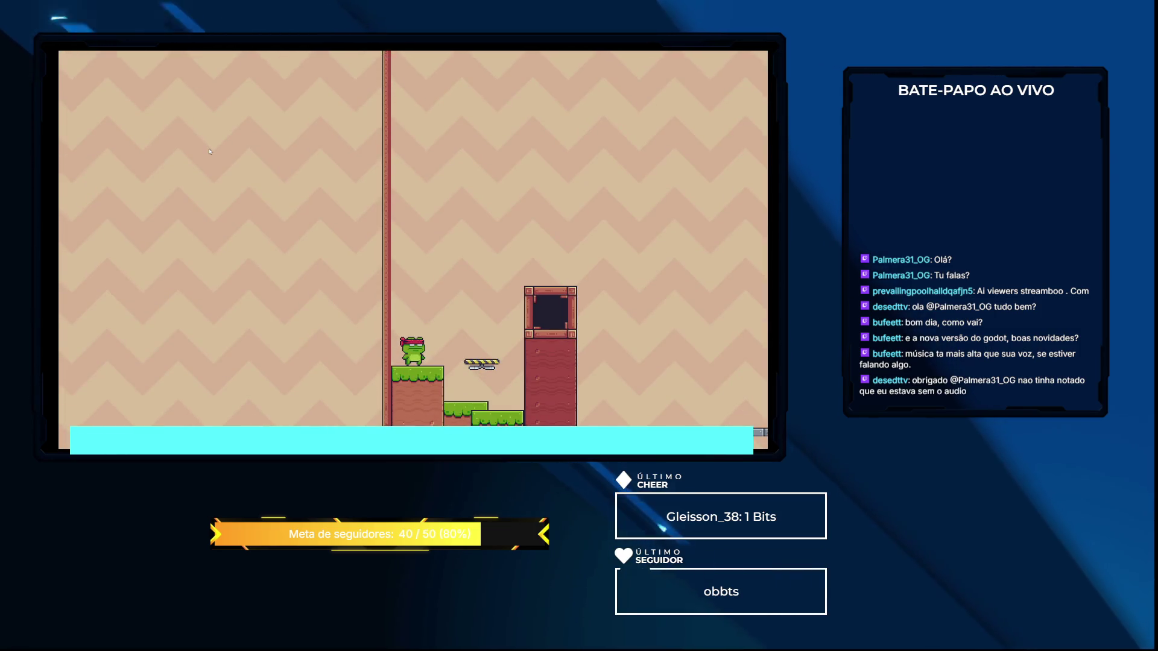
key("Right")
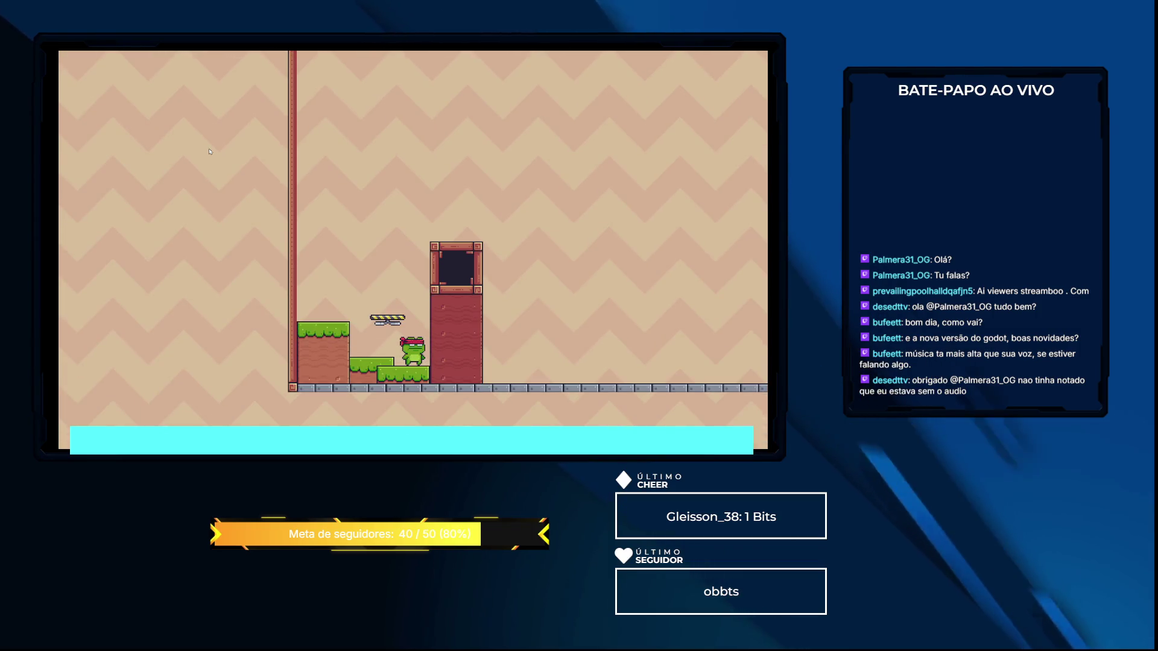
key("F8")
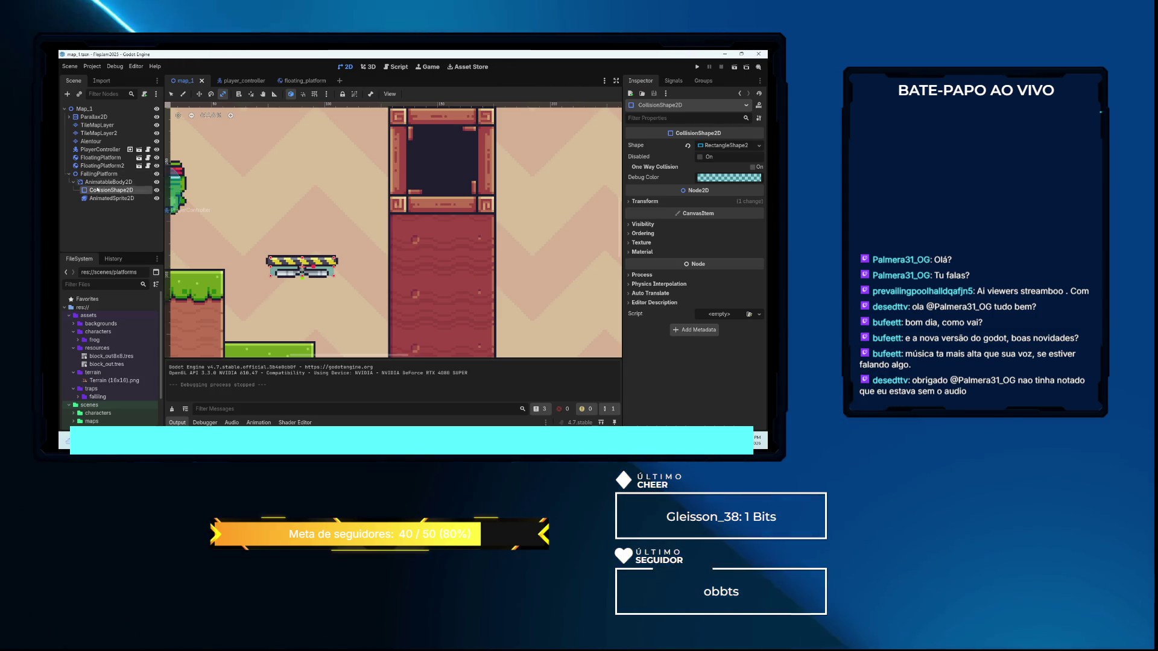
- Add an Area2D to FallingPlatform with a CollisionShape2D using a RectangleShape2D
left_click(72, 181)
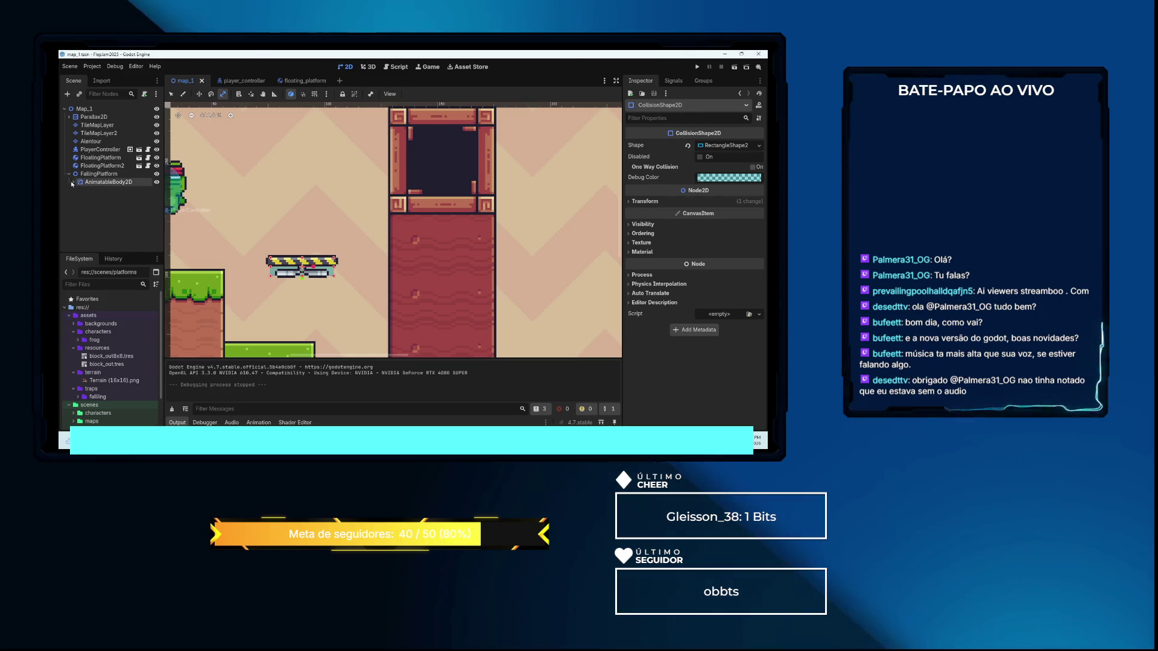
left_click(97, 174)
right_click(111, 174)
left_click(140, 180)
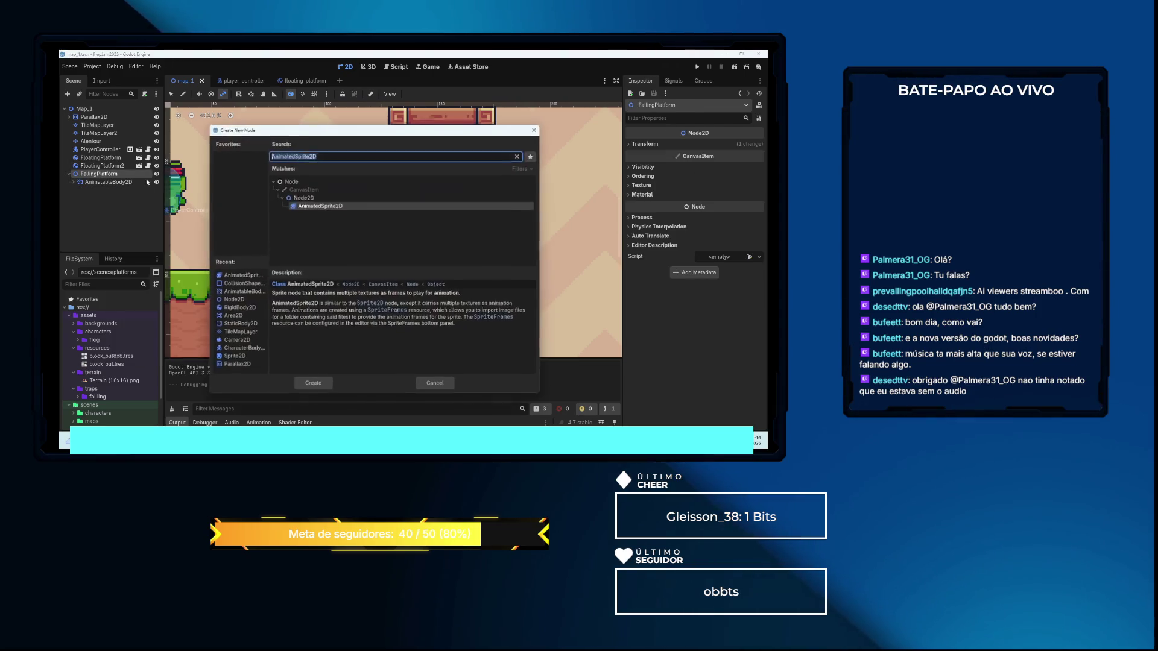
double_click(232, 316)
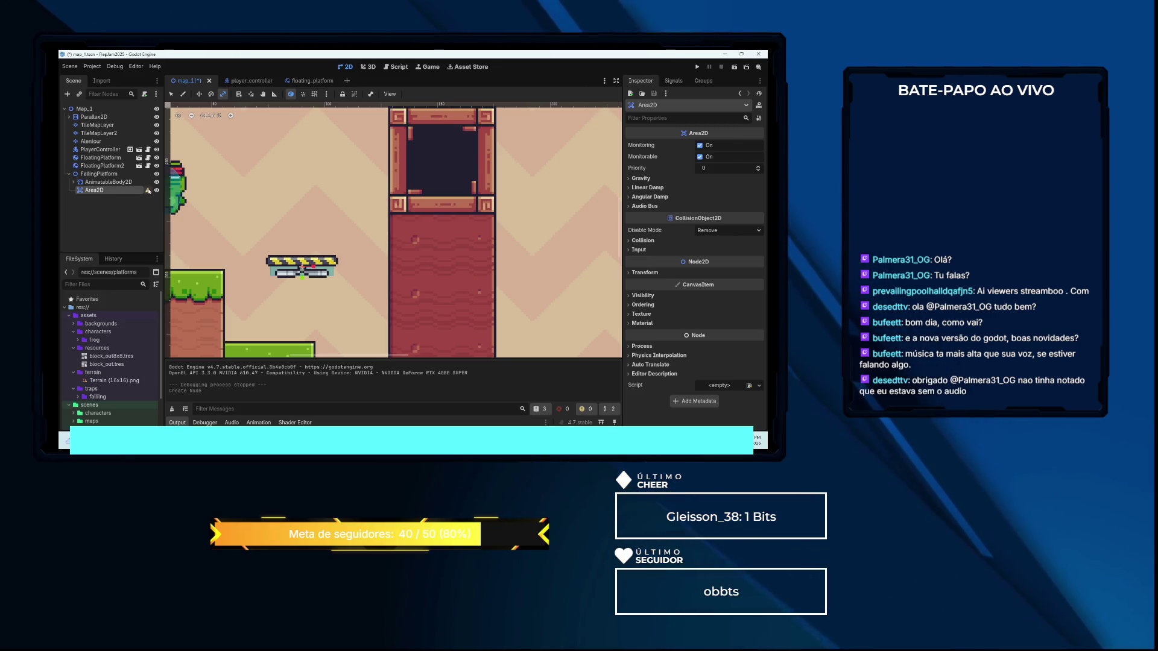
mouse_move(149, 191)
left_click(131, 195)
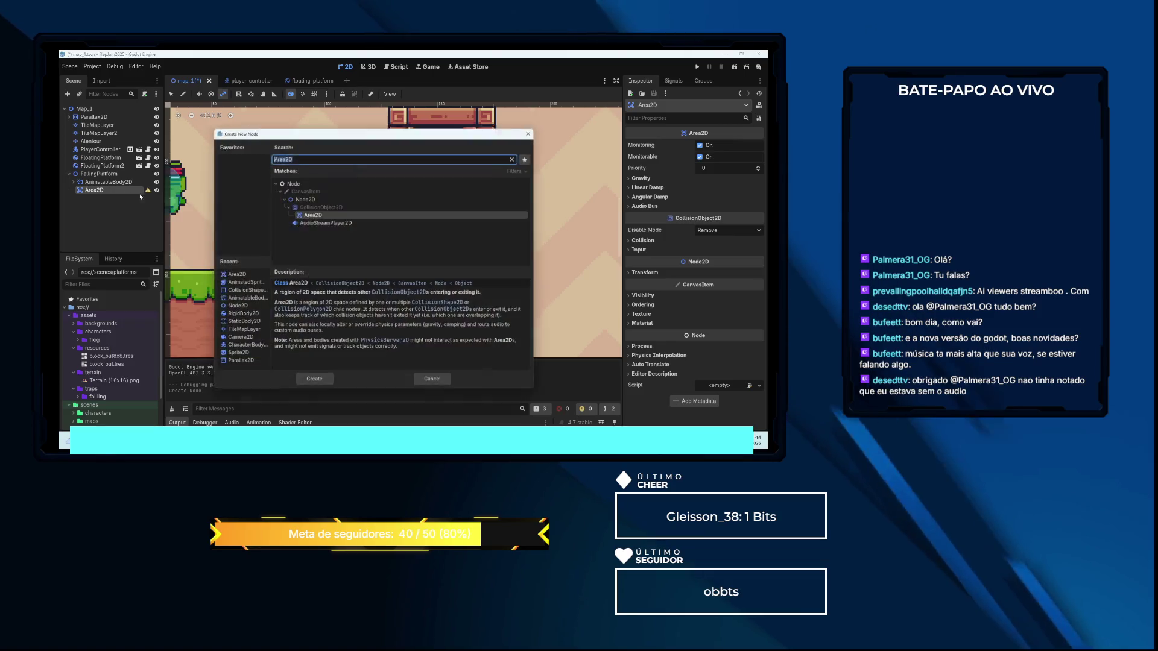
double_click(241, 292)
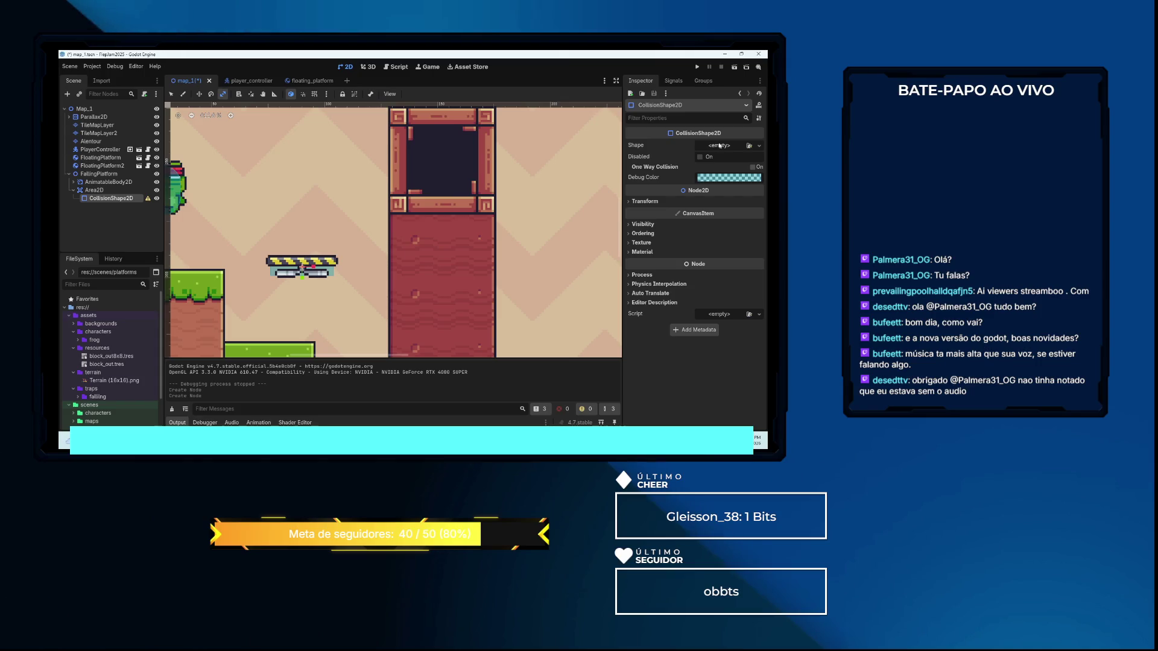
left_click(718, 146)
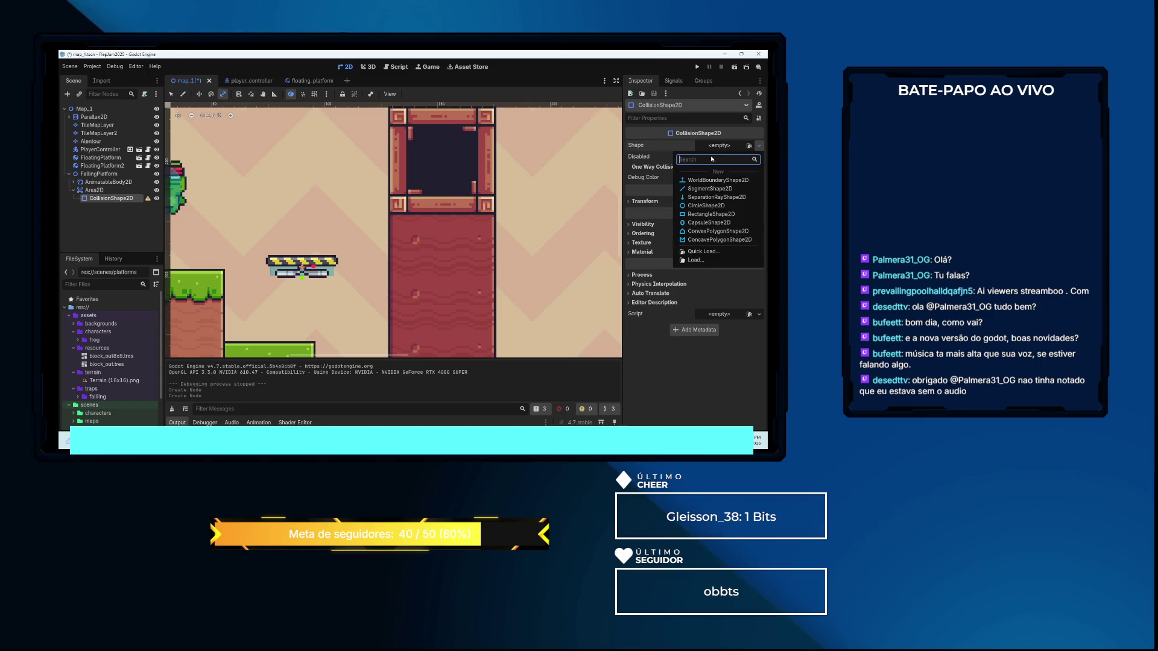
left_click(700, 214)
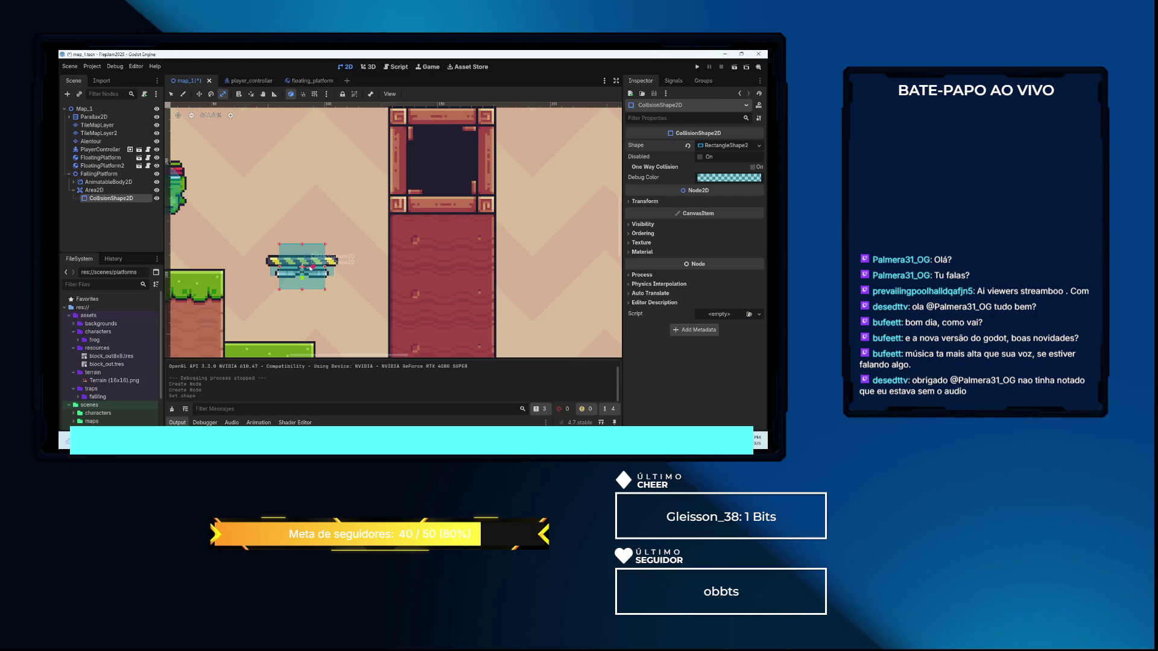
- Resize the Area2D's rectangle to cover the platform and save the map
left_click_drag(302, 281, 304, 267)
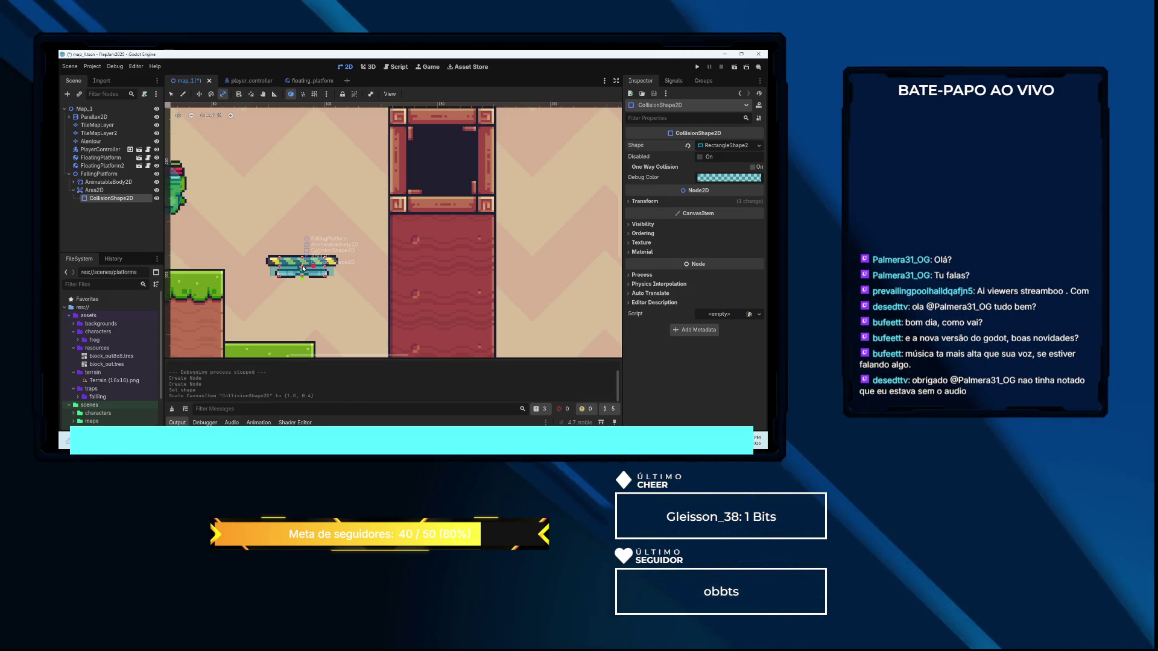
left_click_drag(303, 267, 303, 269)
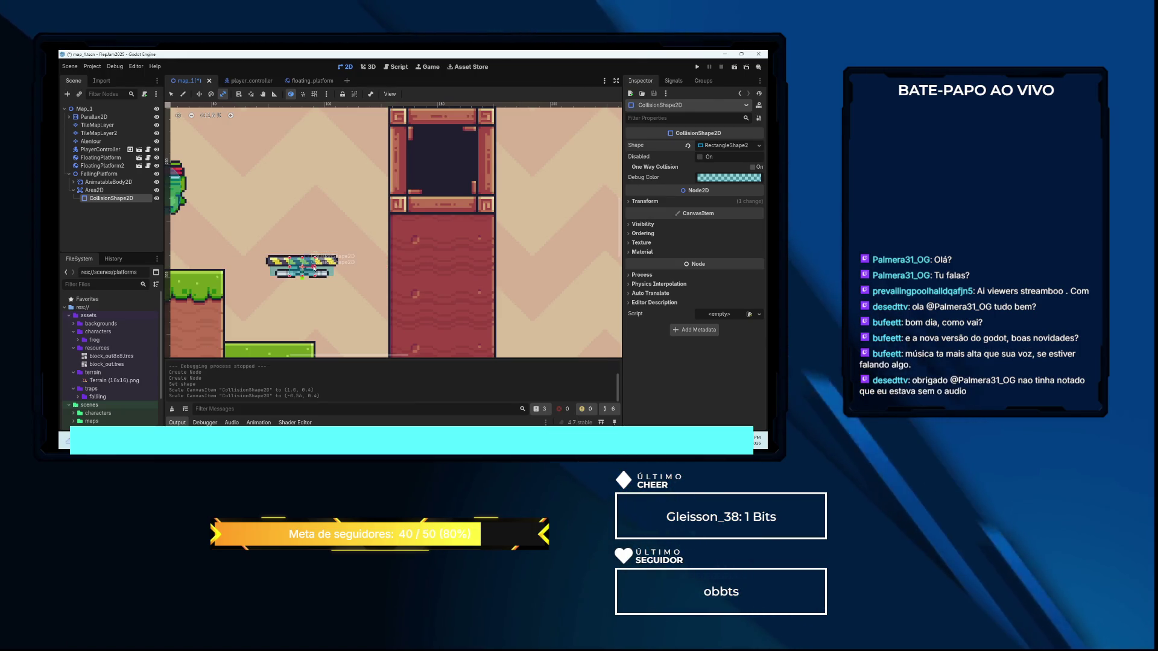
scroll(312, 268, "up", 3)
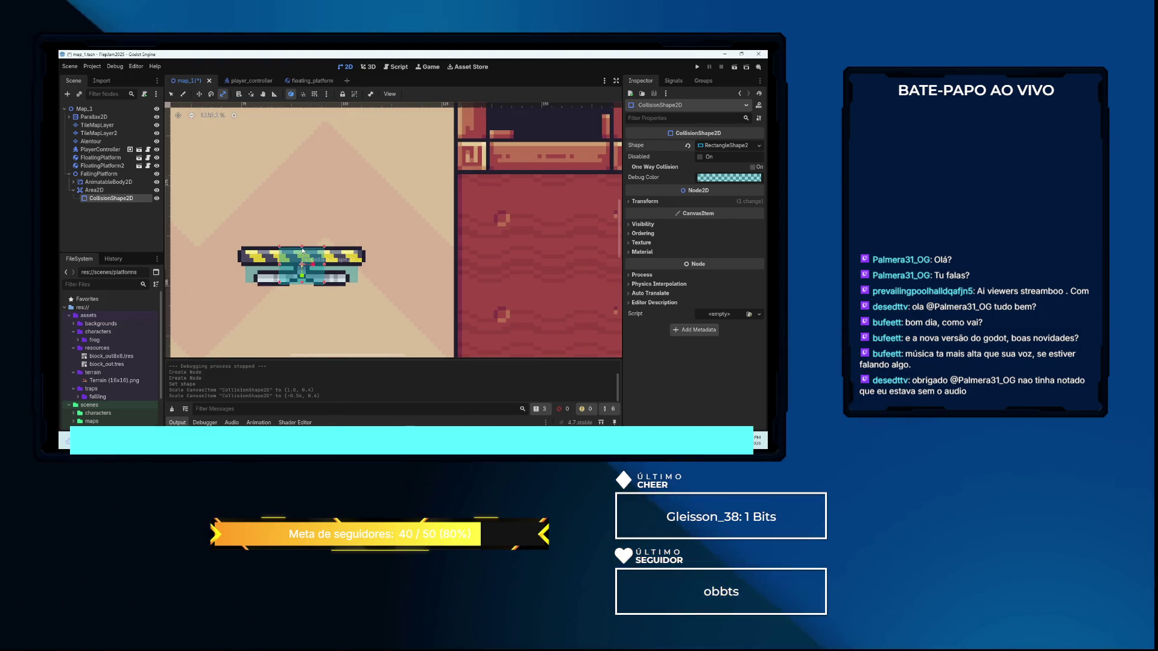
left_click_drag(290, 264, 290, 265)
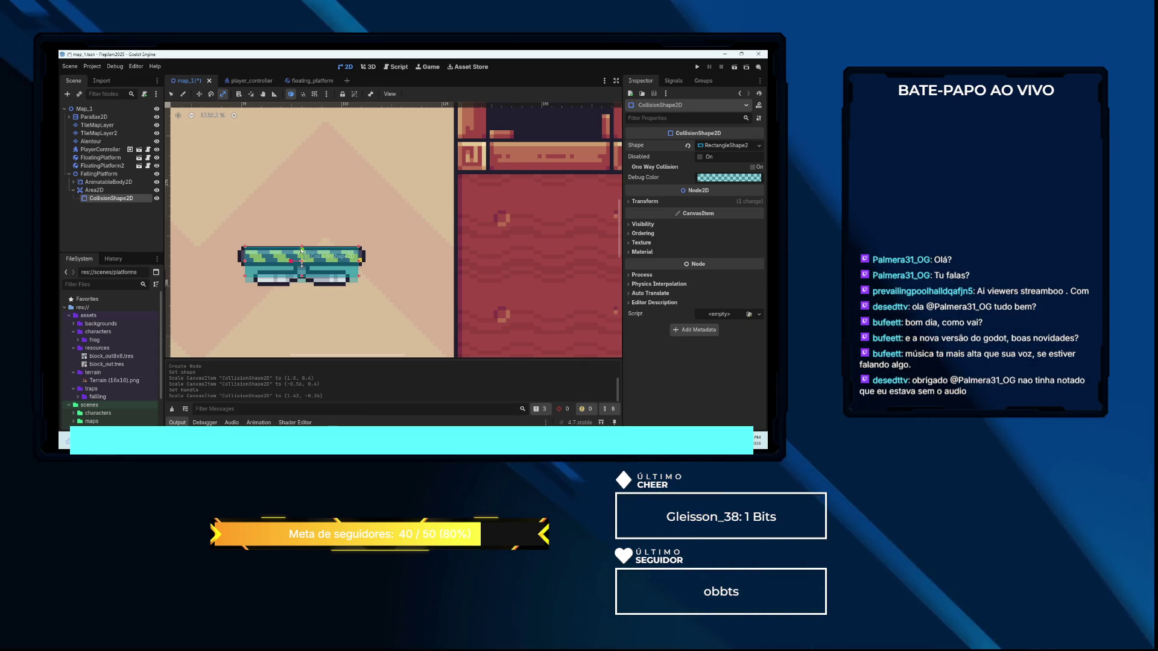
left_click_drag(302, 248, 302, 243)
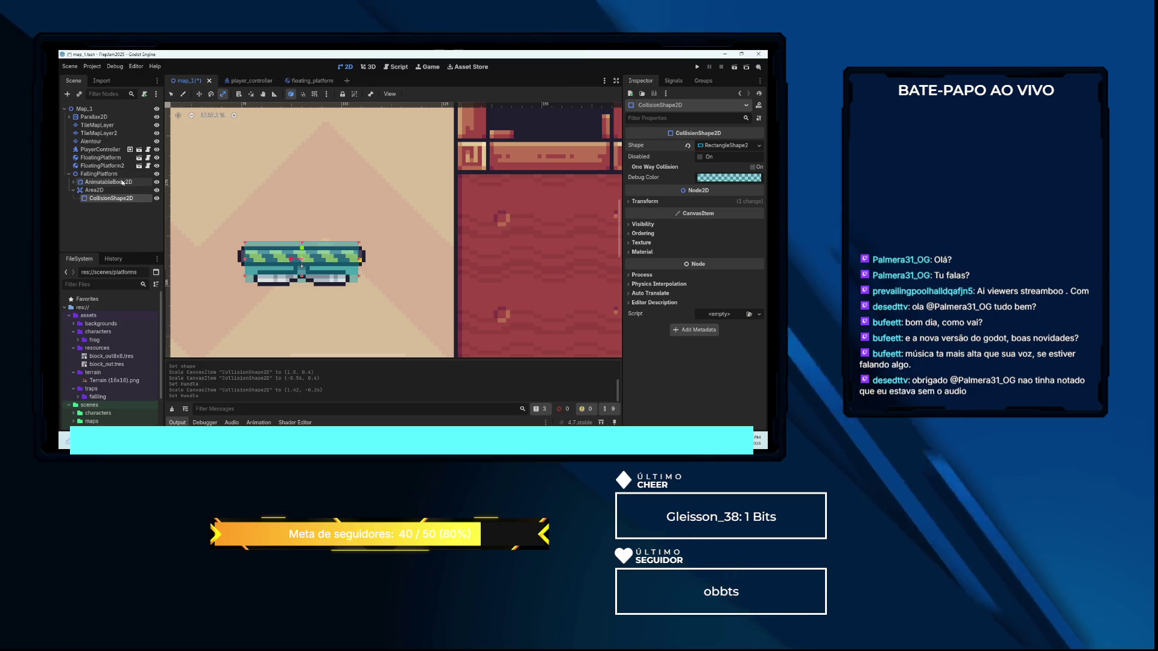
key("ctrl+s")
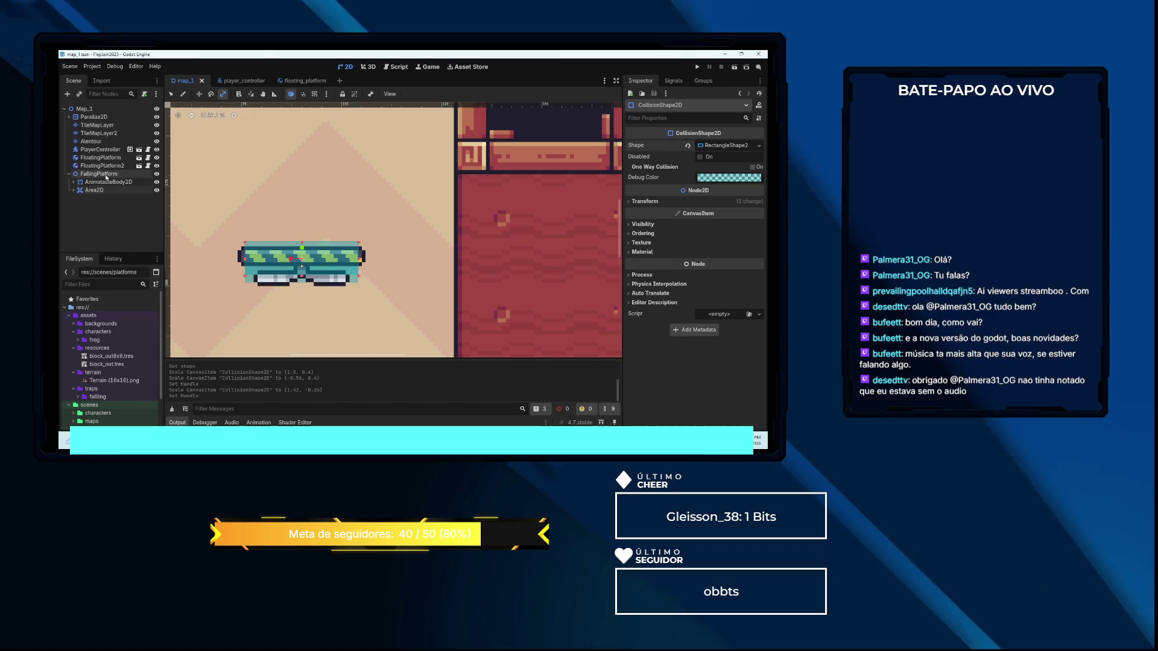
- Create a Timer node as a child of FallingPlatform
left_click(108, 176)
right_click(110, 175)
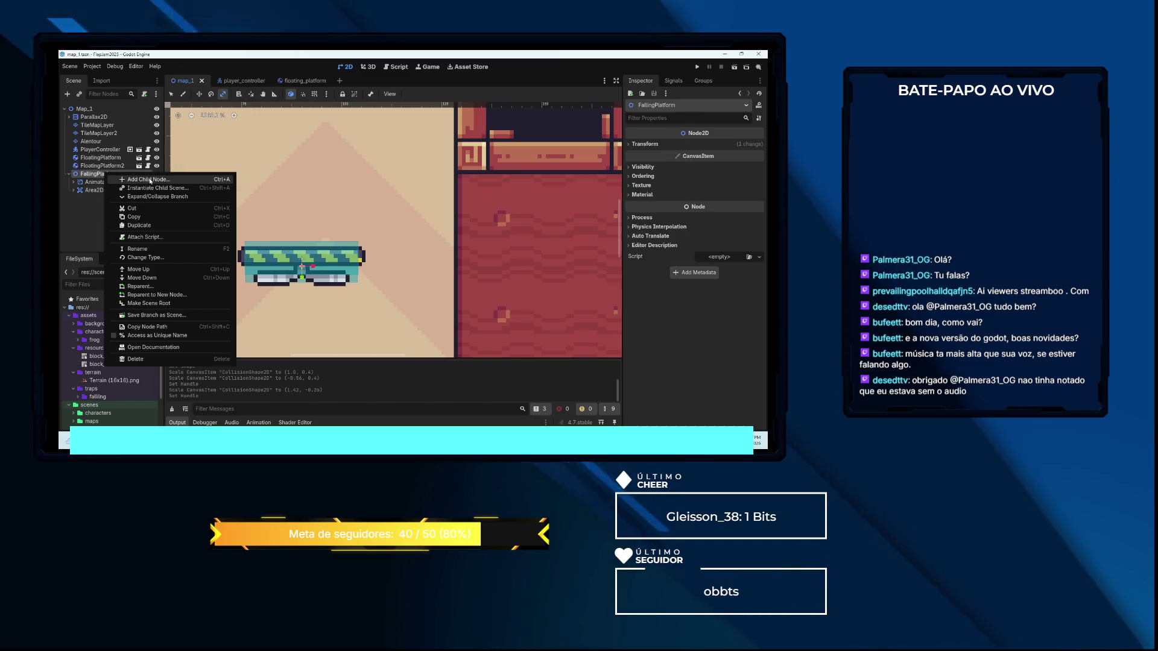
left_click(151, 181)
type("timner")
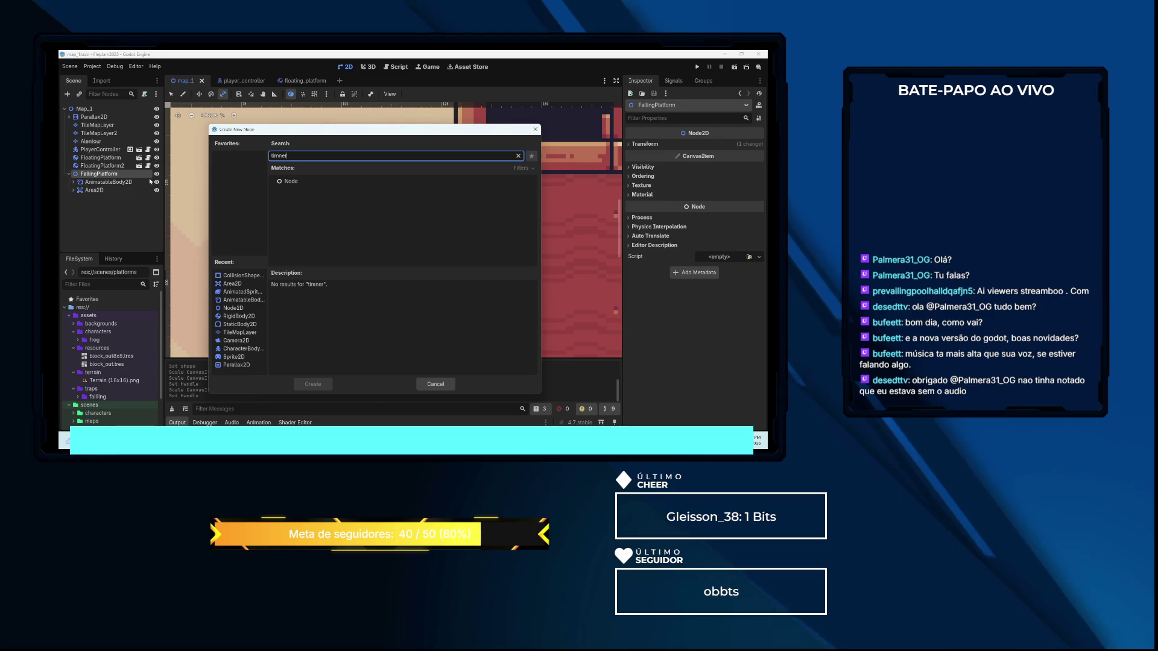
key("BackSpace")
key("BackSpace")
key("BackSpace")
type("er")
key("Return")
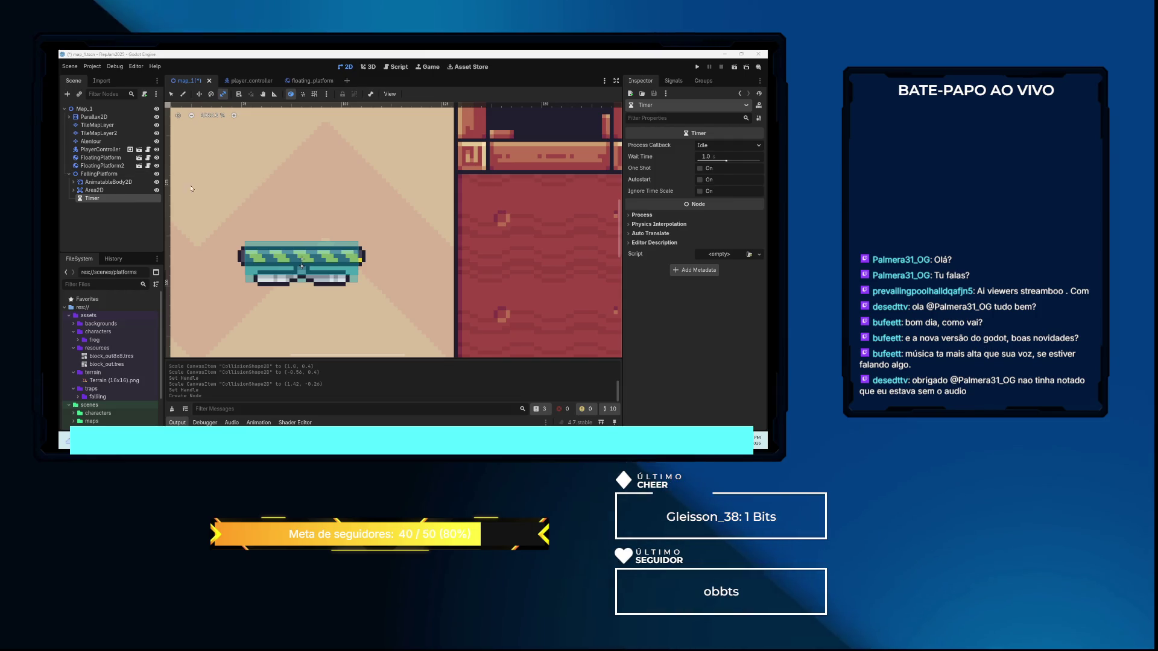
left_click(95, 174)
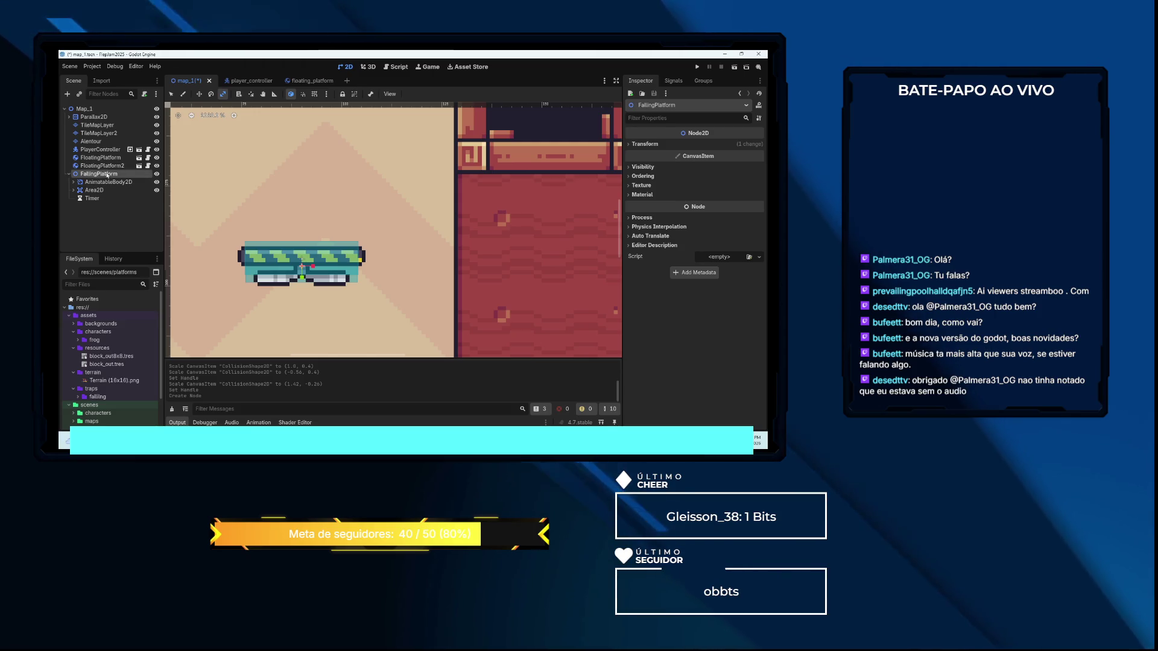
- Create falling_platform.gd in res://scripts/obstacles and attach it to the FallingPlatform node
left_click(146, 94)
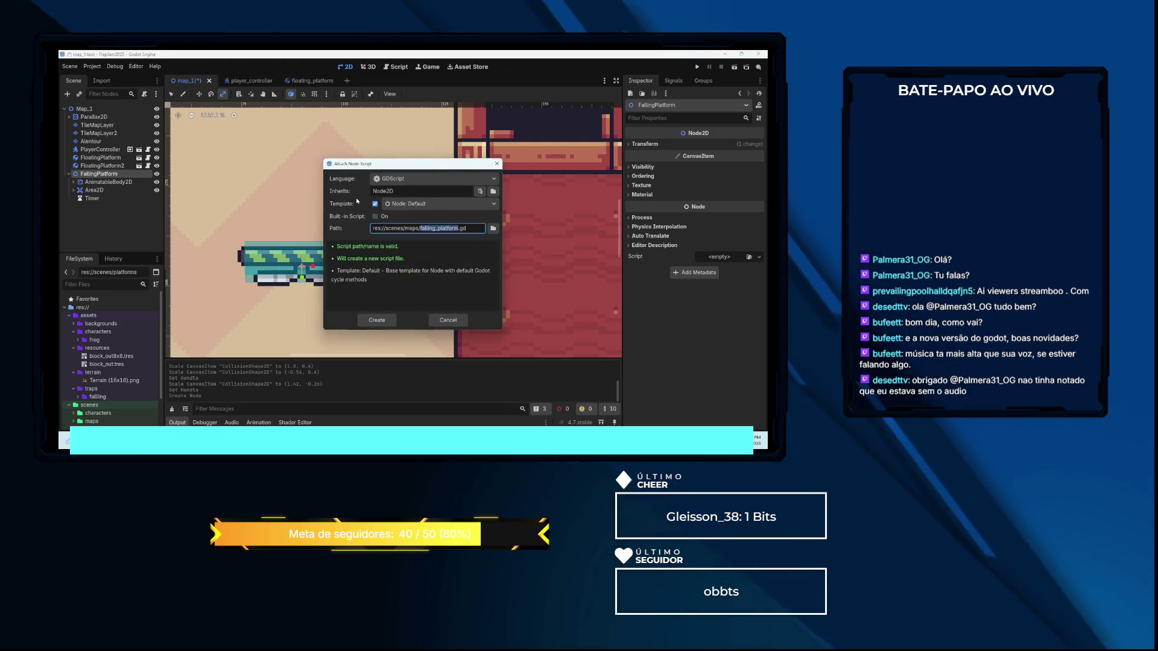
left_click(493, 229)
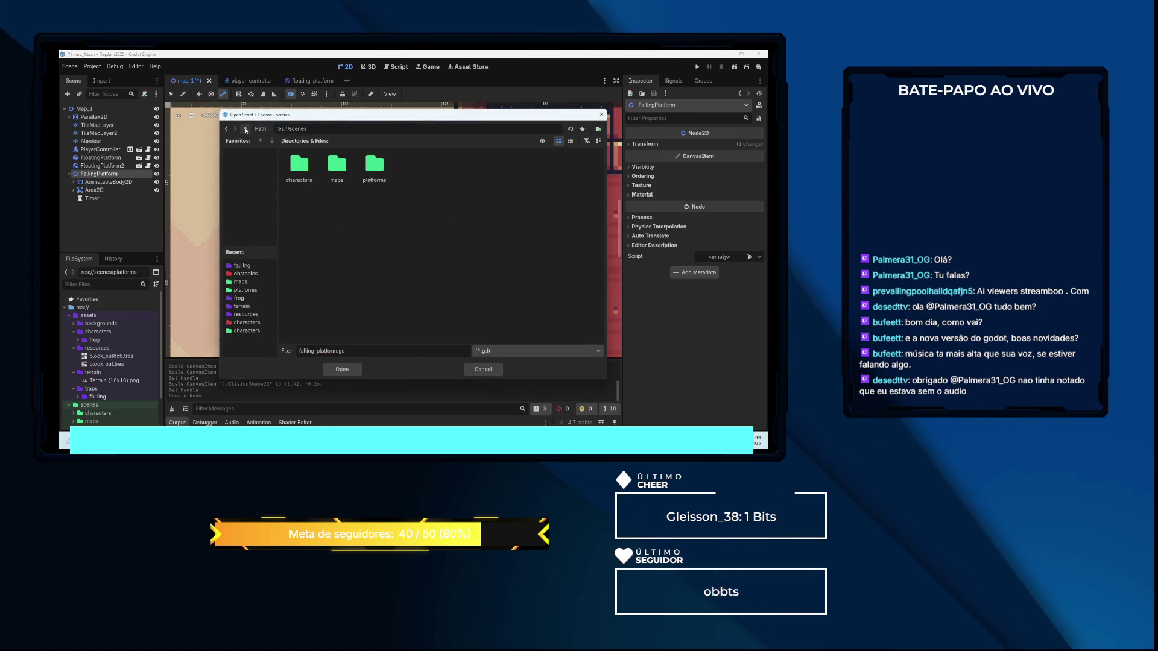
left_click(245, 130)
double_click(375, 165)
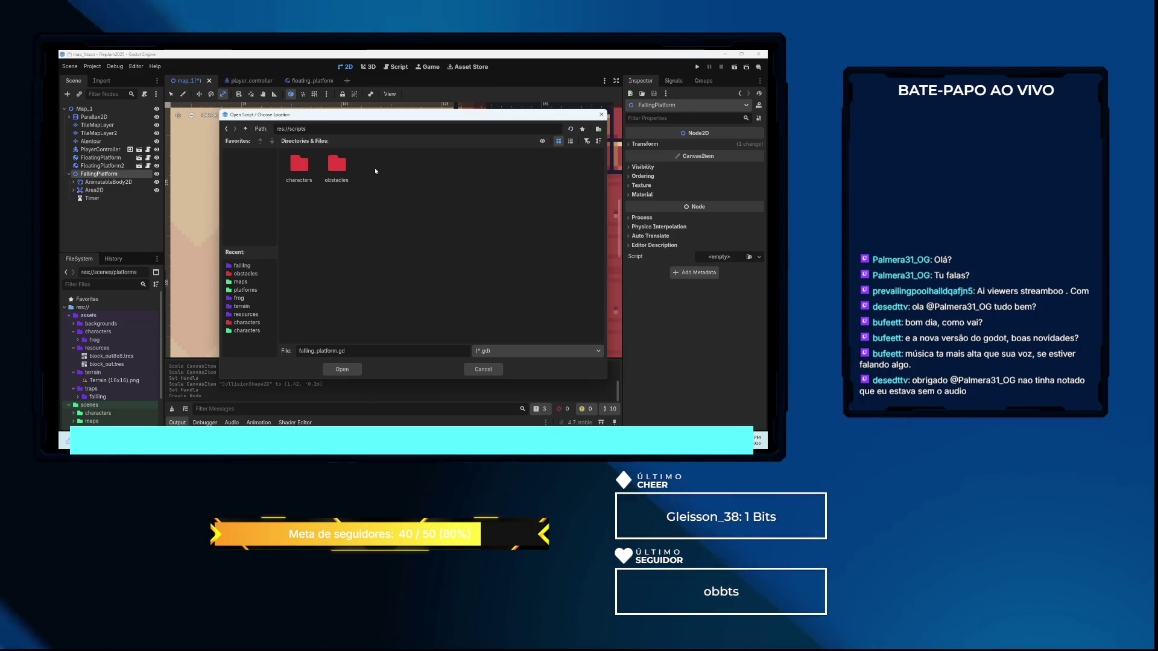
double_click(345, 166)
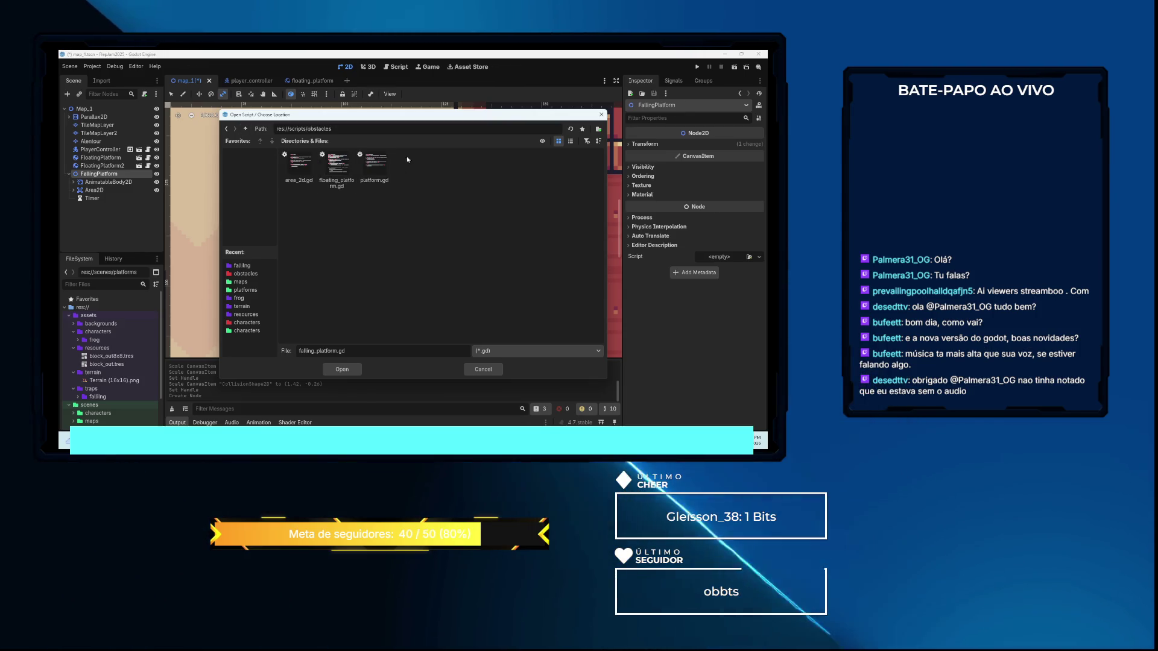
left_click(342, 370)
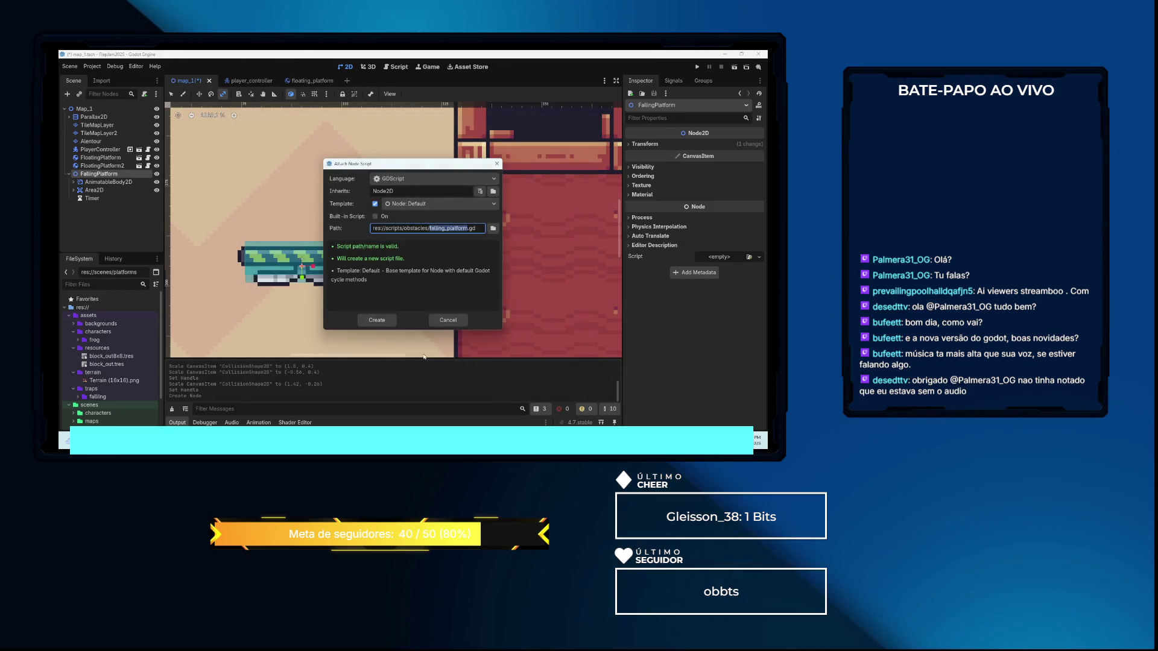
left_click(384, 324)
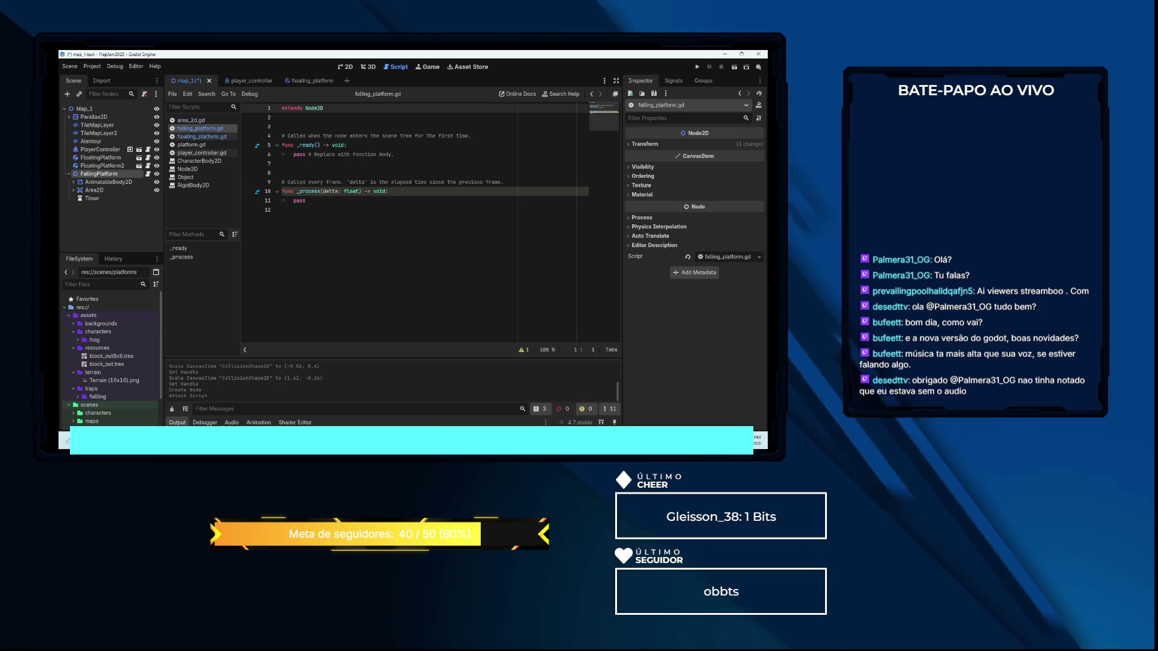
- Copy the EtatDuJoueur enum from player_controller.gd into falling_platform.gd below the extends line
key("Down")
key("Down")
key("Return")
key("Return")
left_click(281, 136)
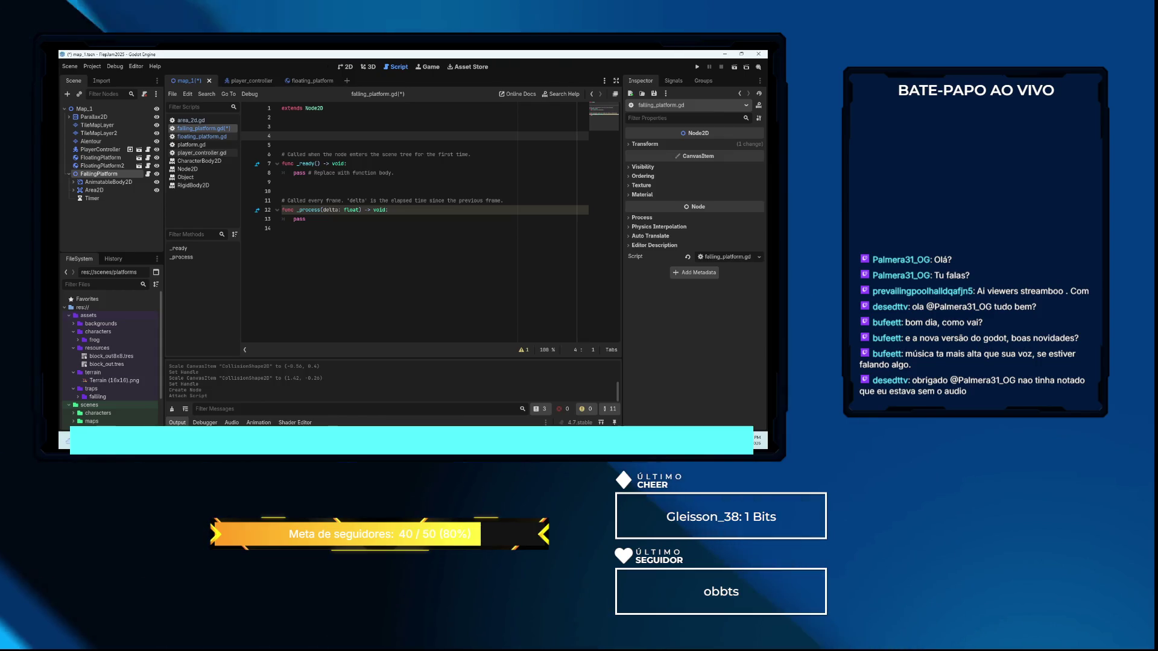
type("enum")
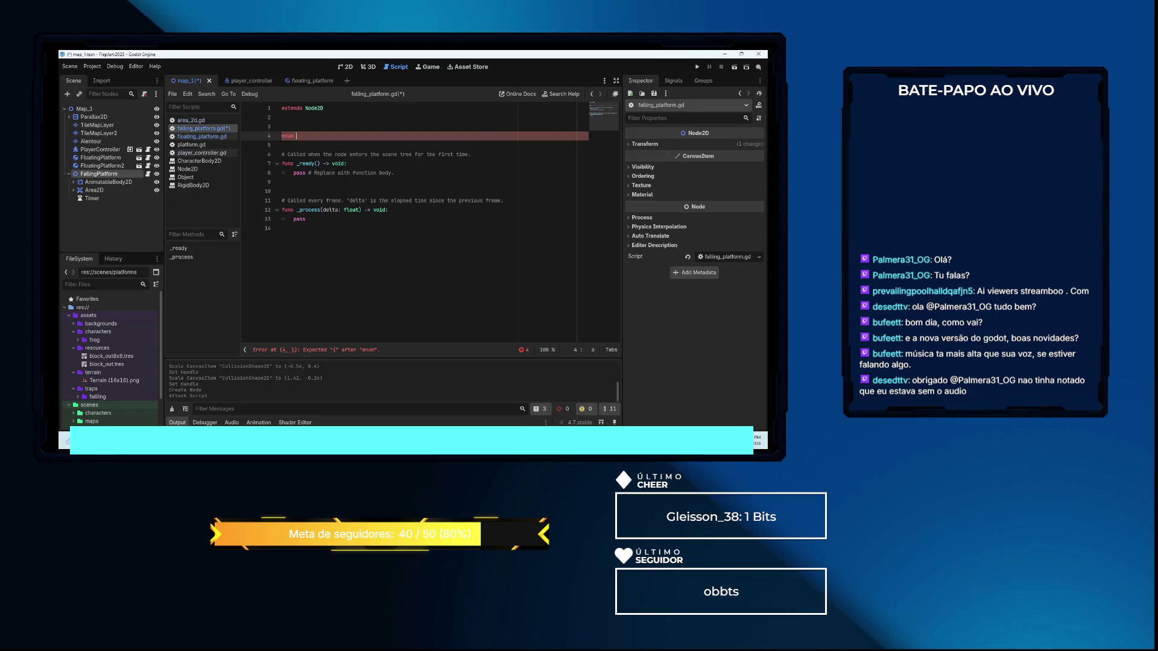
left_click(309, 81)
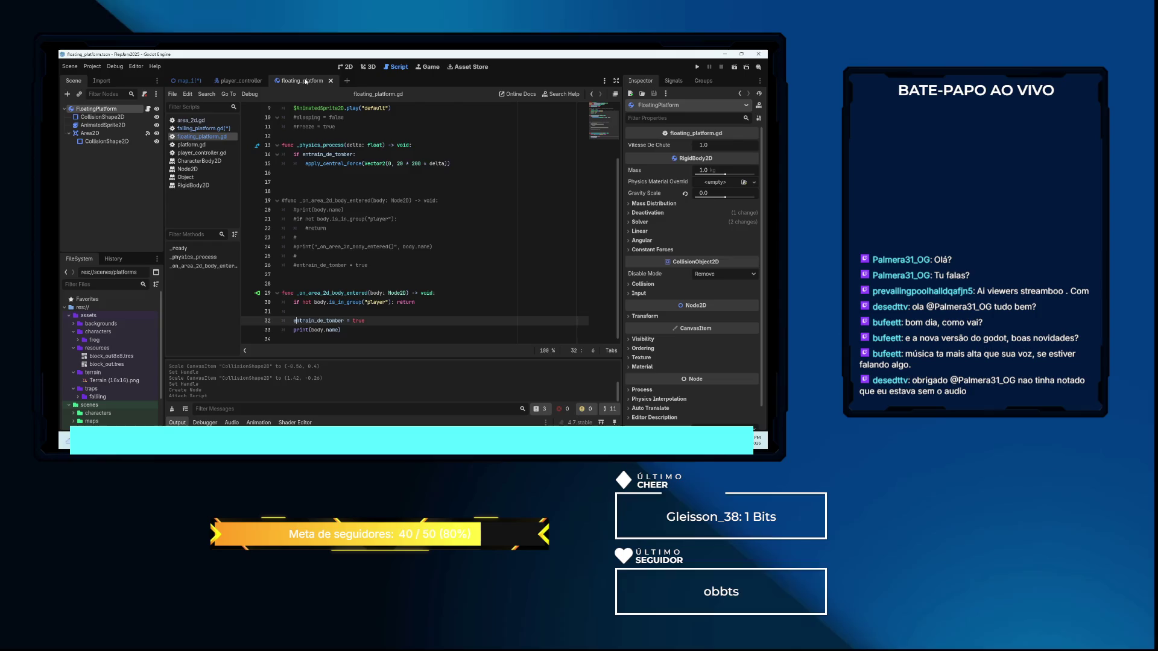
left_click(244, 82)
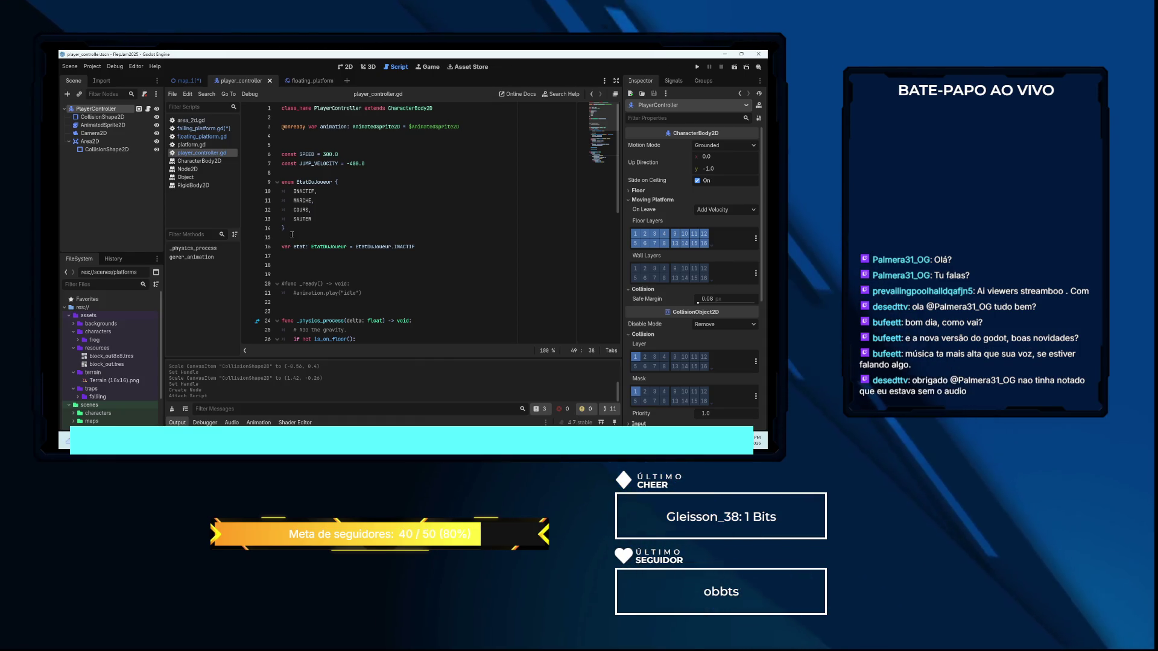
left_click_drag(287, 228, 282, 182)
key("ctrl+c")
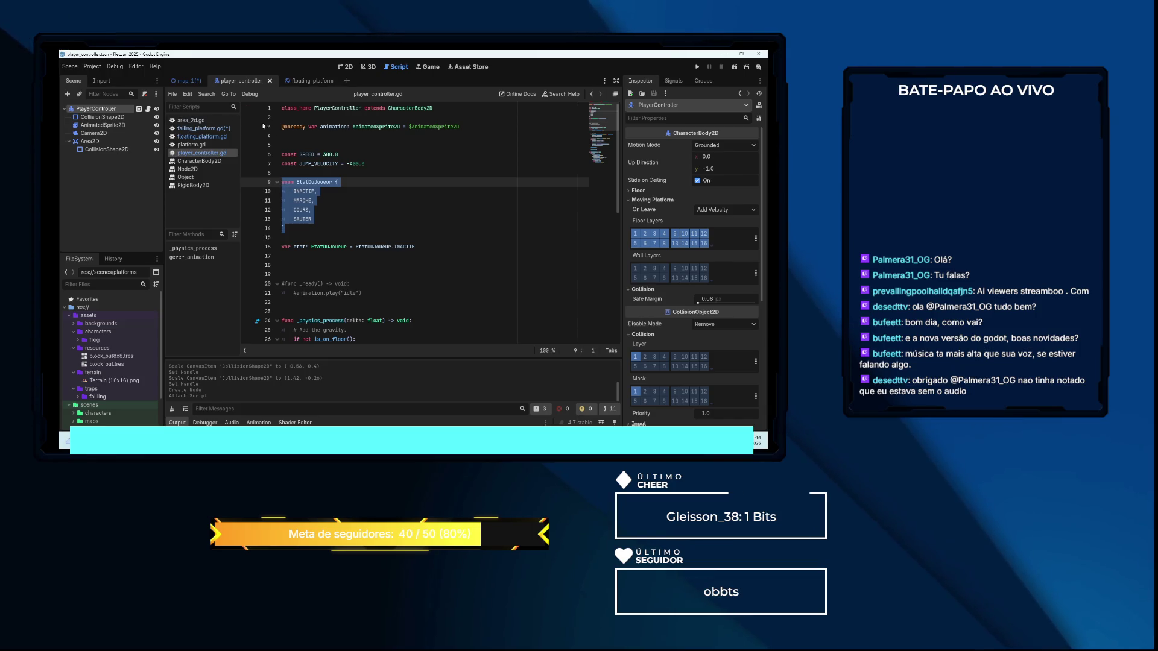
left_click(184, 82)
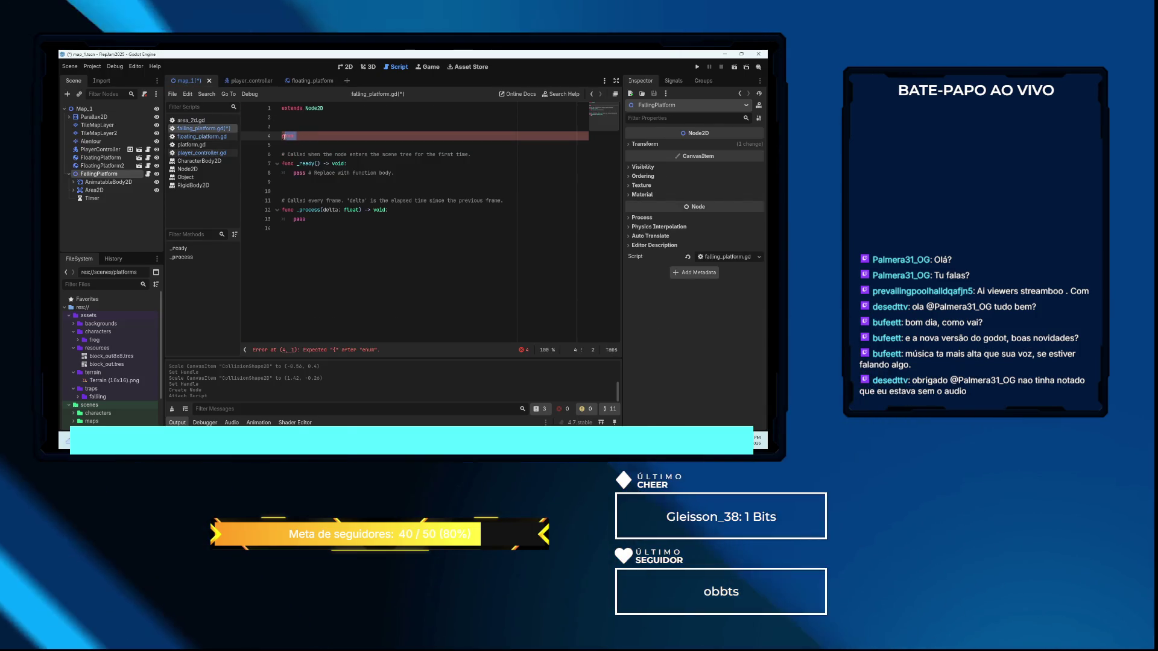
key("ctrl+v")
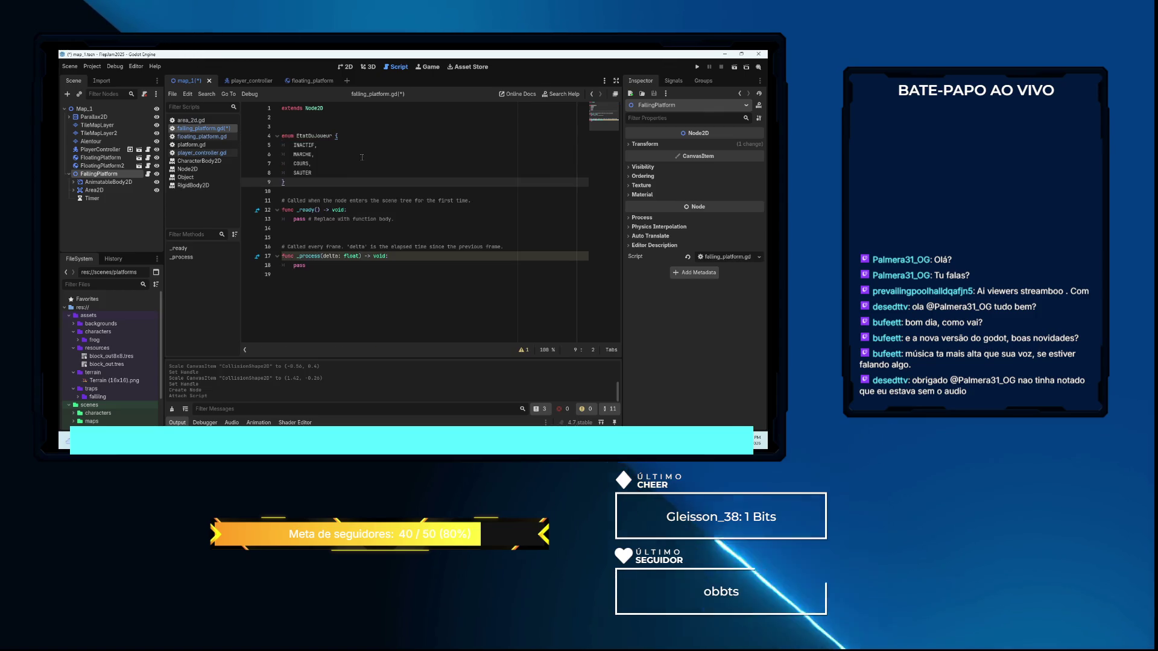
- Rename the pasted enum to Etat and reduce its entries to INACTIF, TREMBLER and TOMBER
left_click(332, 135)
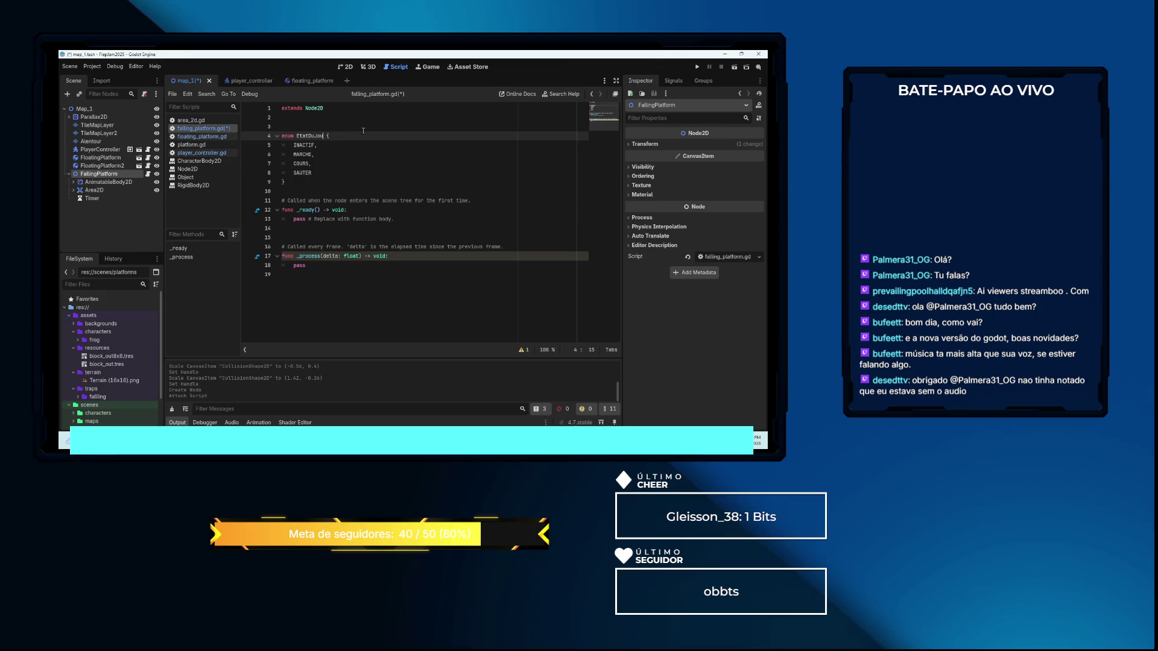
key("BackSpace")
key("BackSpace")
key("BackSpace")
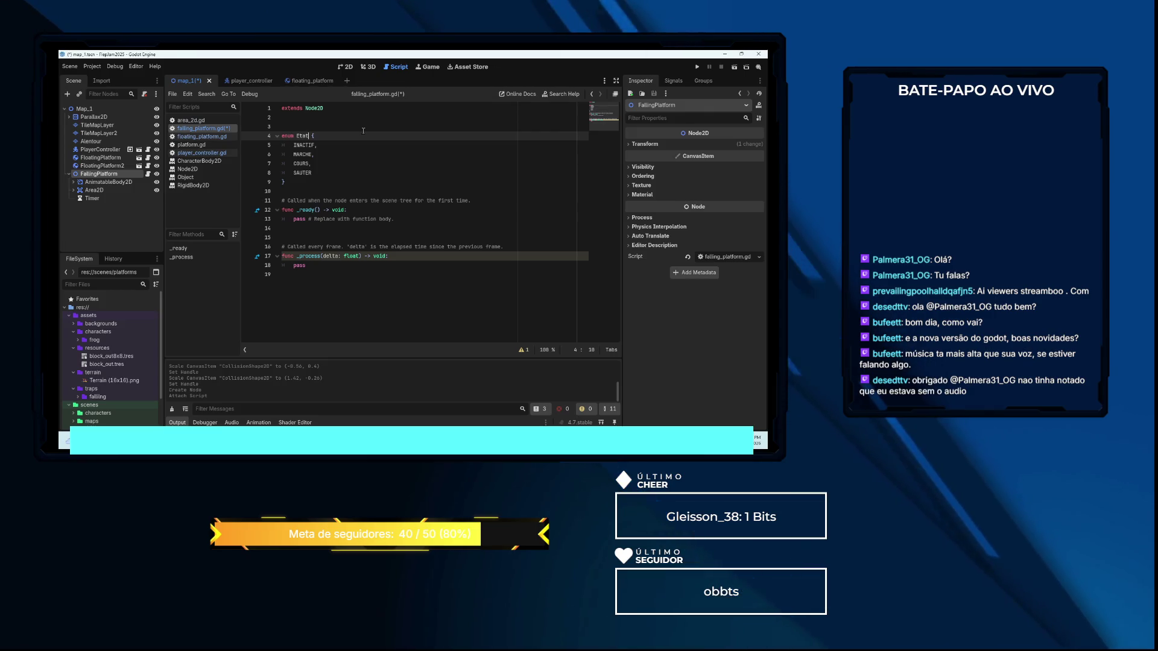
key("Down")
key("Down")
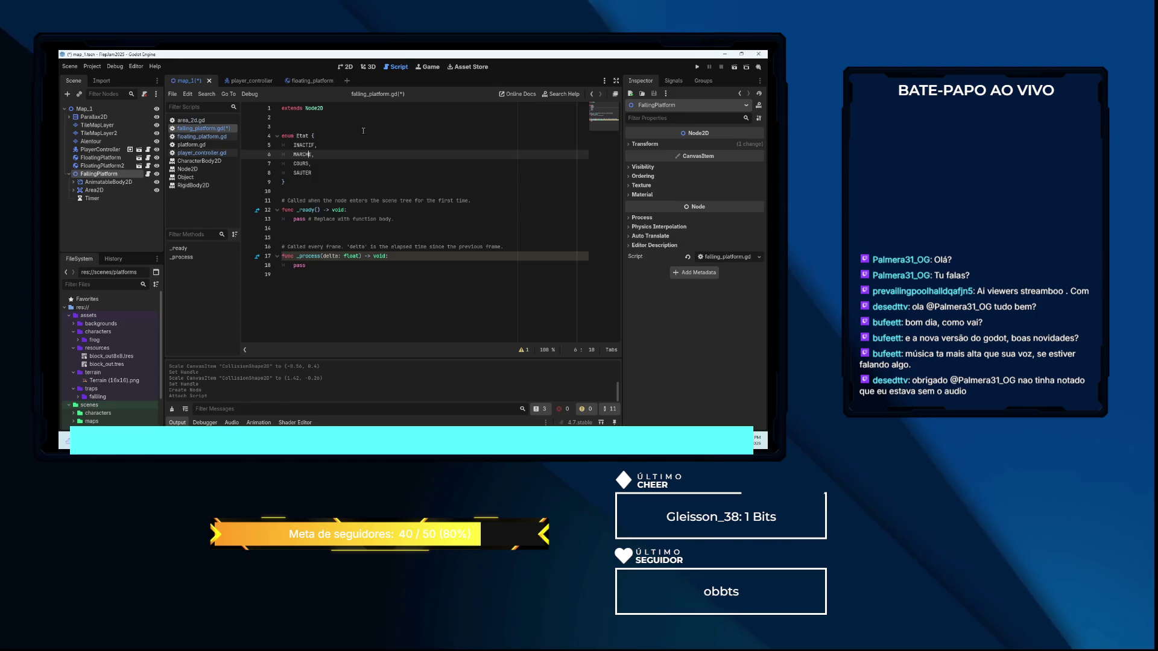
key("Down")
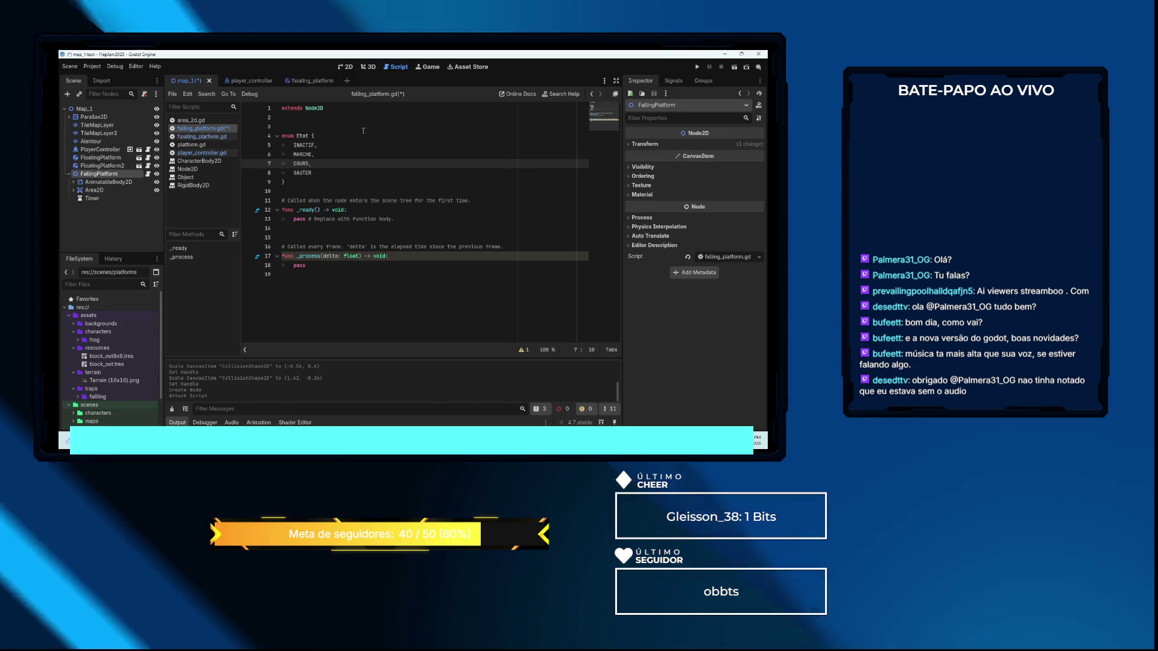
key("Up")
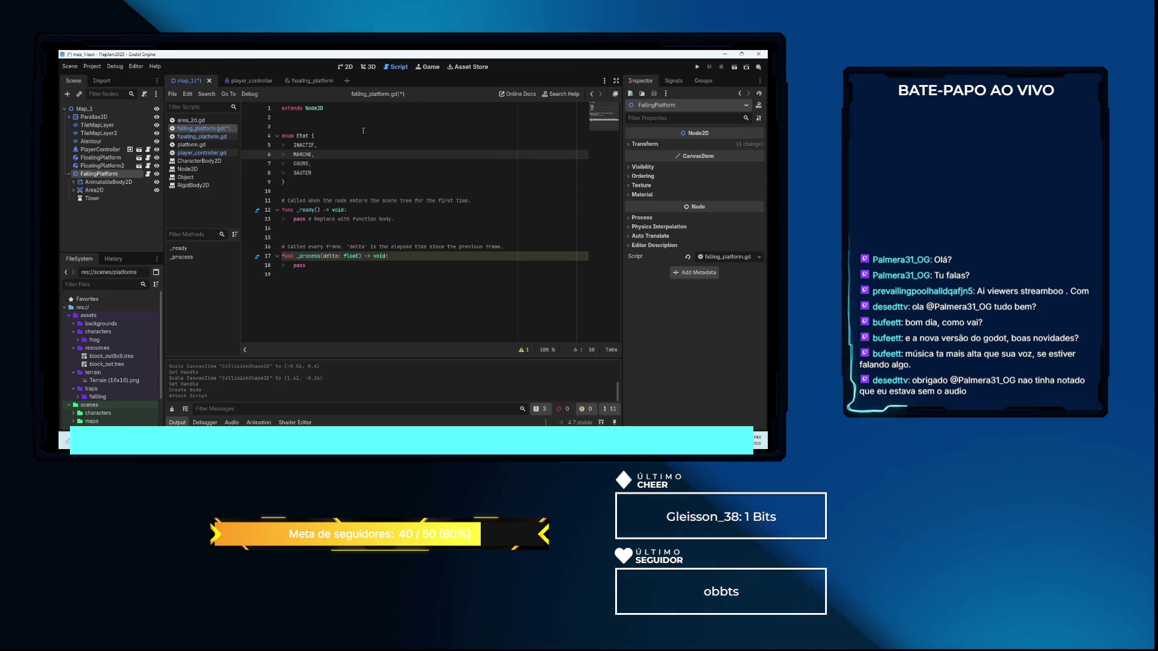
key("ctrl+shift+k")
key("ctrl+shift+k")
key("ctrl+shift+k")
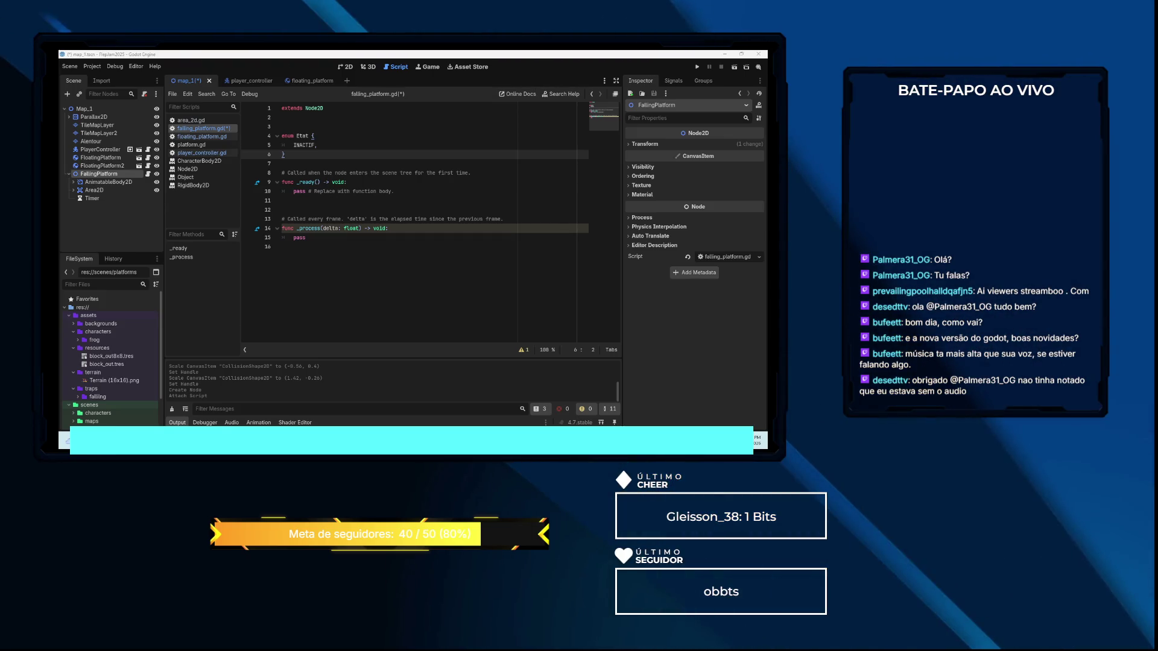
left_click(327, 146)
key("Return")
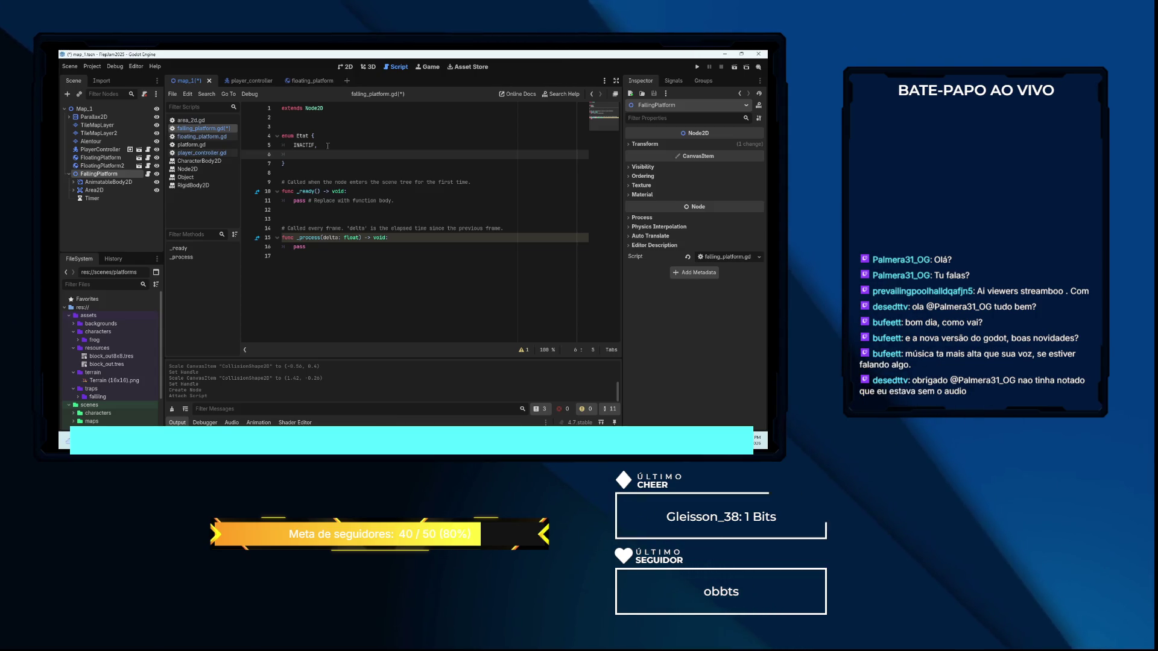
type("TREMBLER,")
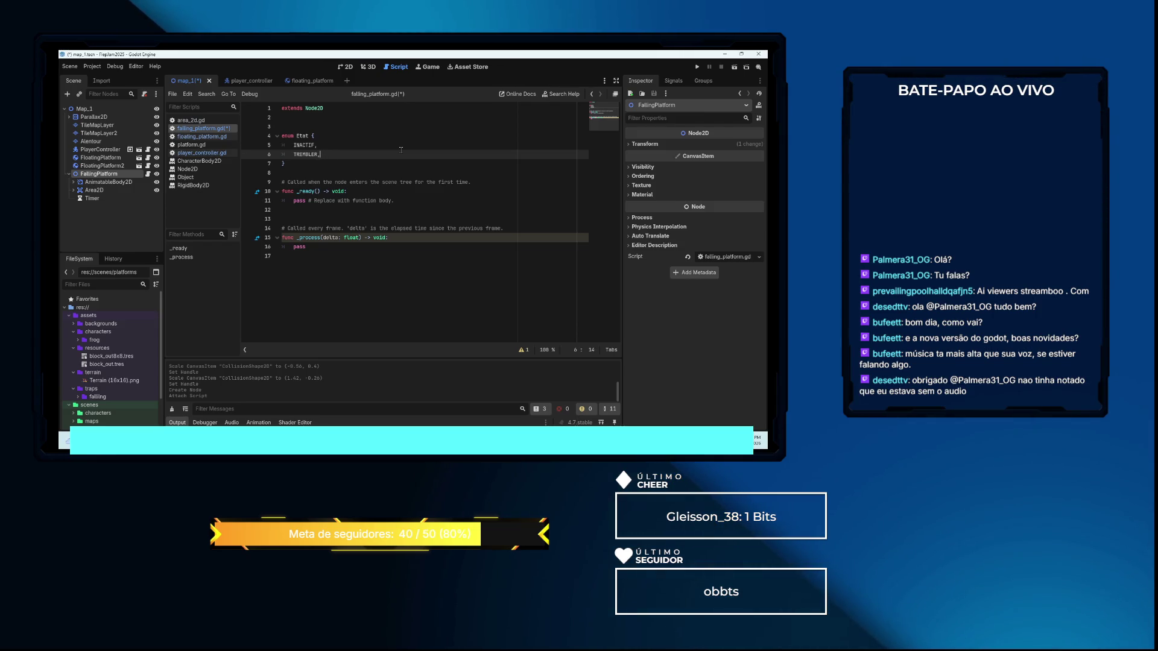
key("Return")
type("TOMBER")
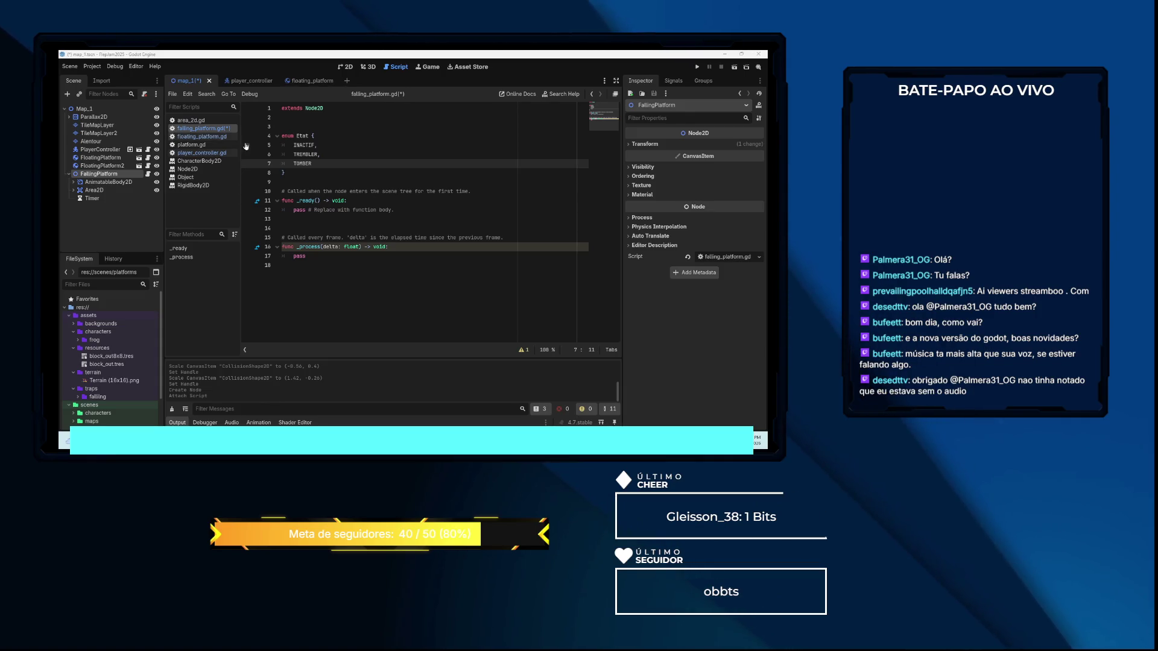
left_click(297, 174)
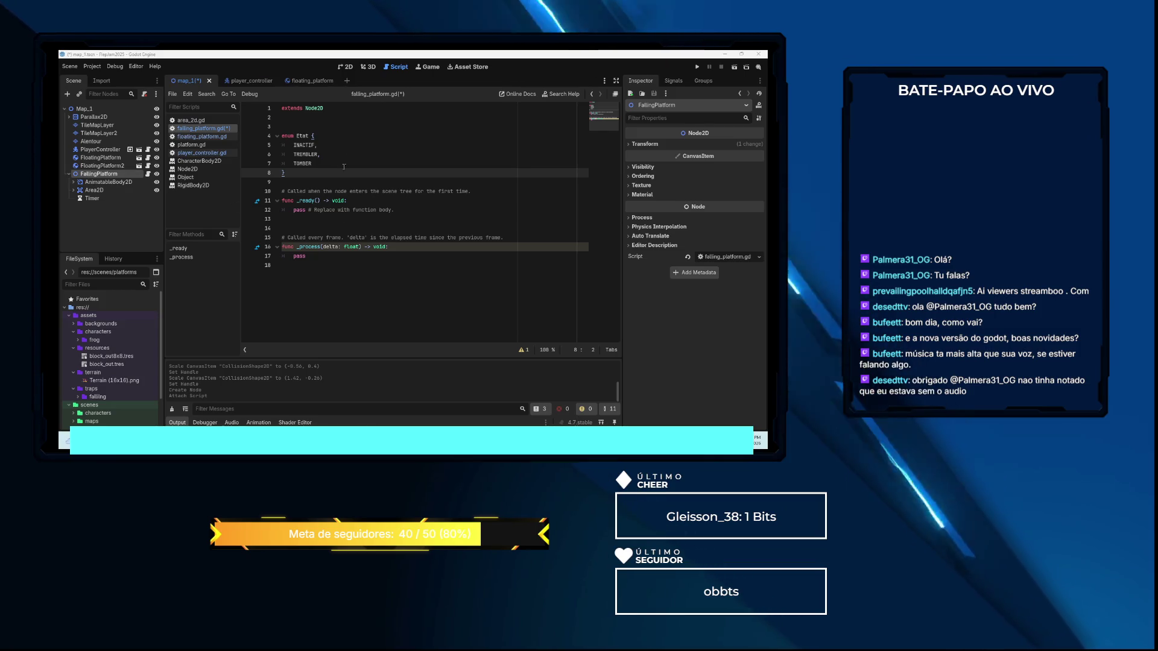
- Add an exported variable delai := 1.0 below the Etat enum
key("Return")
key("Return")
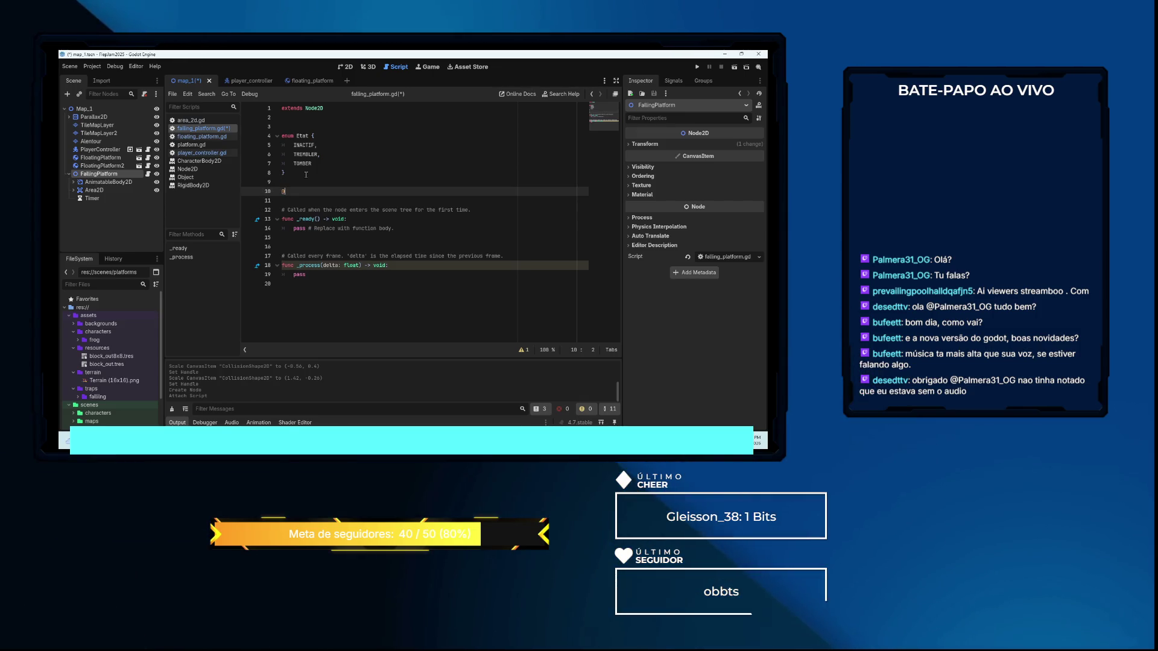
type("ex")
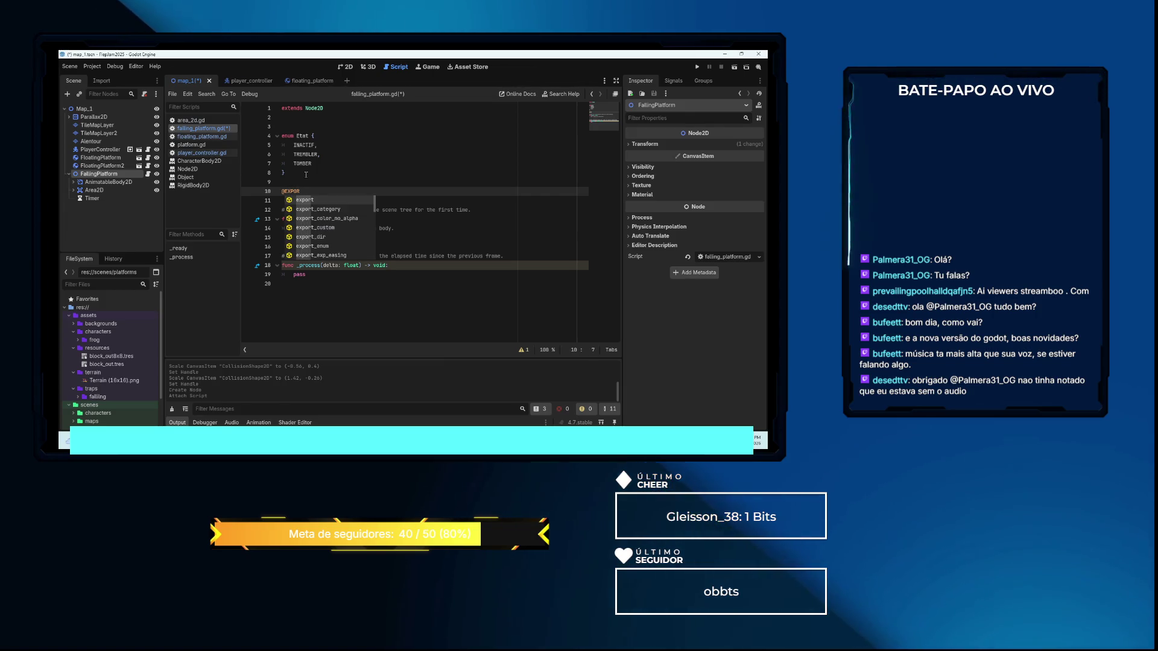
key("Return")
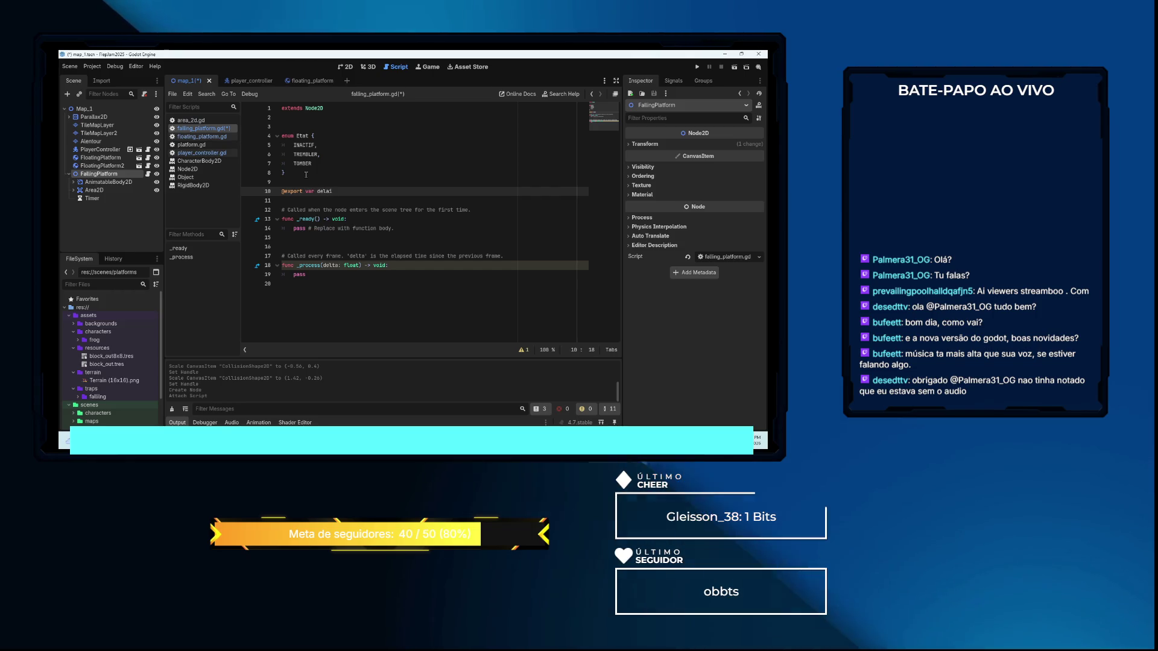
key("BackSpace")
type("= 1.")
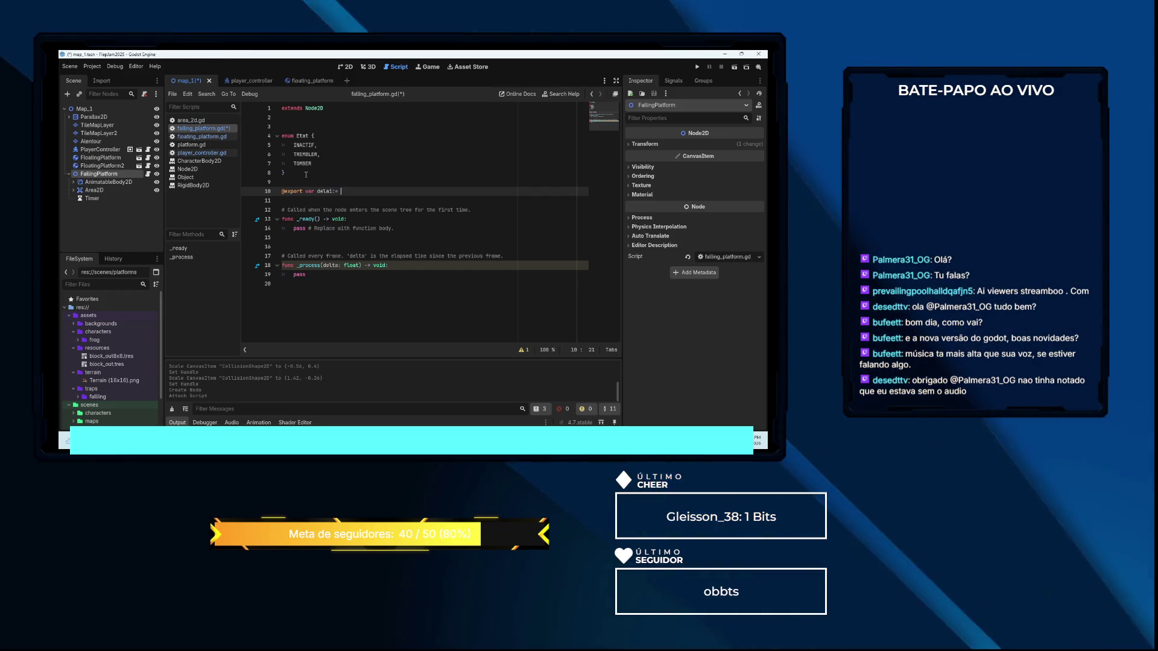
type("0")
key("Left")
key("Left")
key("Left")
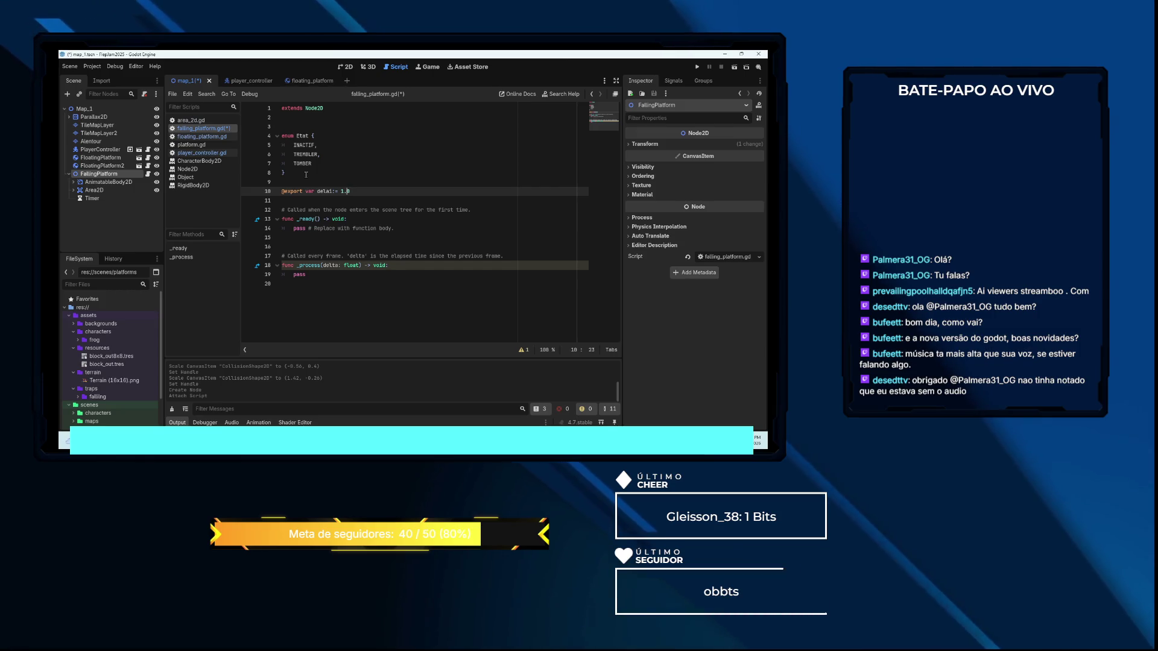
key("Right")
key("Right")
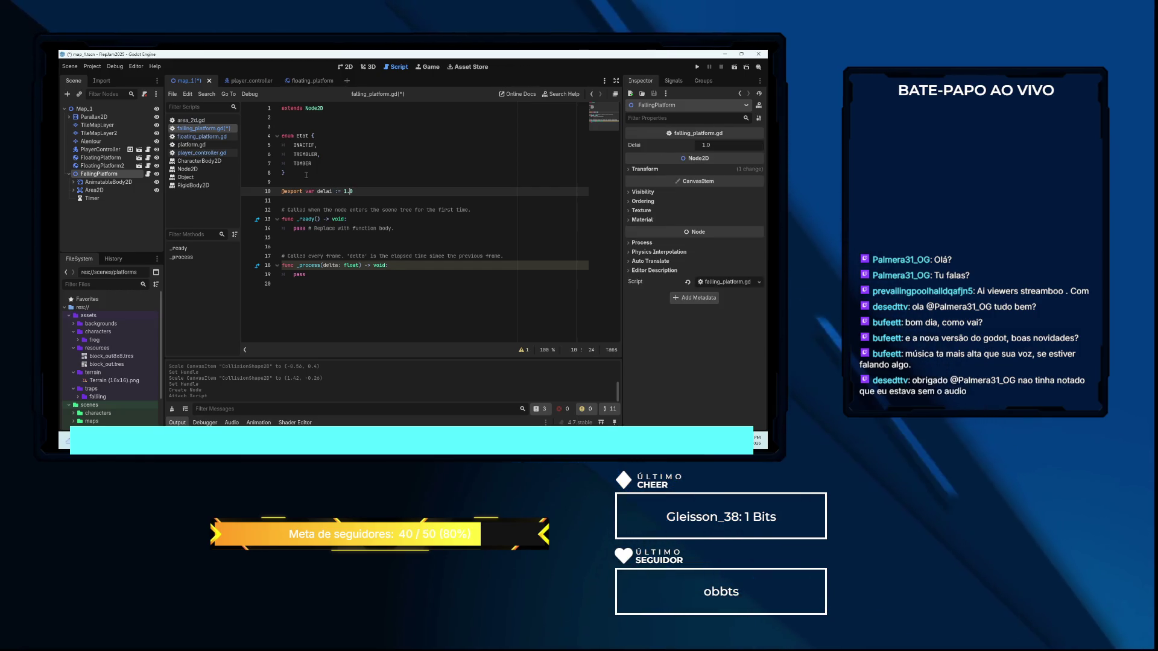
key("End")
key("Return")
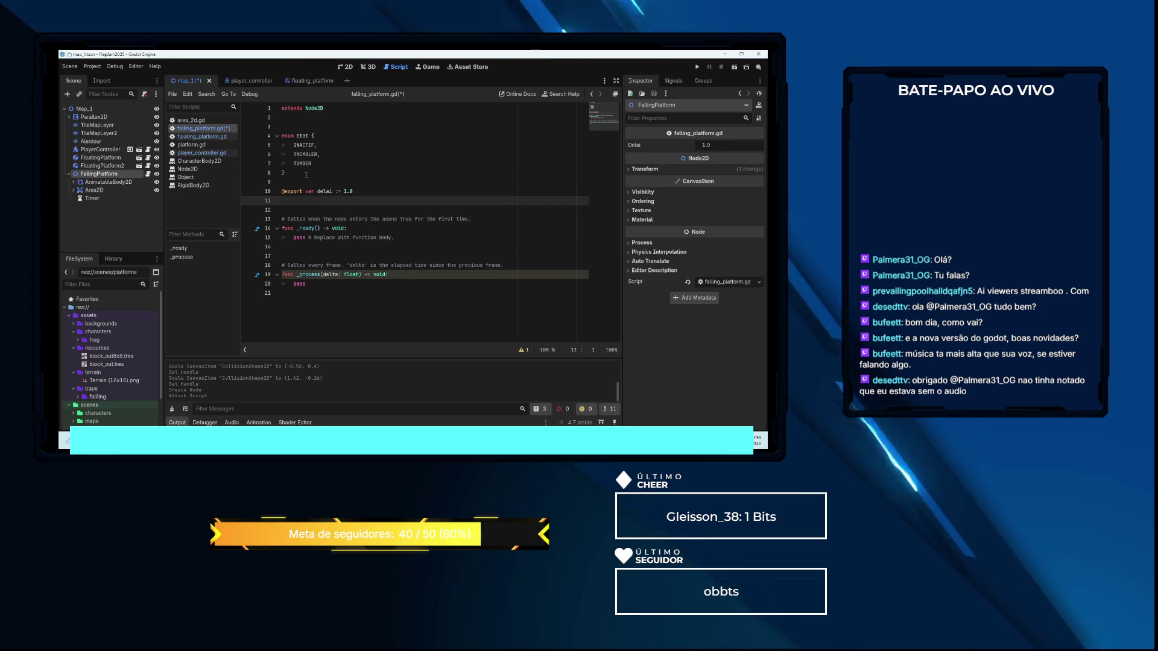
- Add an exported gravite variable with a default of 1200.0 below delai
type("@export var gravit")
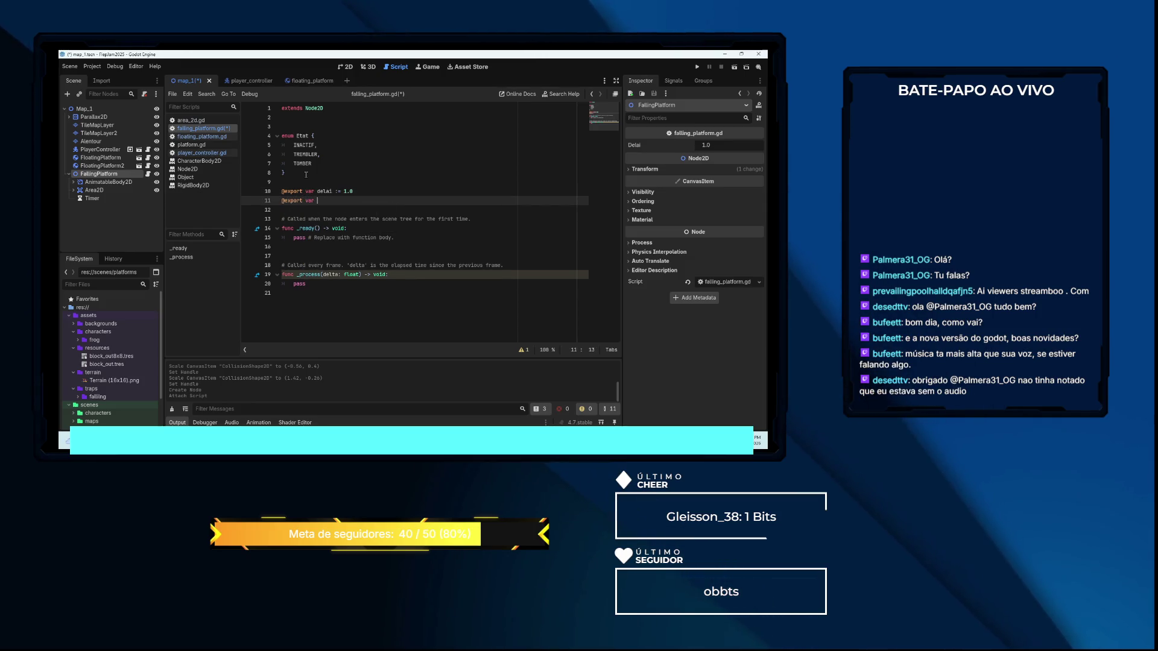
type("e := ")
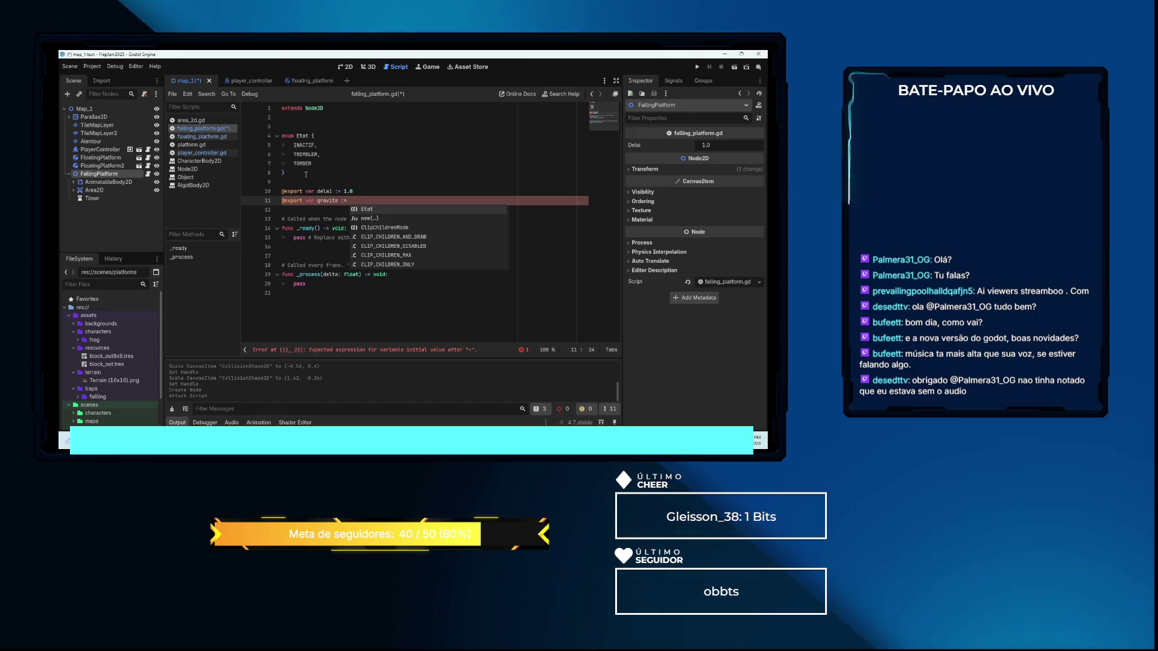
type("12")
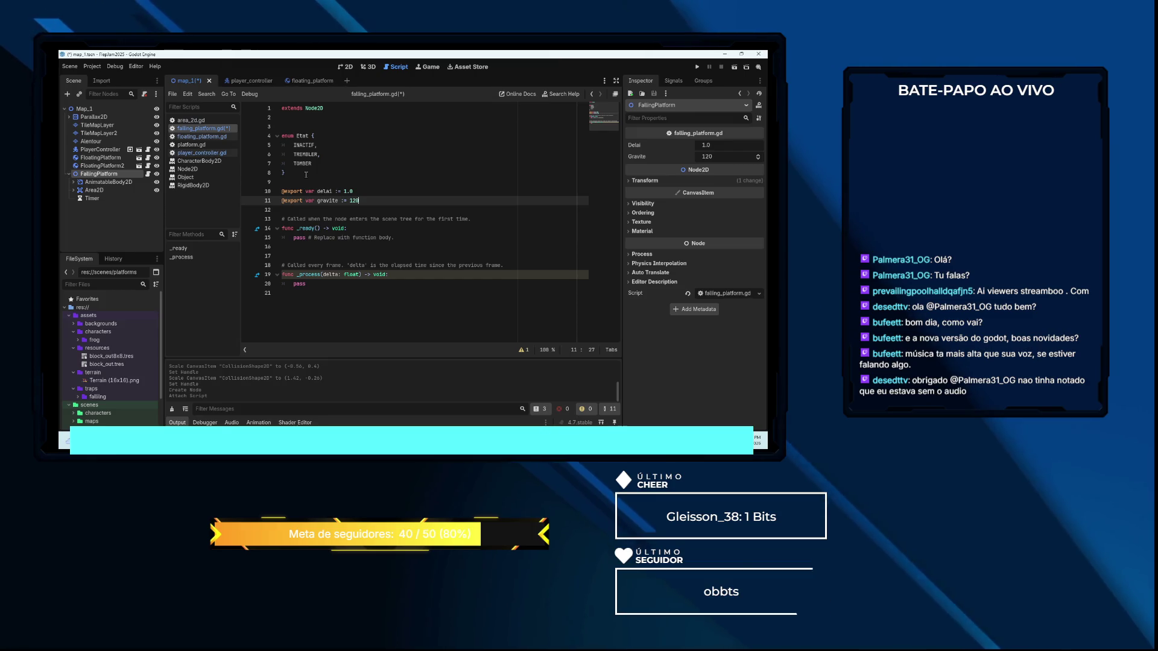
type("0")
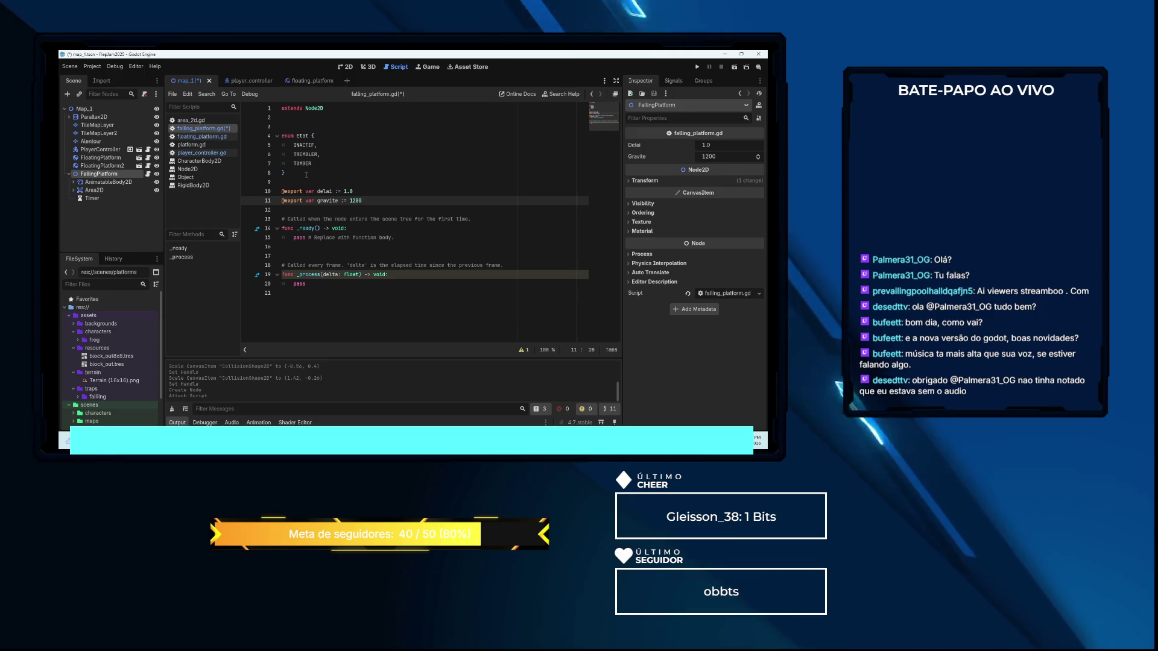
key("Return")
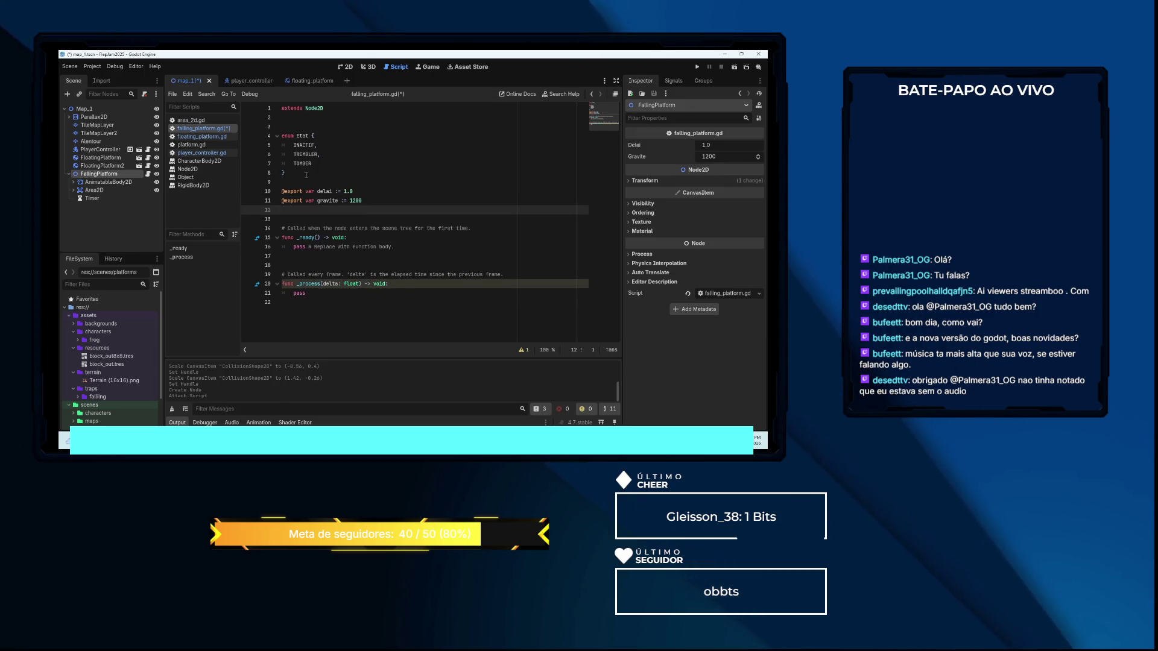
key("Left")
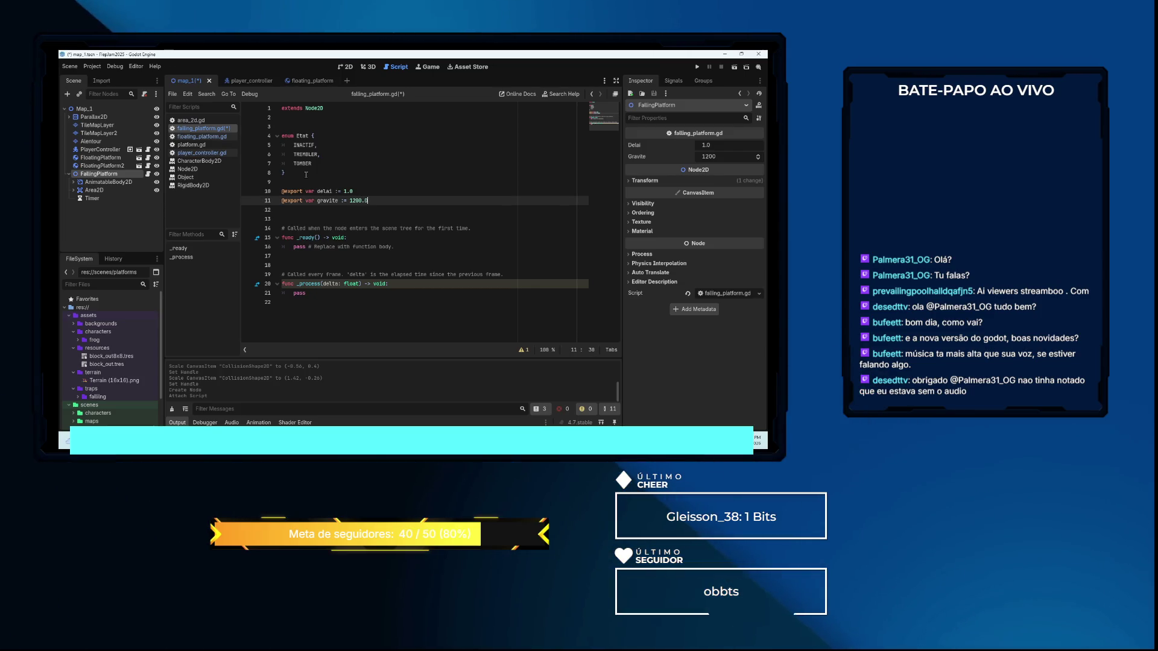
key("Return")
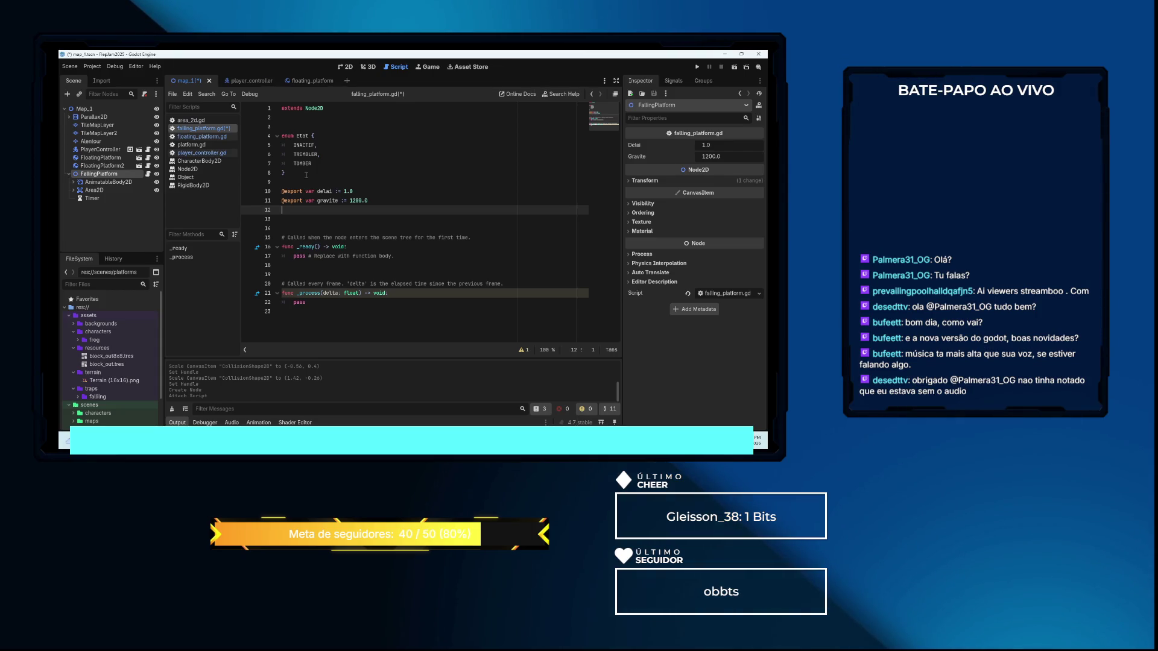
- Add exports shake_montant := 2.0 and shake_vitesse := 30.0 below gravite
type("export var")
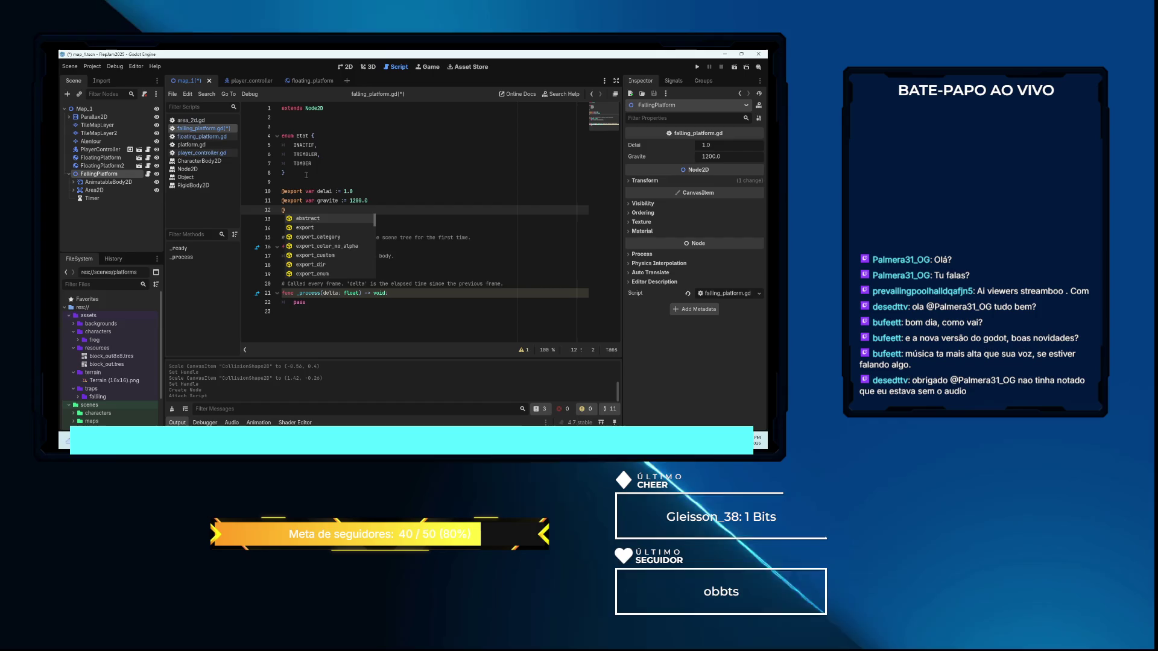
type(" shake")
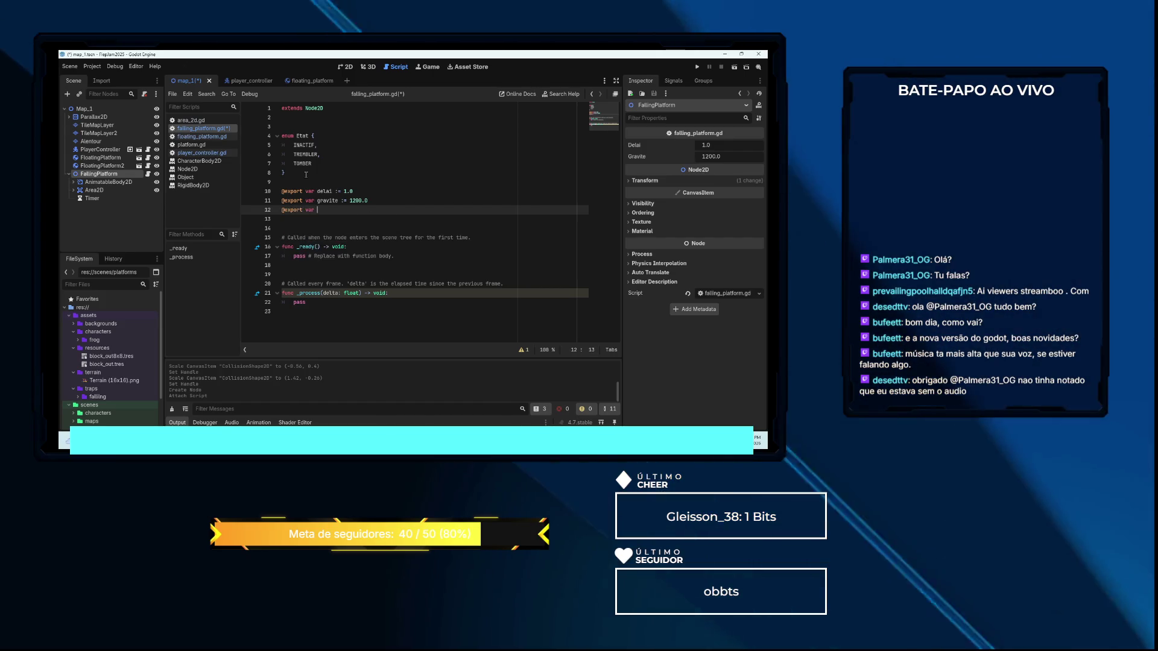
type("_")
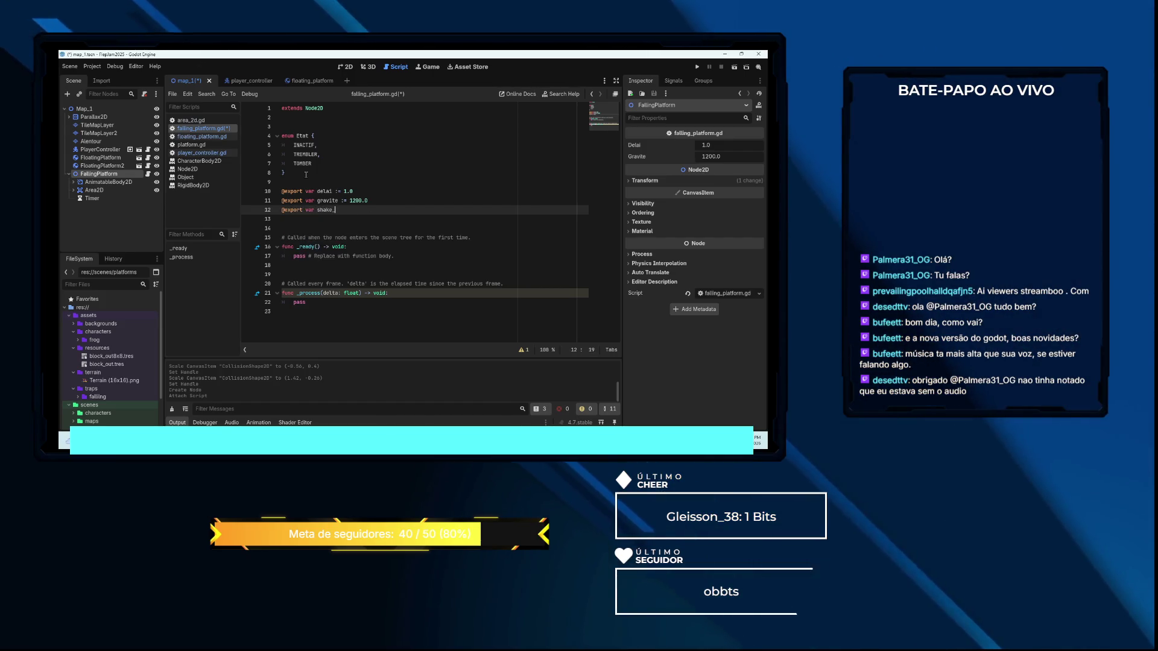
type("montan")
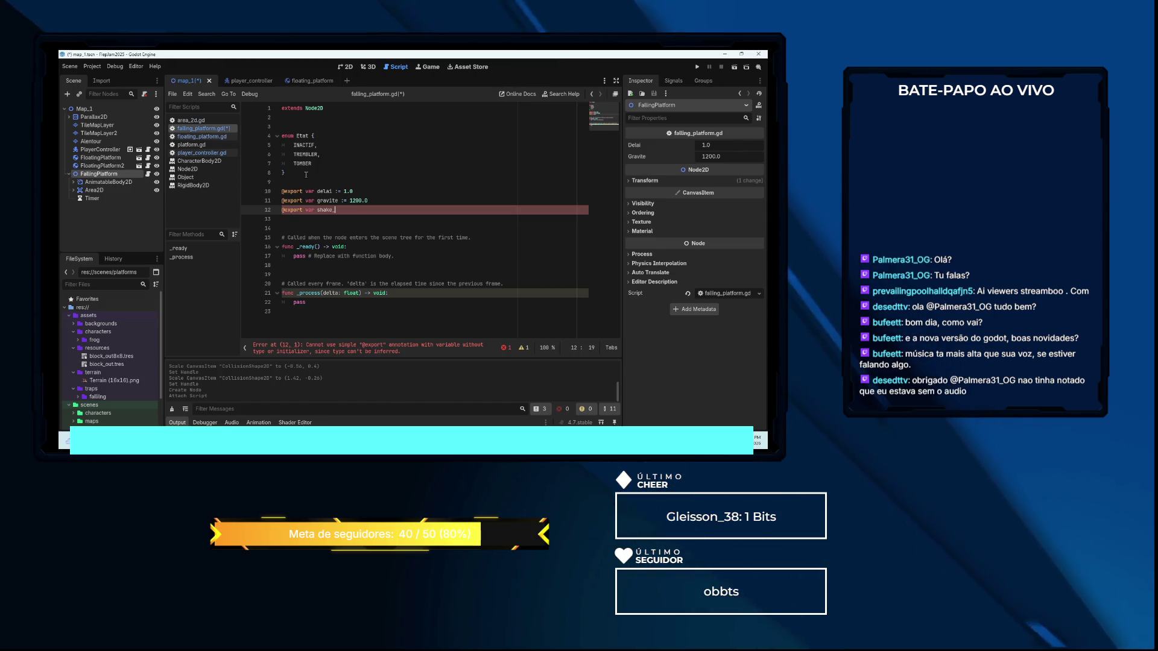
type("t := ")
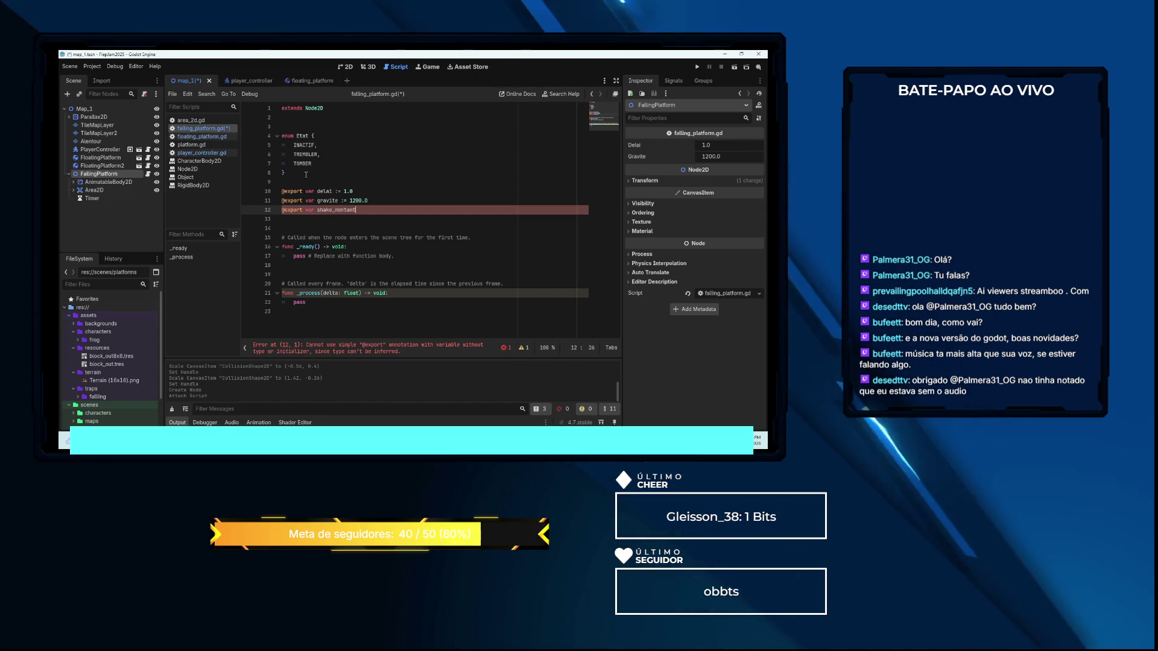
type("2.0")
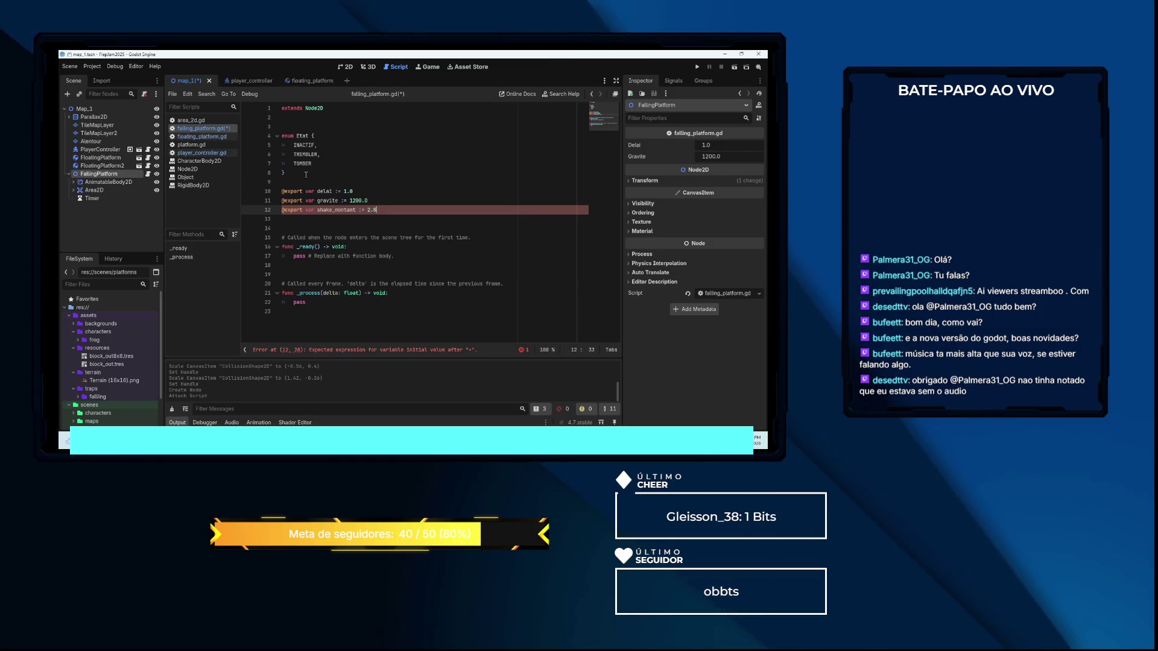
key("Return")
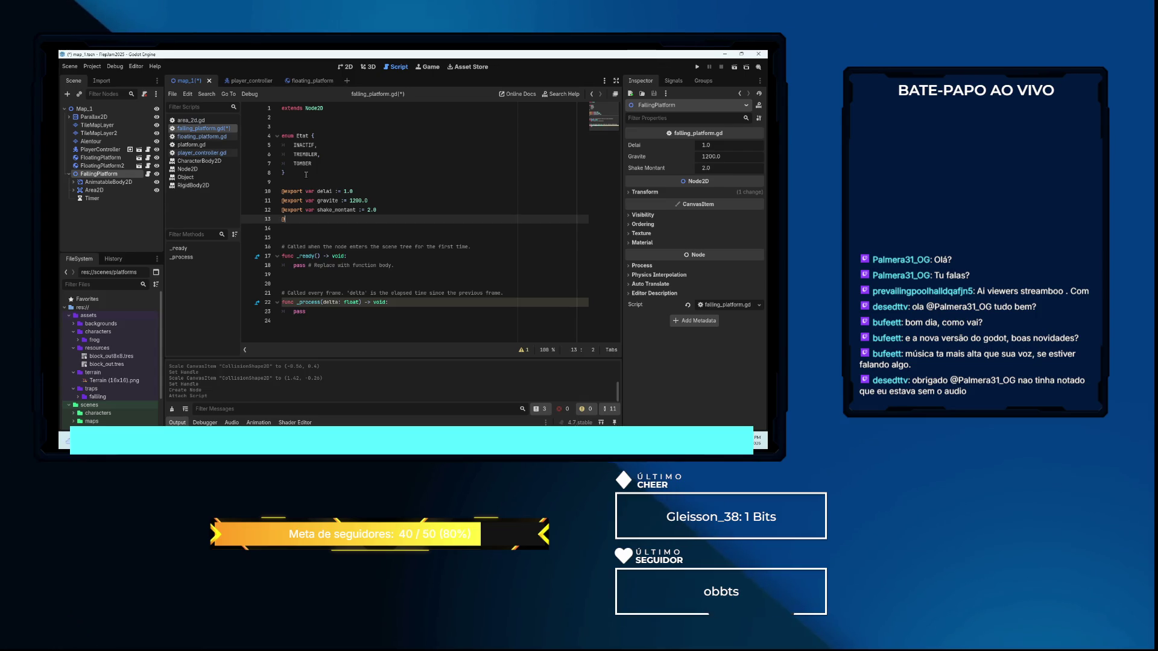
type("export ")
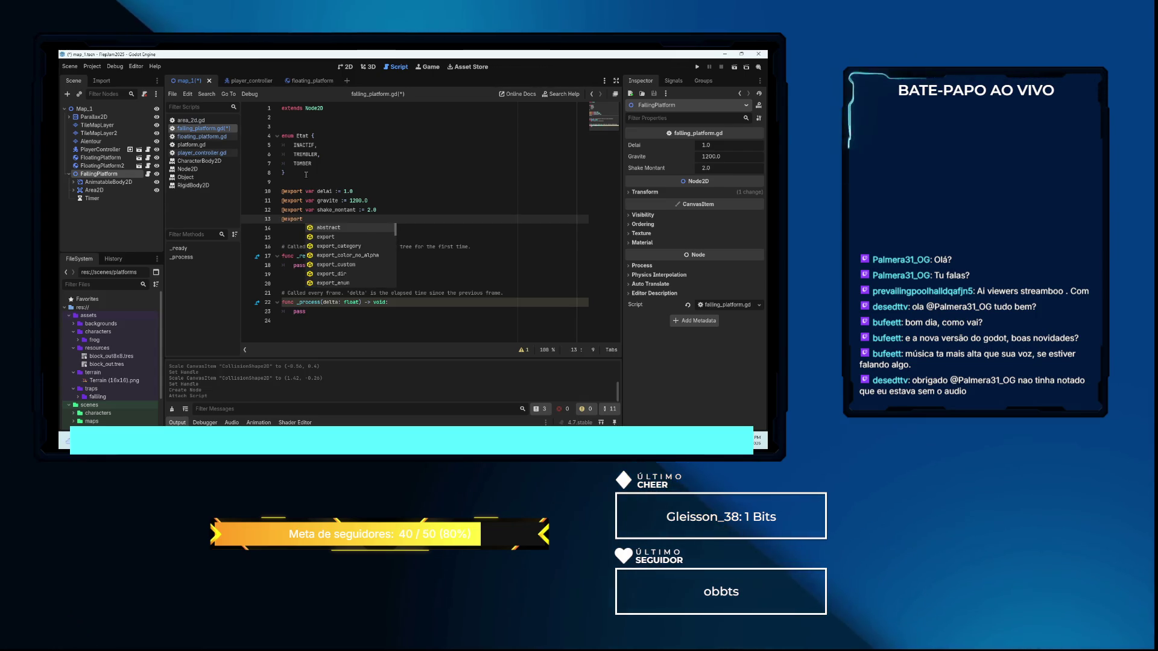
type("var shake_")
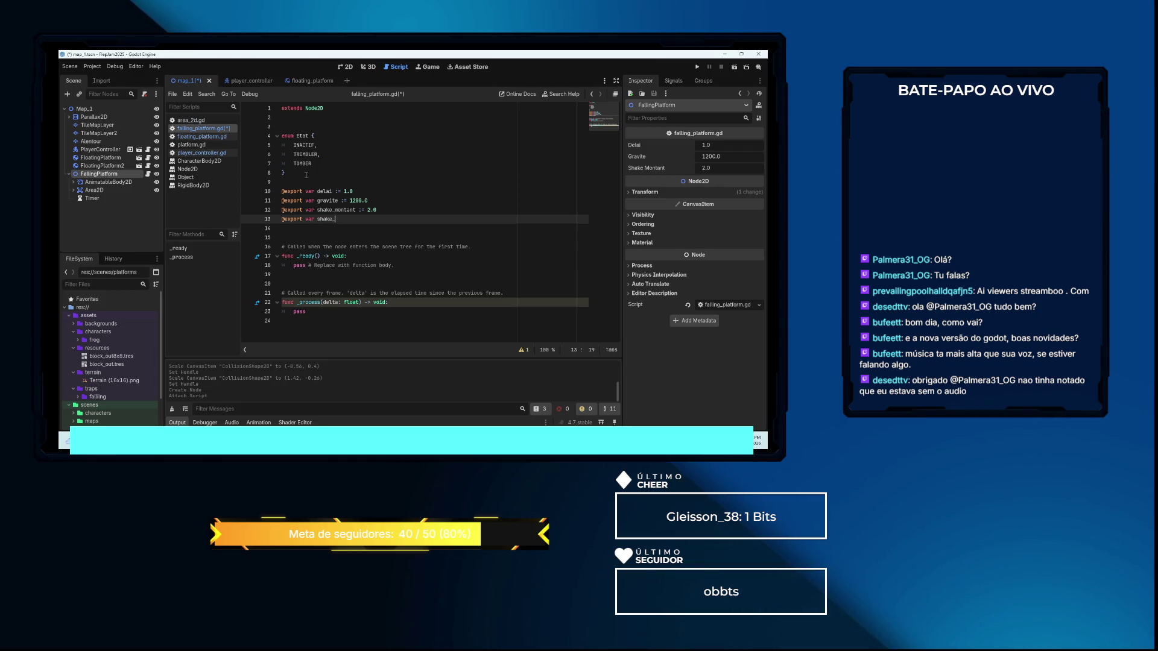
type("vitesse")
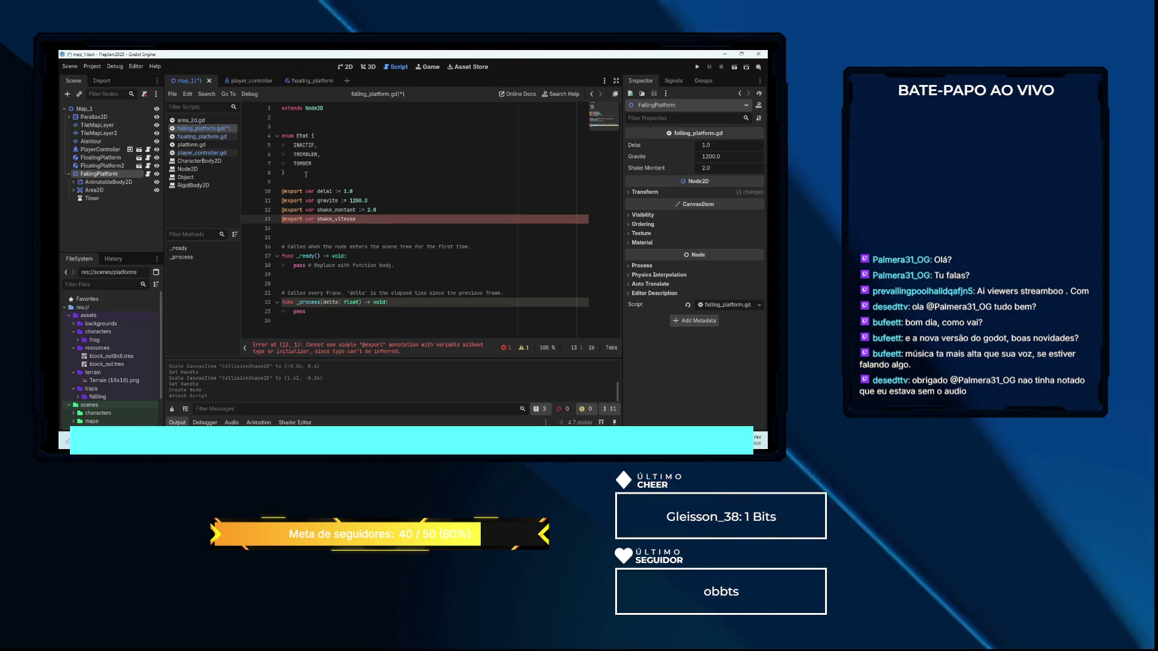
type(" := 30.")
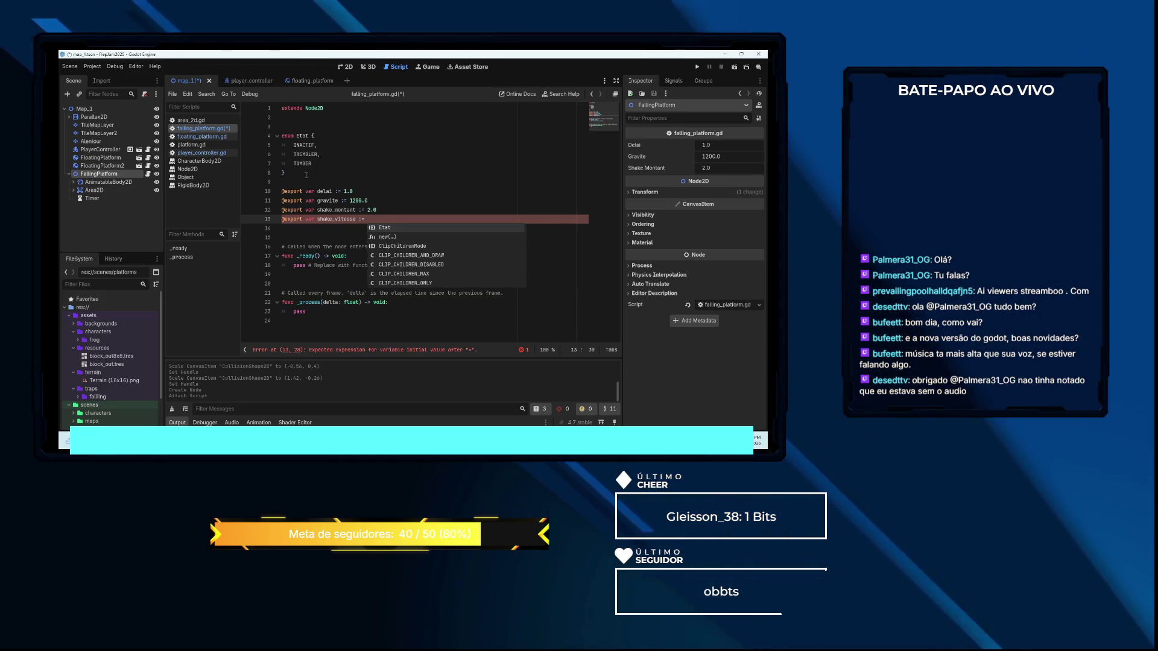
type("0")
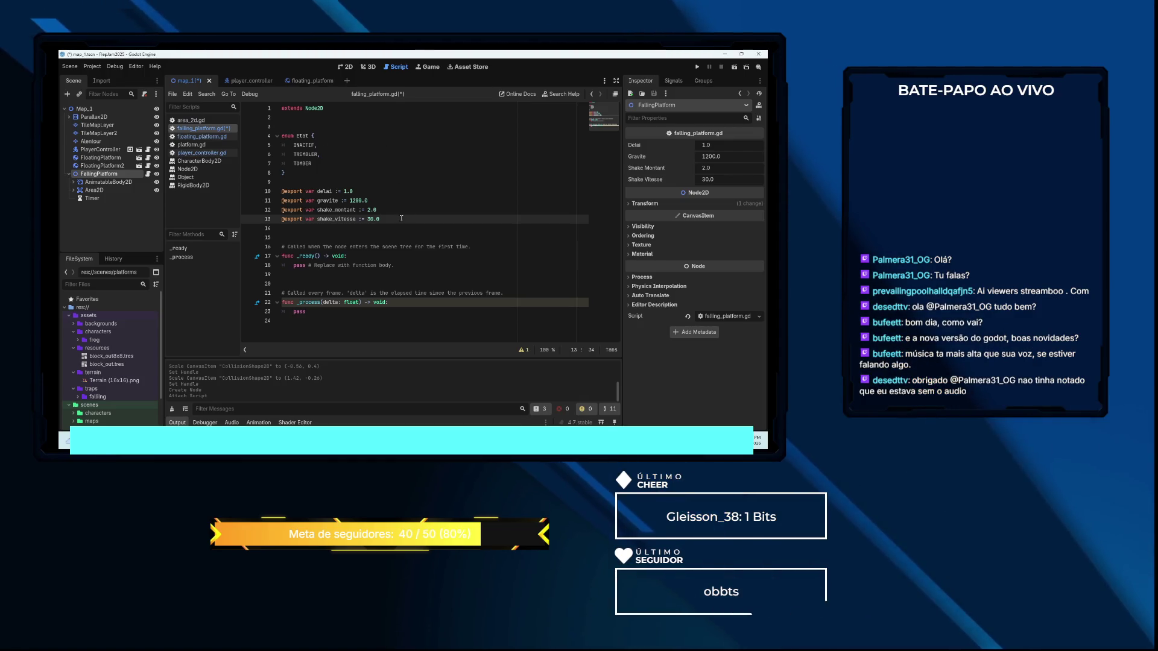
key("Return")
key("Return")
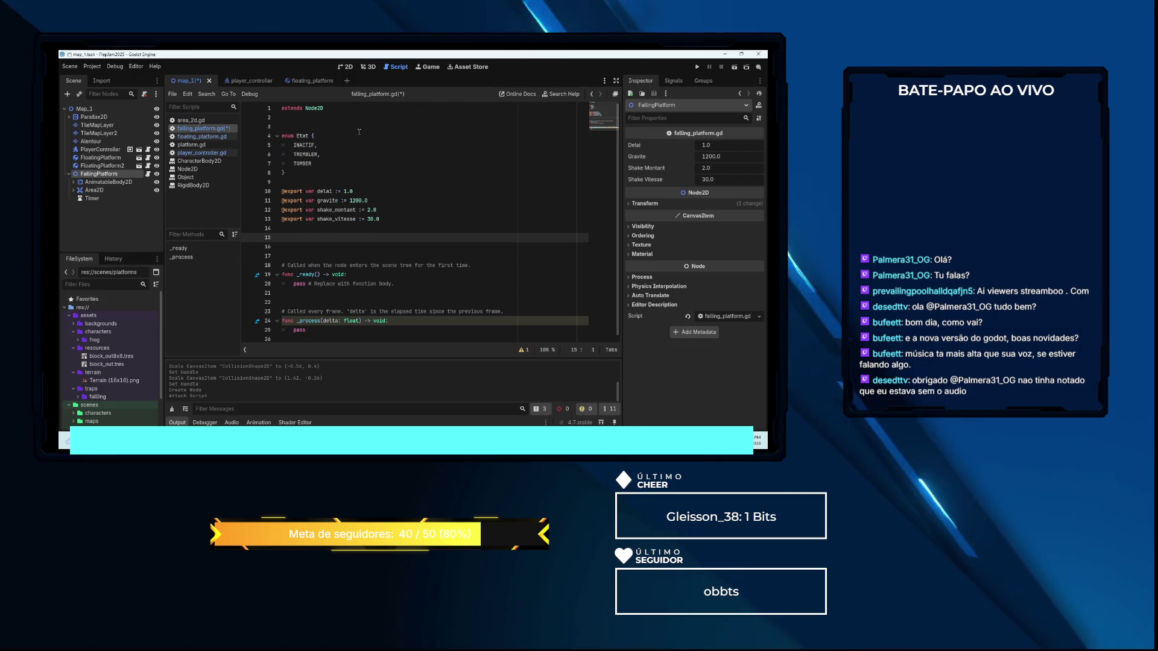
left_click(421, 201)
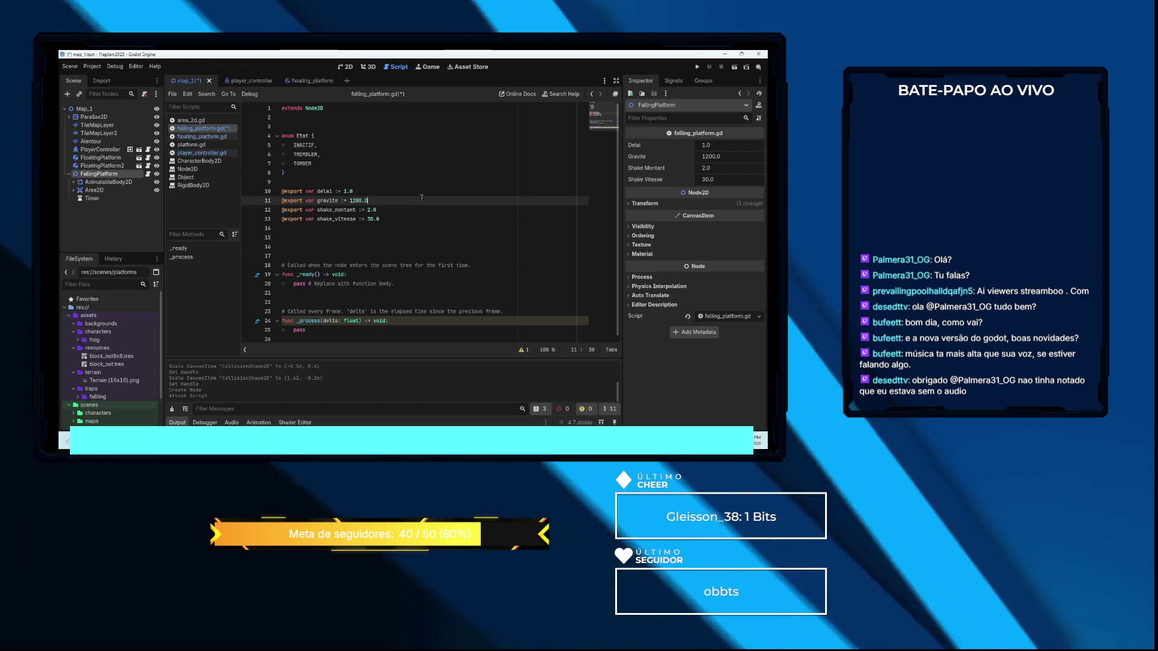
- Save the FallingPlatform branch as falling_platform.tscn in res://scenes/platforms
right_click(105, 175)
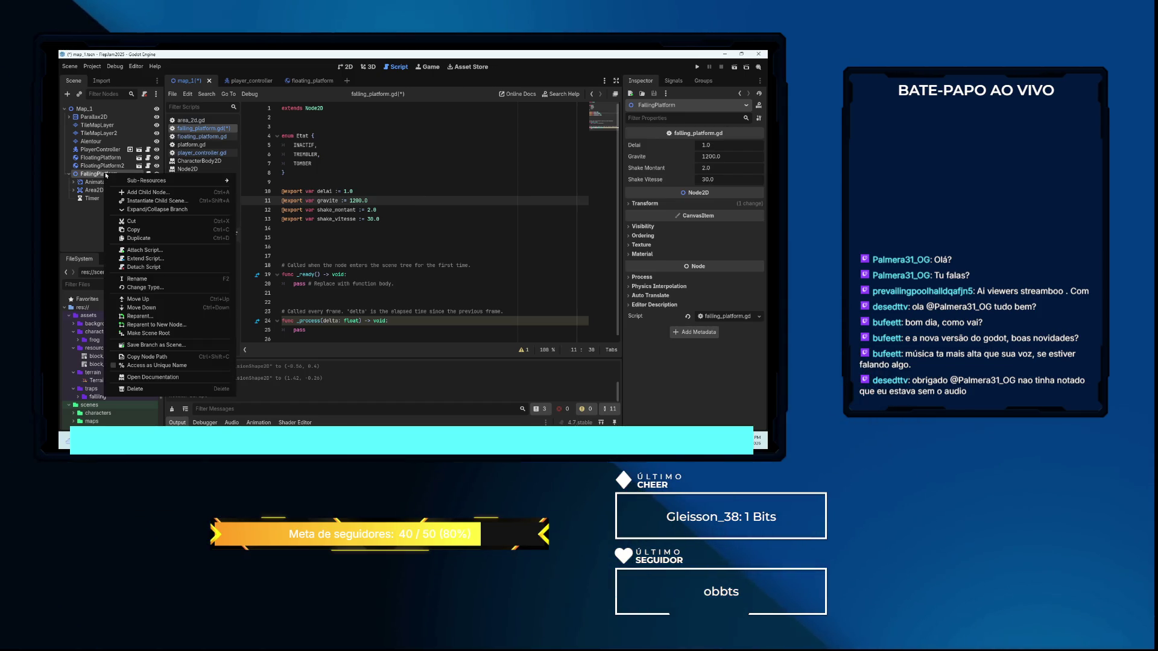
left_click(163, 346)
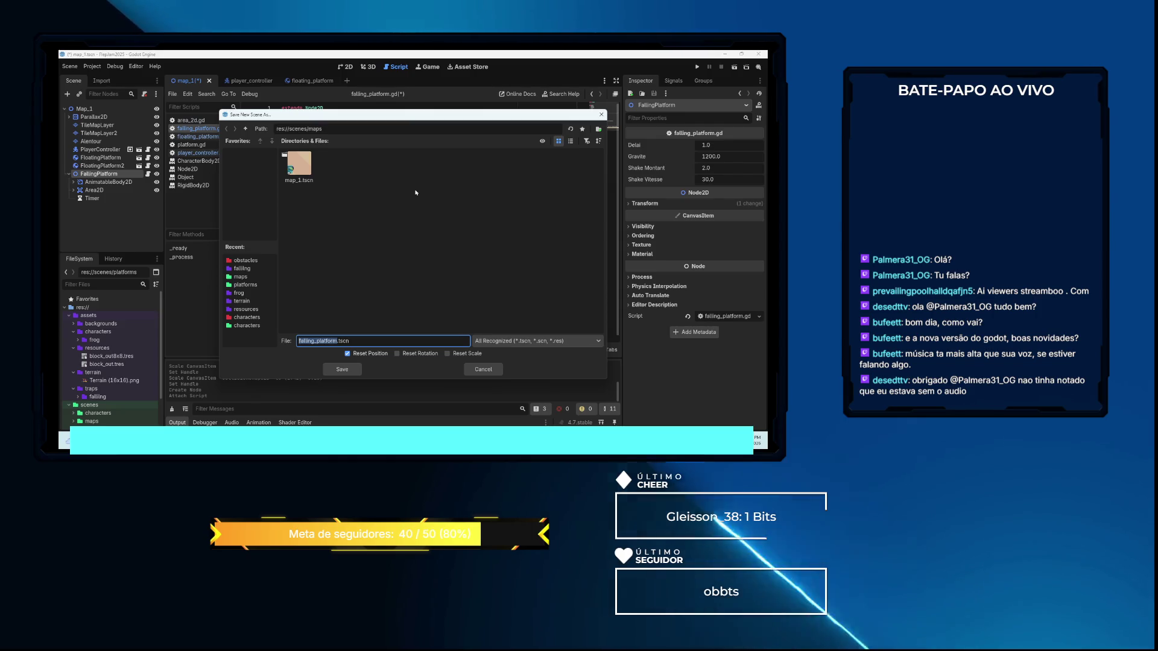
left_click(245, 129)
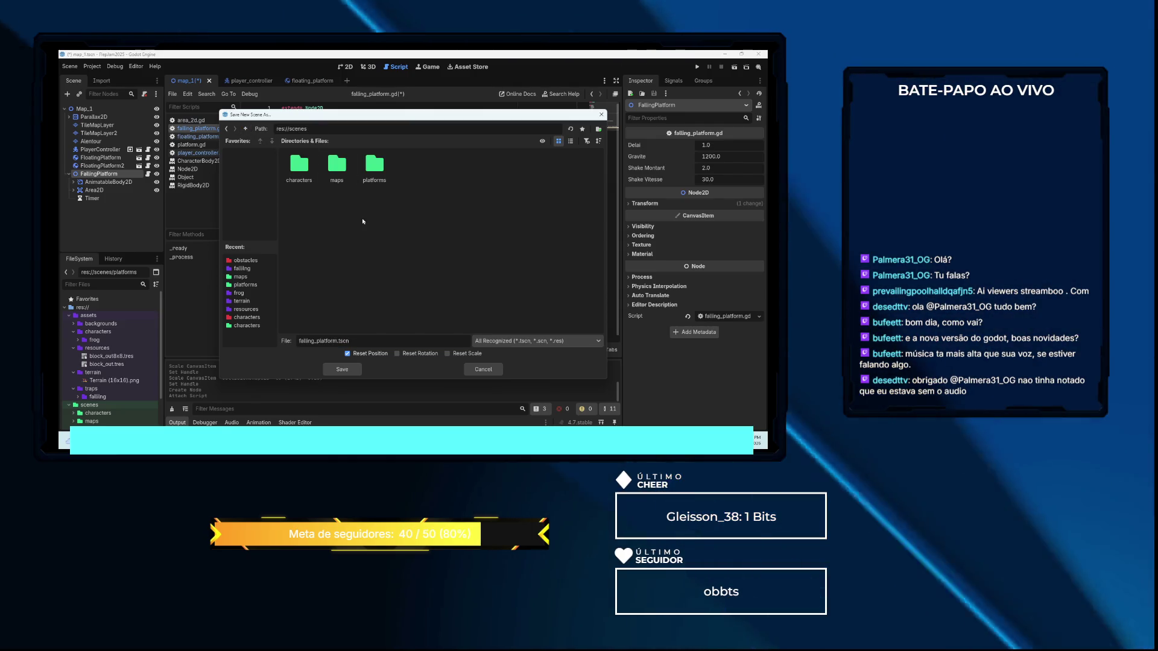
double_click(374, 165)
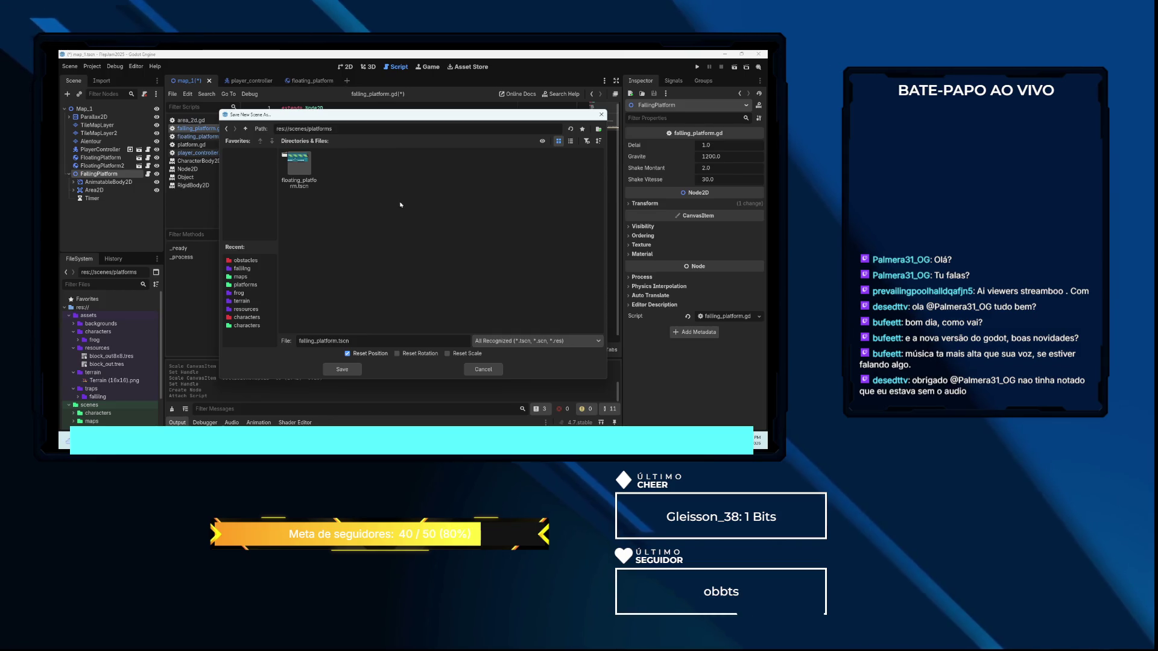
left_click(350, 373)
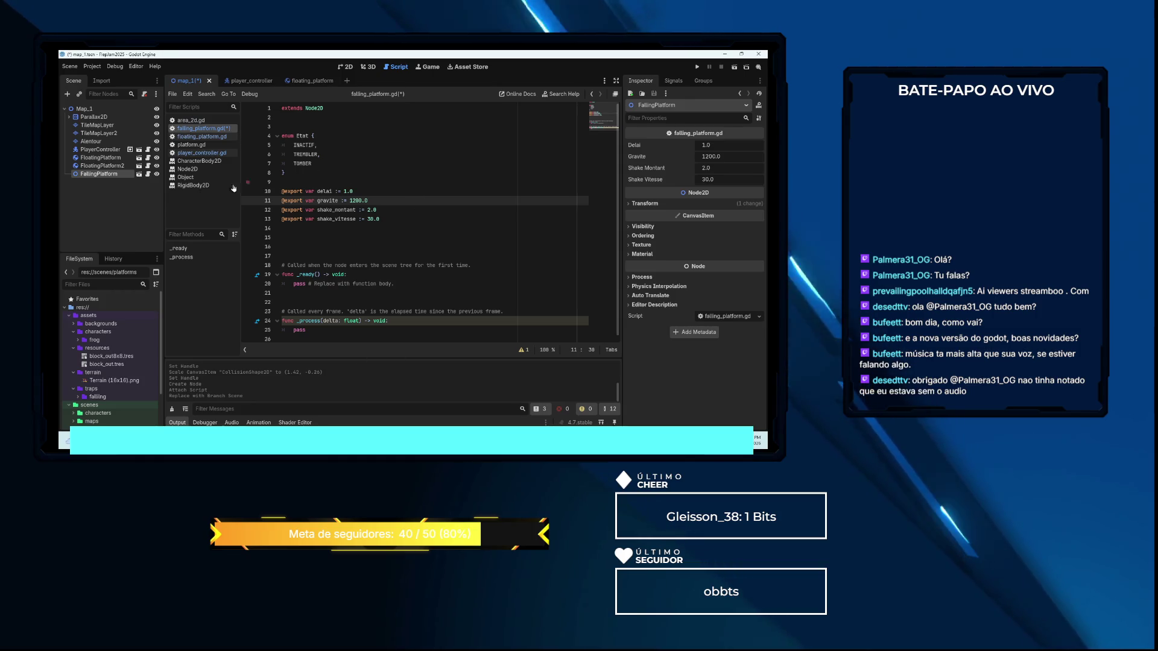
- Open falling_platform.tscn in its own tab, then return to the end of the shake_vitesse line
left_click(149, 174)
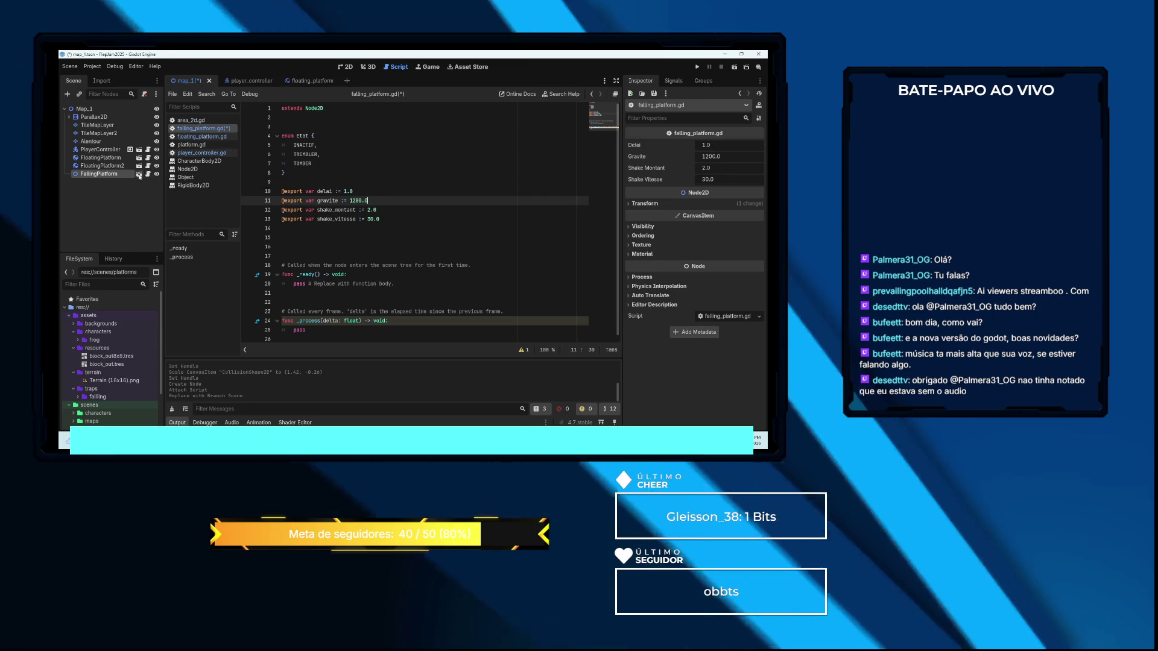
left_click(139, 175)
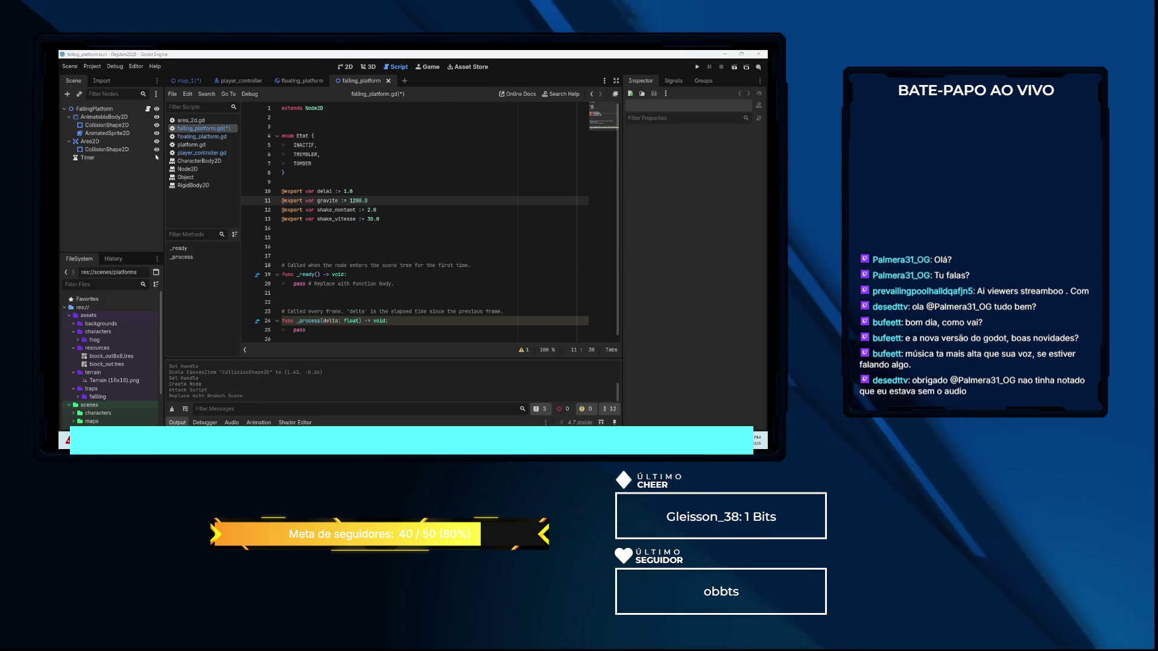
left_click(390, 220)
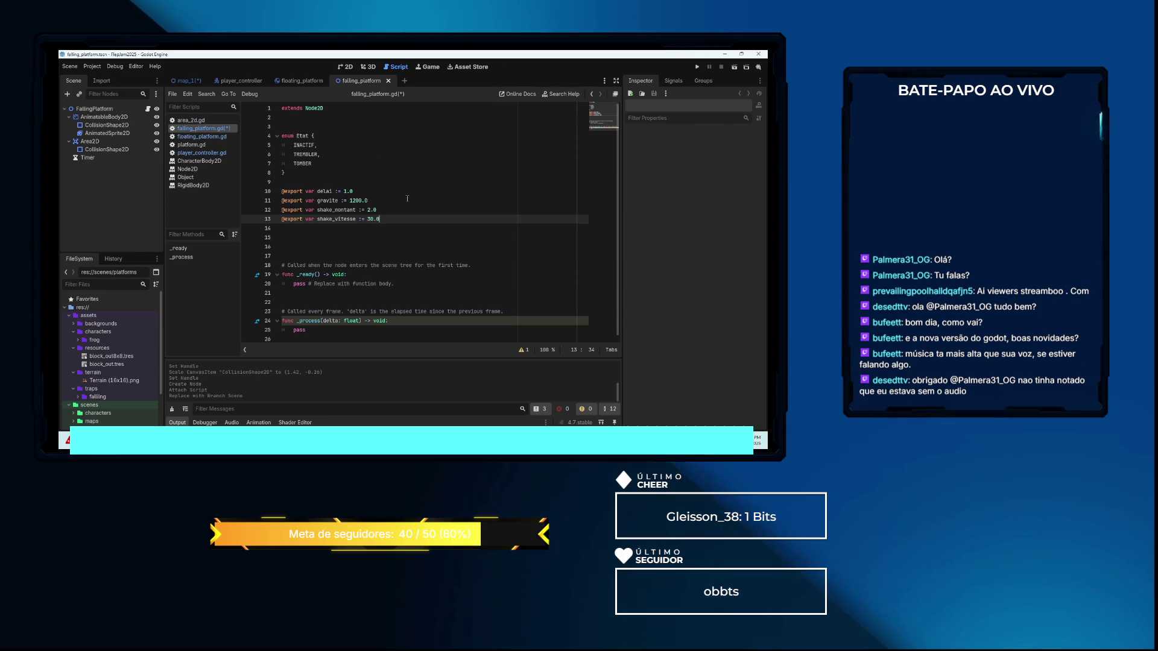
key("Down")
key("Down")
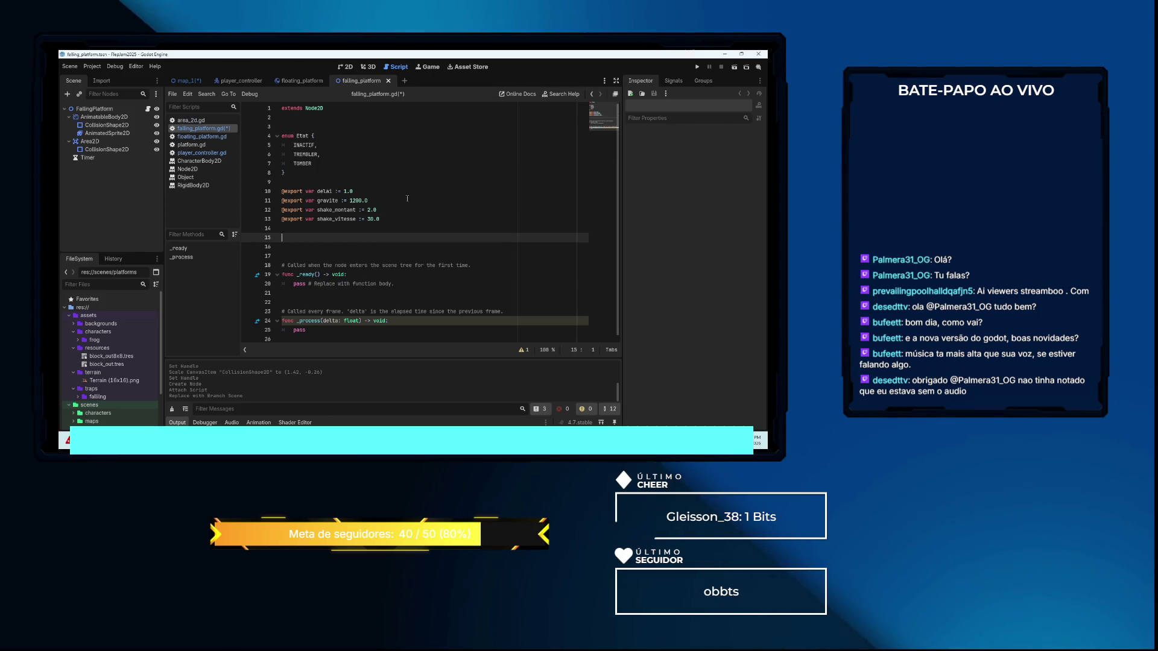
mouse_move(103, 116)
left_mouse_down()
mouse_move(199, 199)
mouse_move(290, 242)
left_mouse_up()
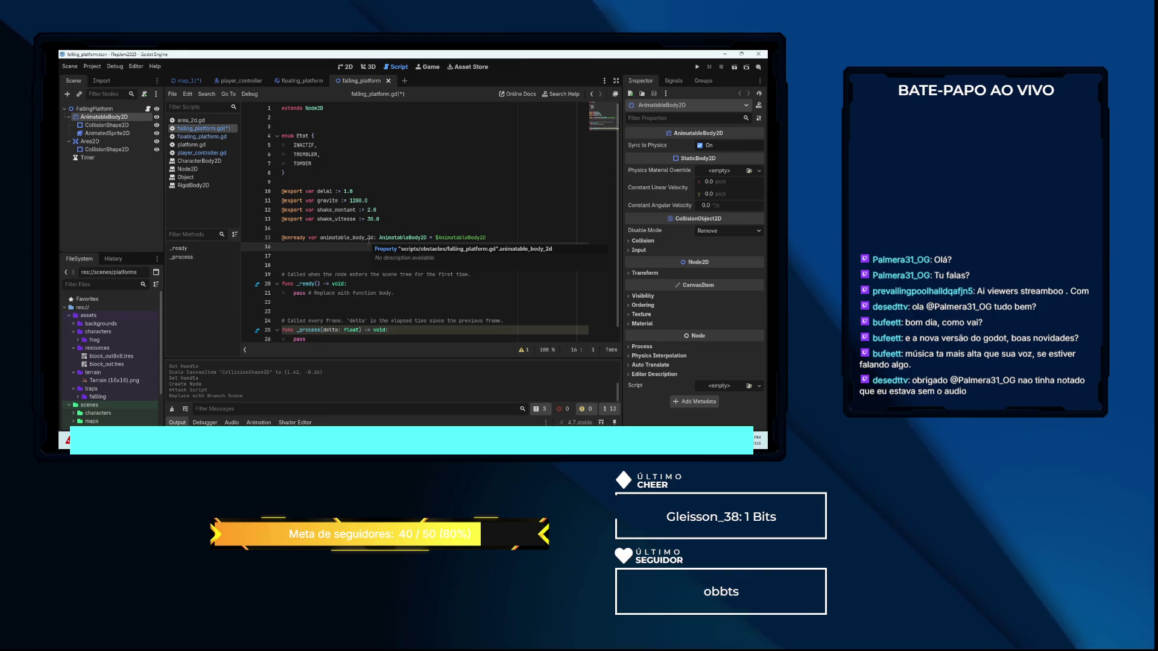
key("Up")
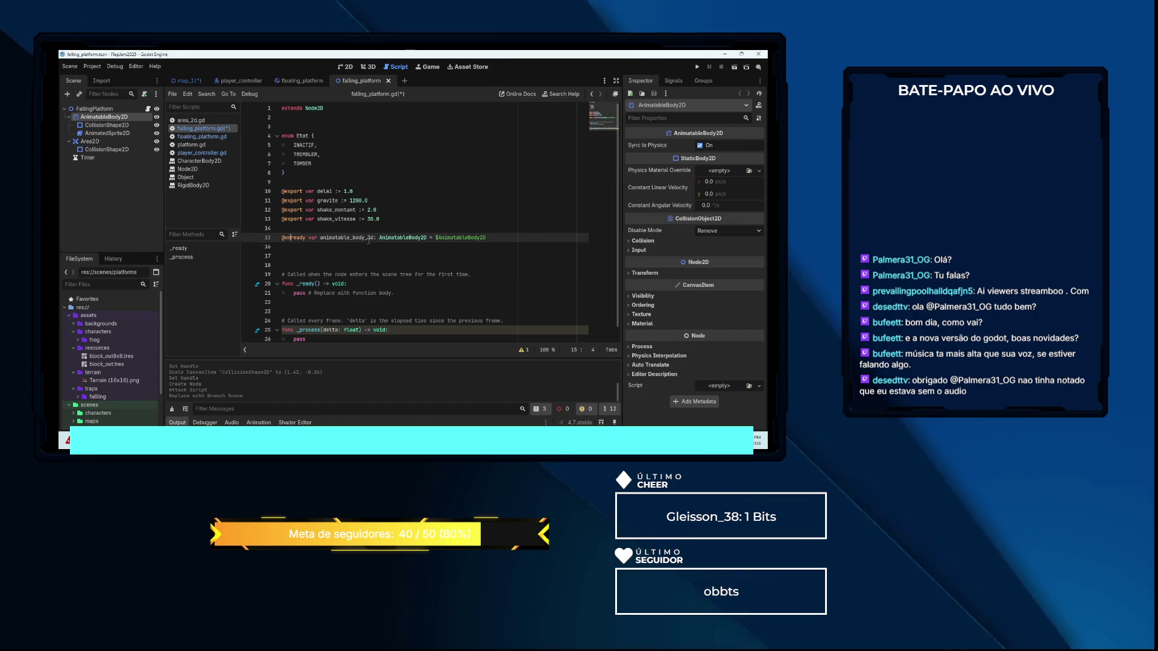
key("Right")
key("Right")
key("Right")
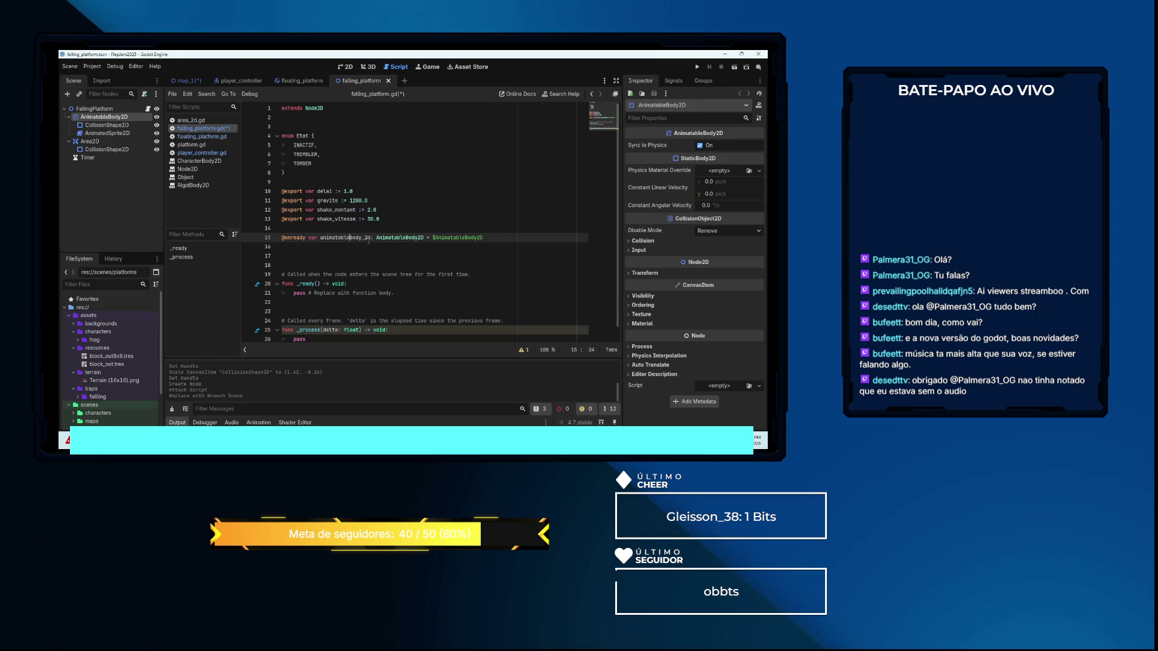
key("BackSpace")
key("BackSpace")
key("BackSpace")
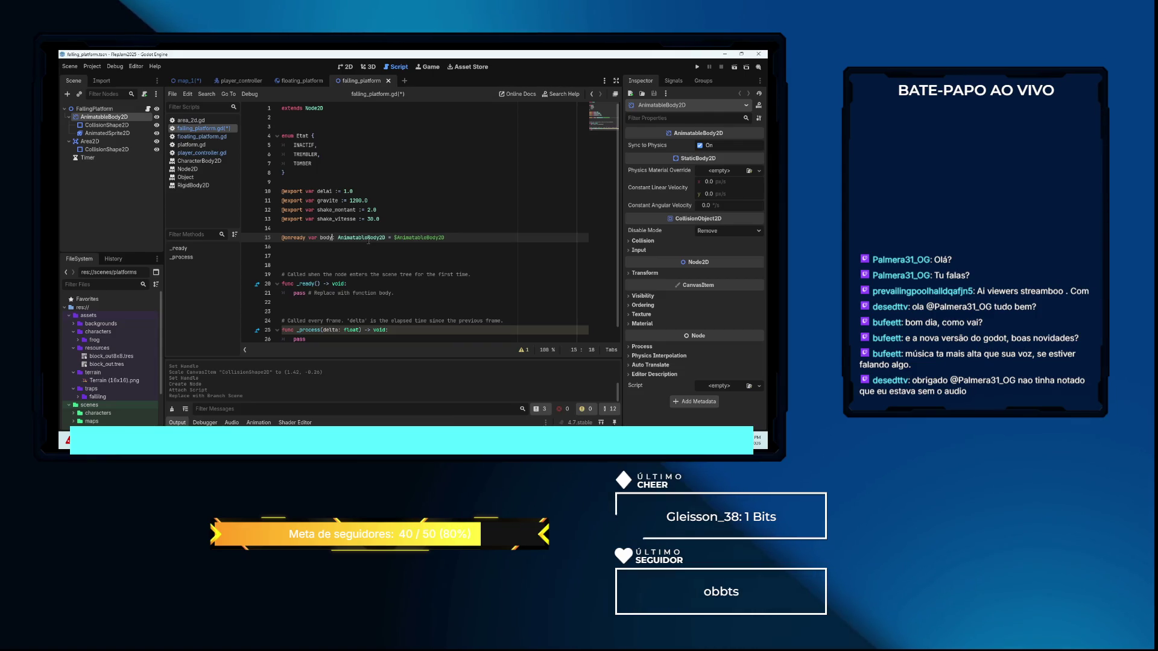
key("End")
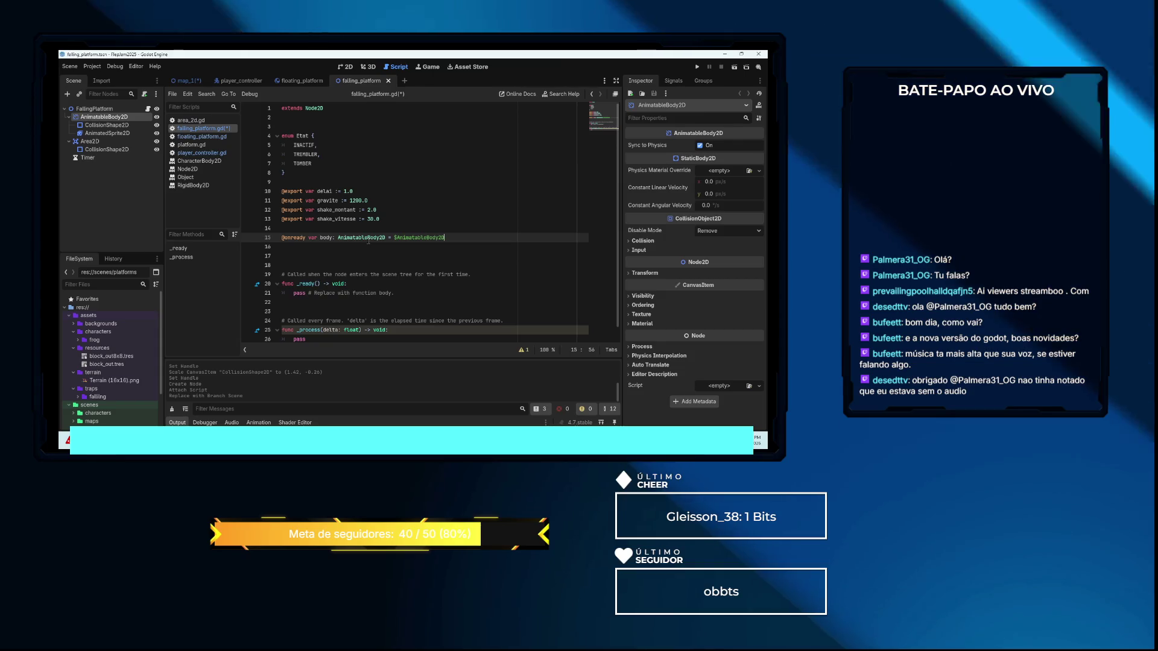
key("Down")
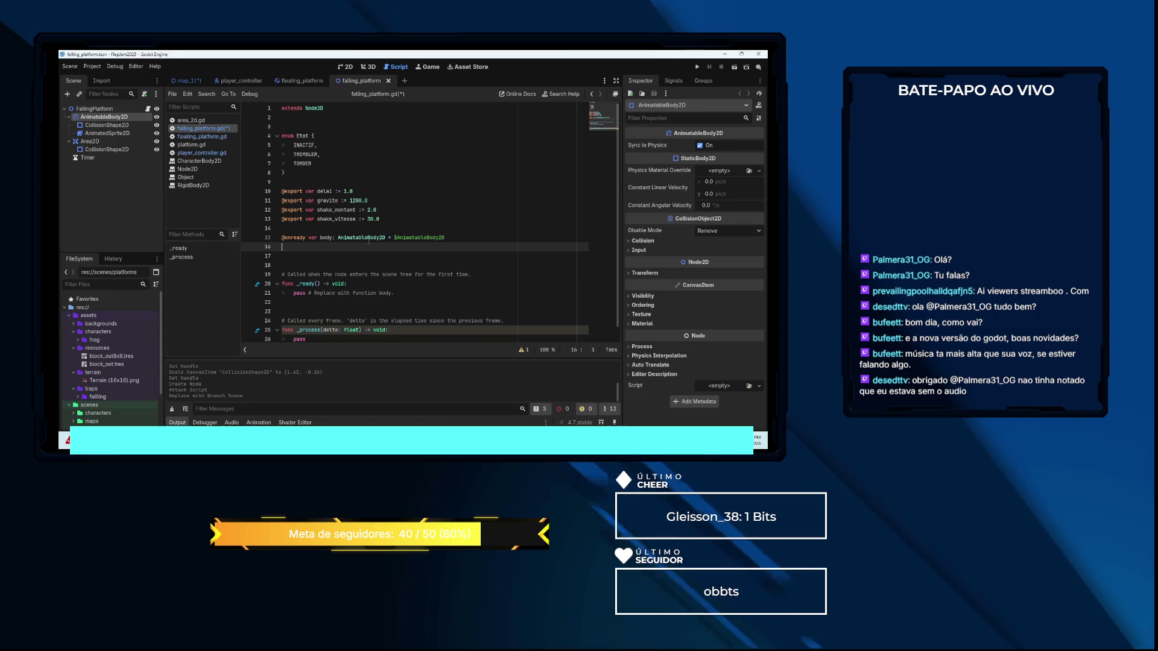
mouse_move(90, 141)
left_mouse_down()
mouse_move(109, 118)
mouse_move(308, 247)
left_mouse_up()
left_click(341, 247)
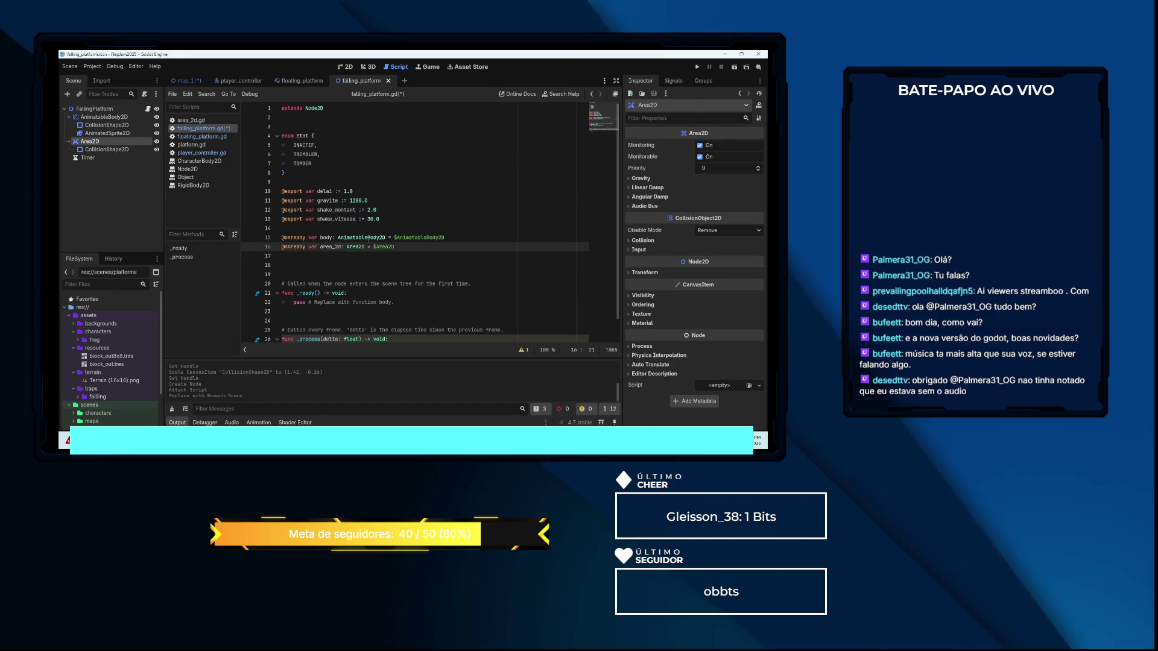
key("BackSpace")
key("BackSpace")
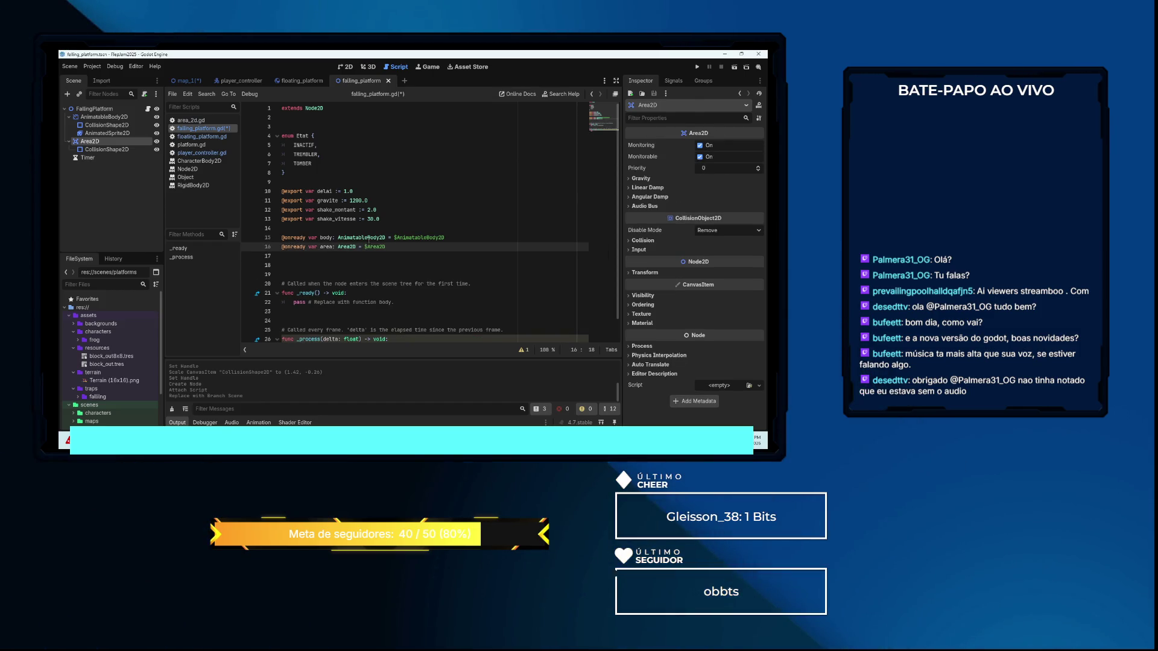
mouse_move(369, 239)
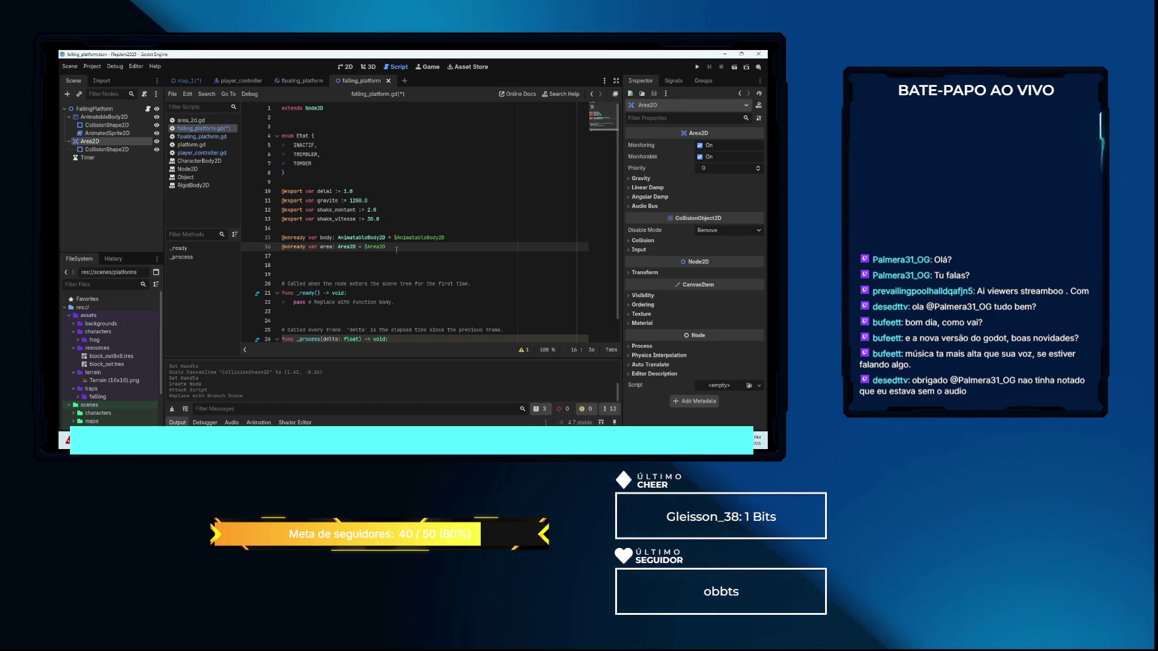
key("Return")
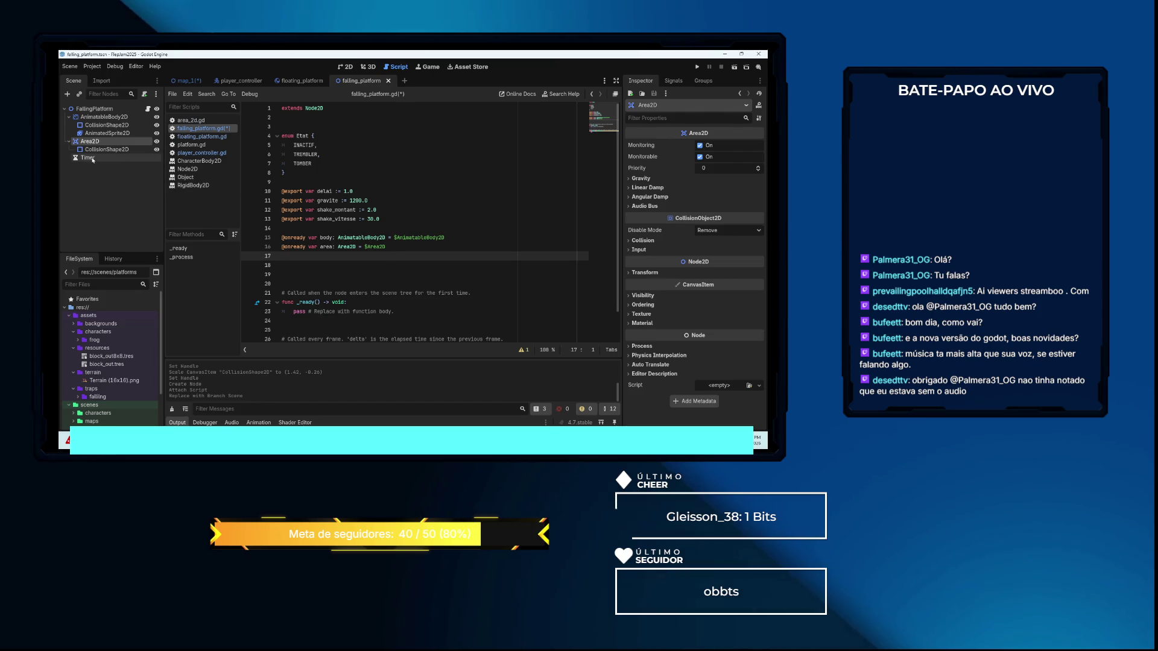
left_click_drag(93, 160, 328, 257)
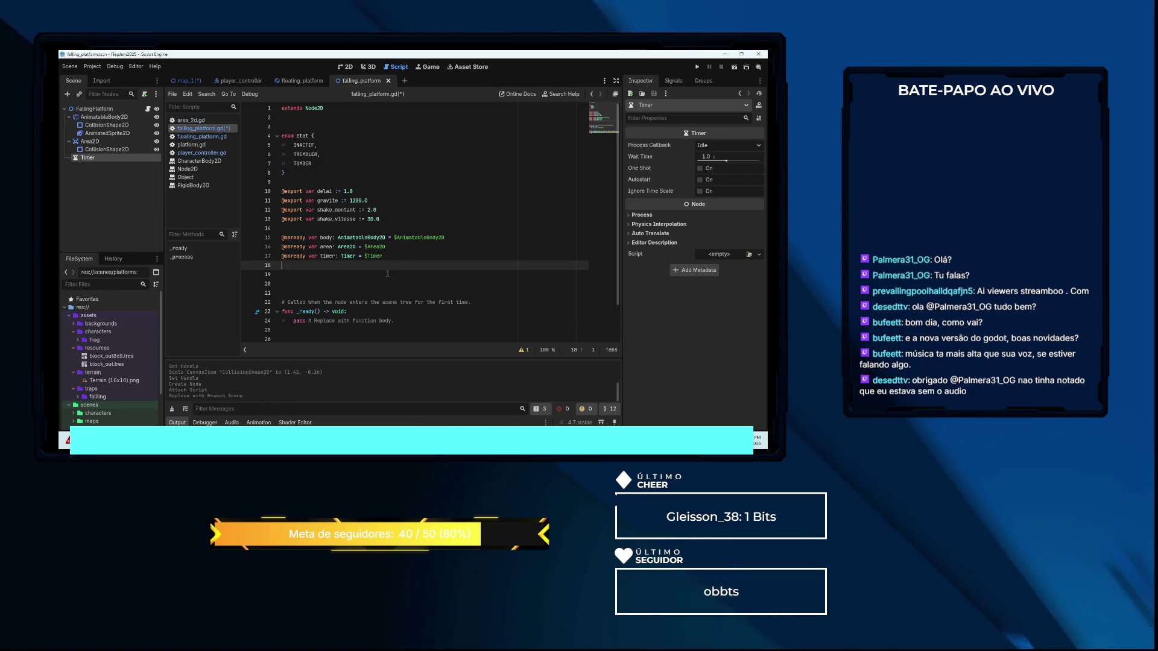
scroll(388, 274, "down", 1)
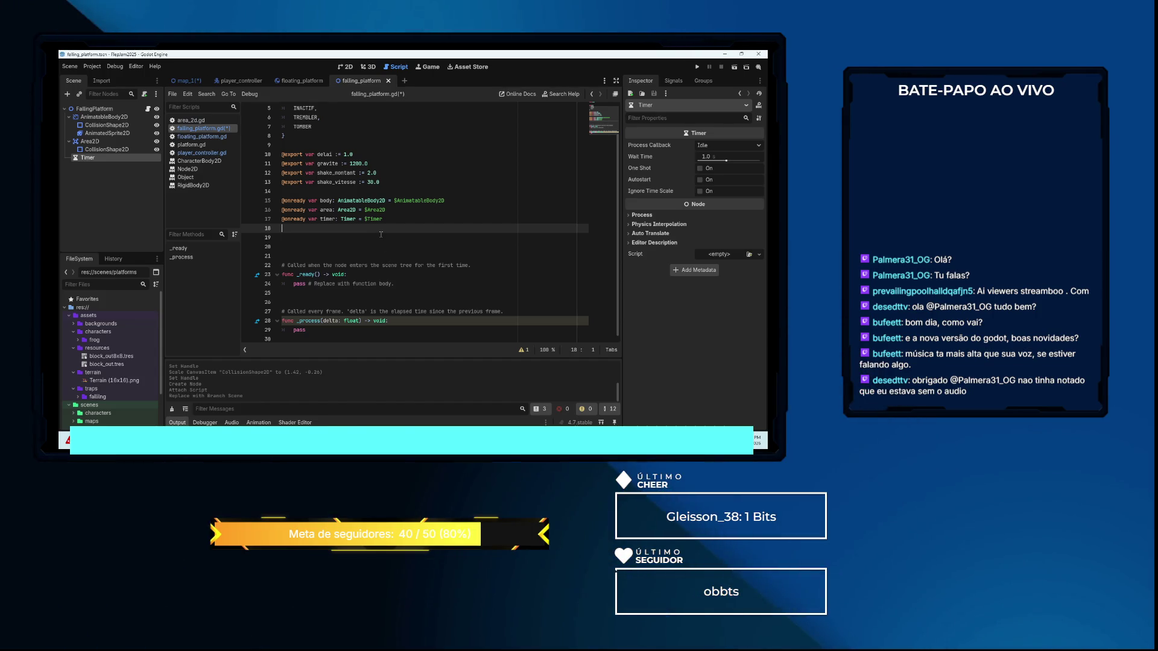
- Declare var etat := Etat.INACTIF and var vitesse := Vector2.ZERO below the onready references
key("Return")
type("var etat")
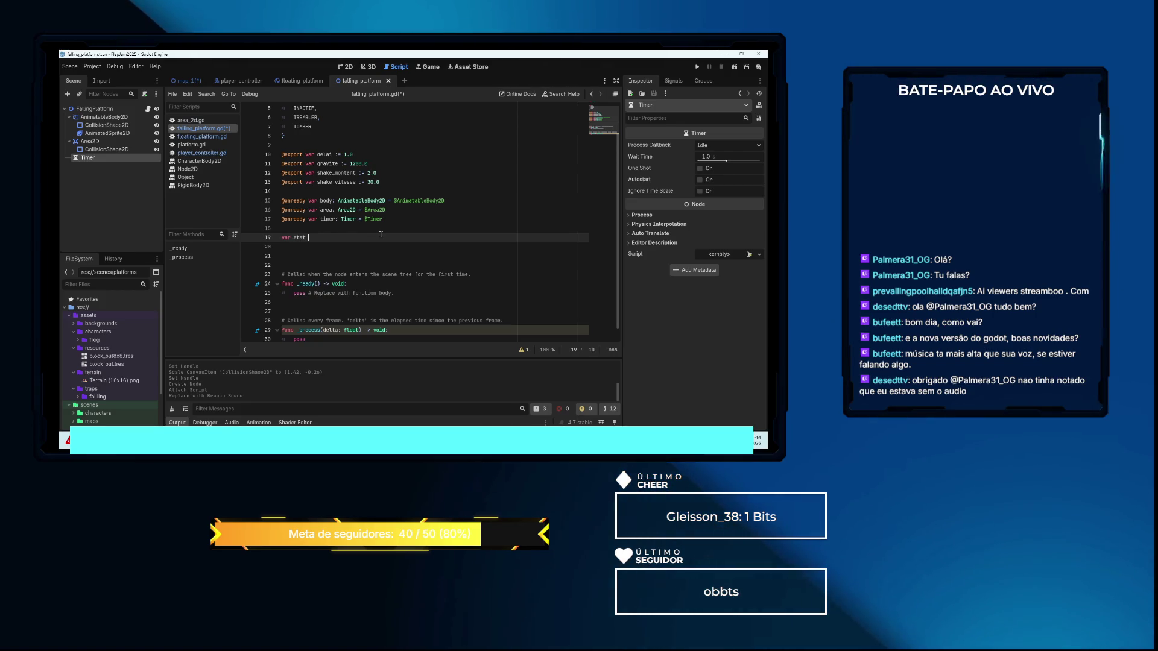
type(" := ")
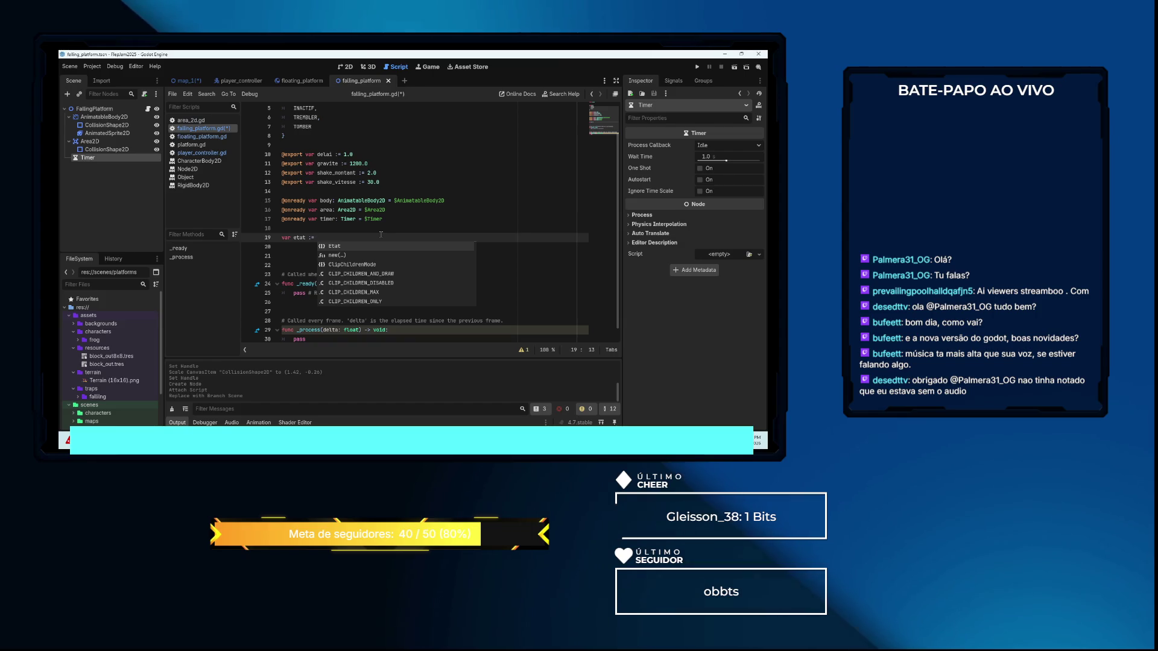
type("Etat.INACTIF")
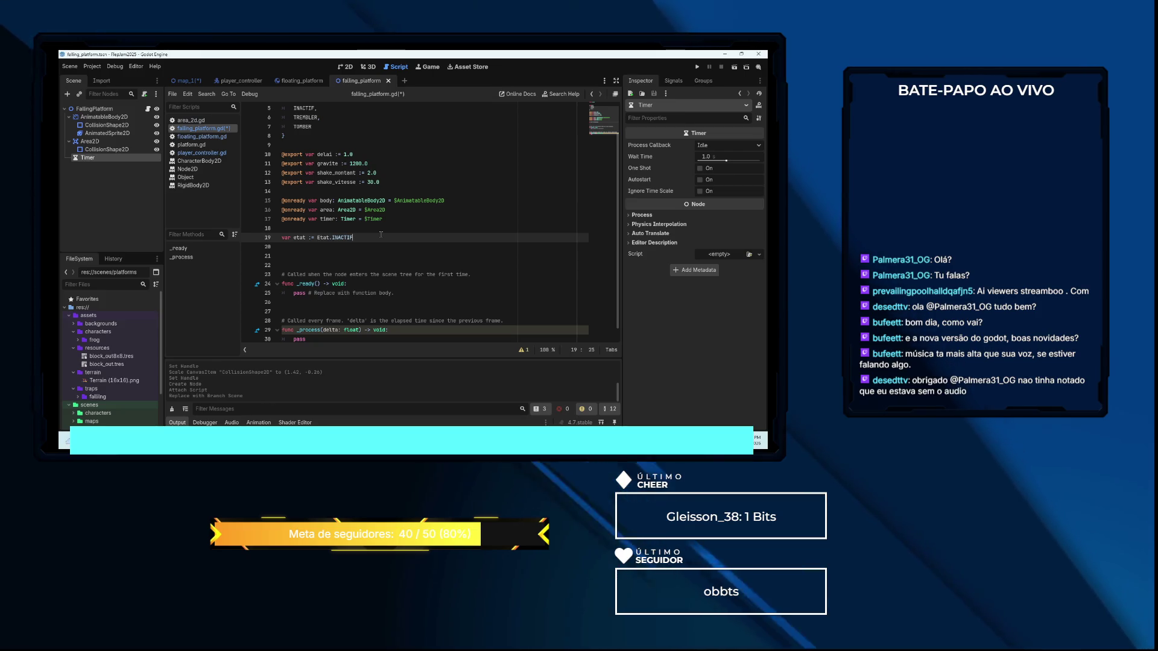
key("Return")
type("var vi")
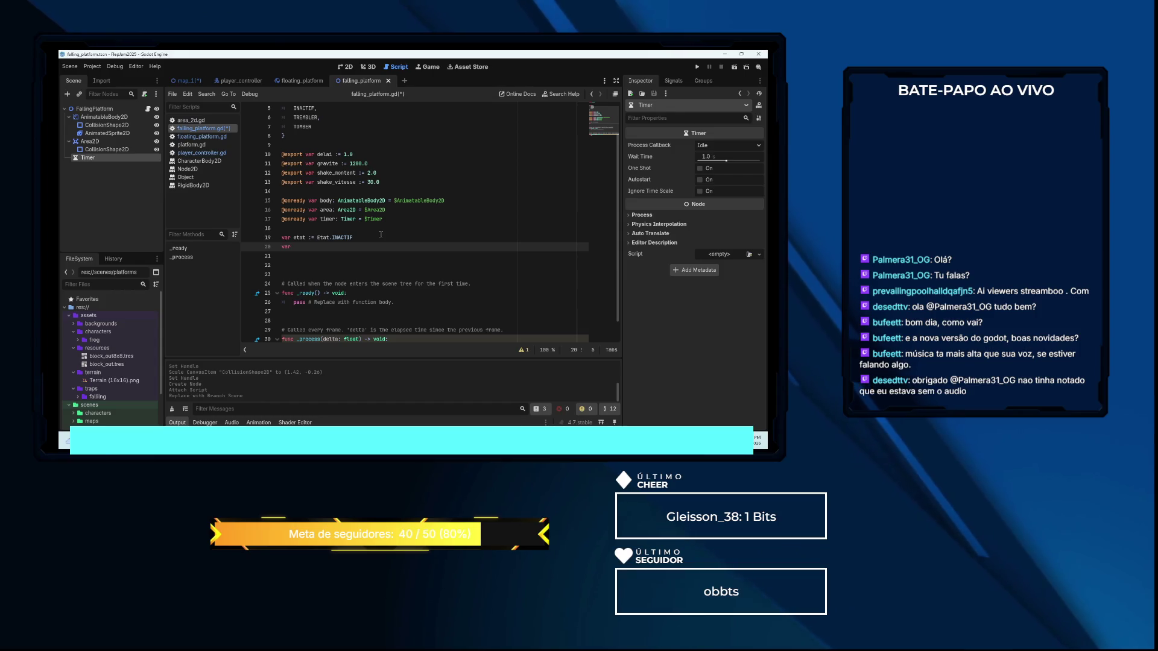
type("tesse := ")
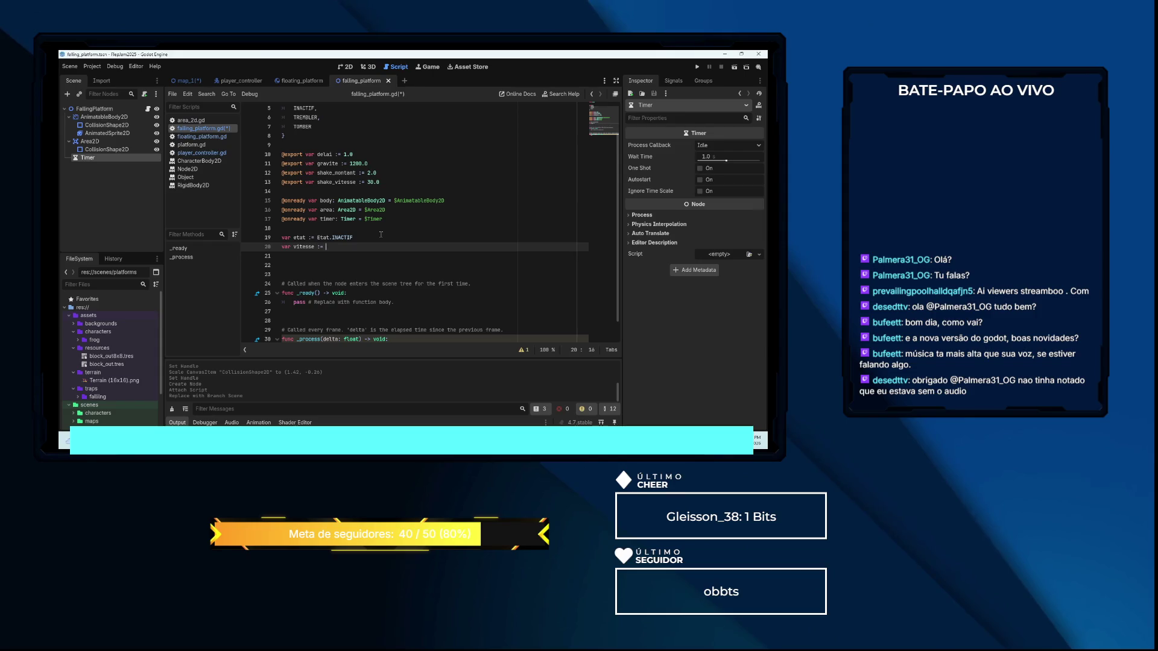
type("Vector2.")
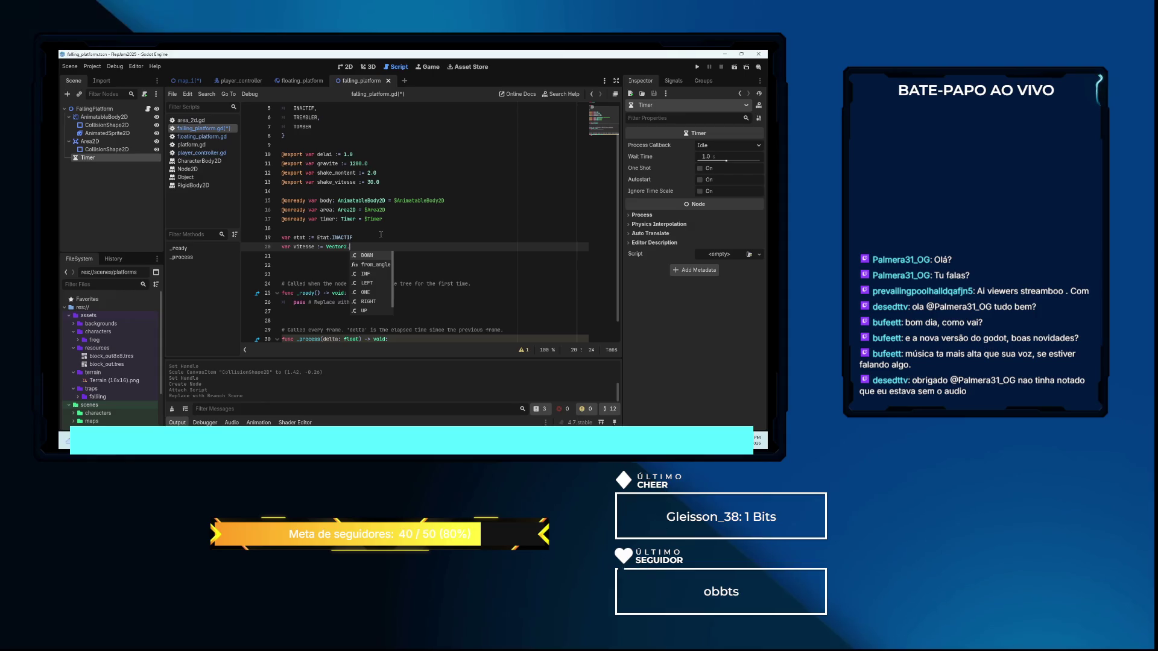
type("Z")
key("Return")
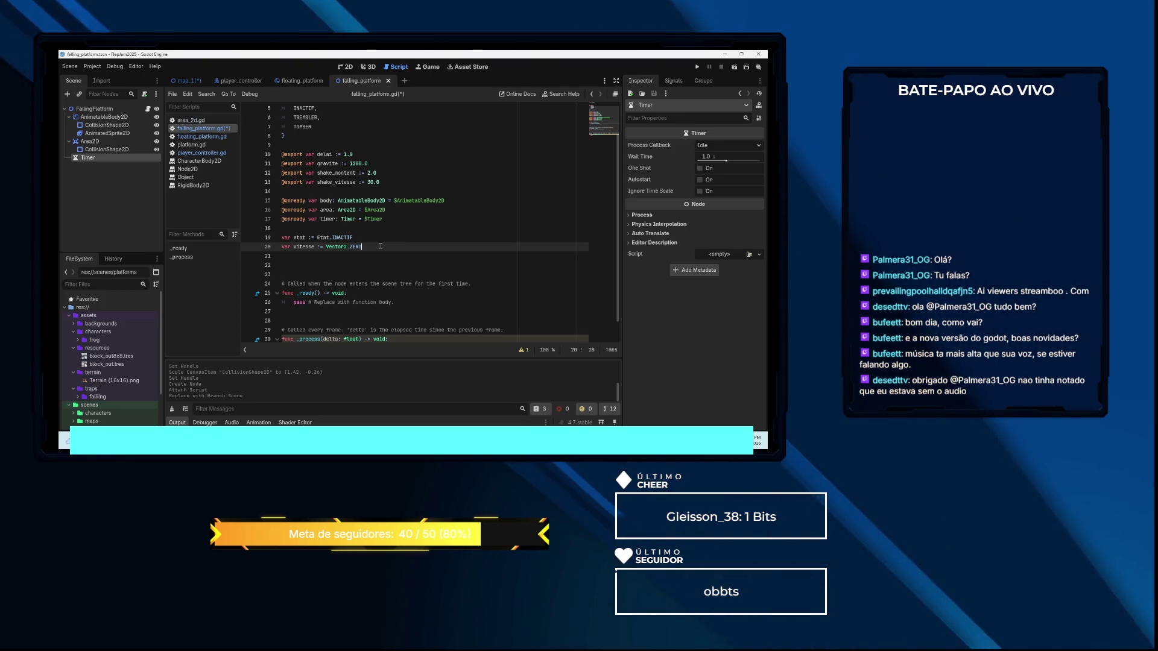
- Declare position_de_depart: Vector2 and temps_de_secousse := 0.0 below vitesse
key("Return")
type("var")
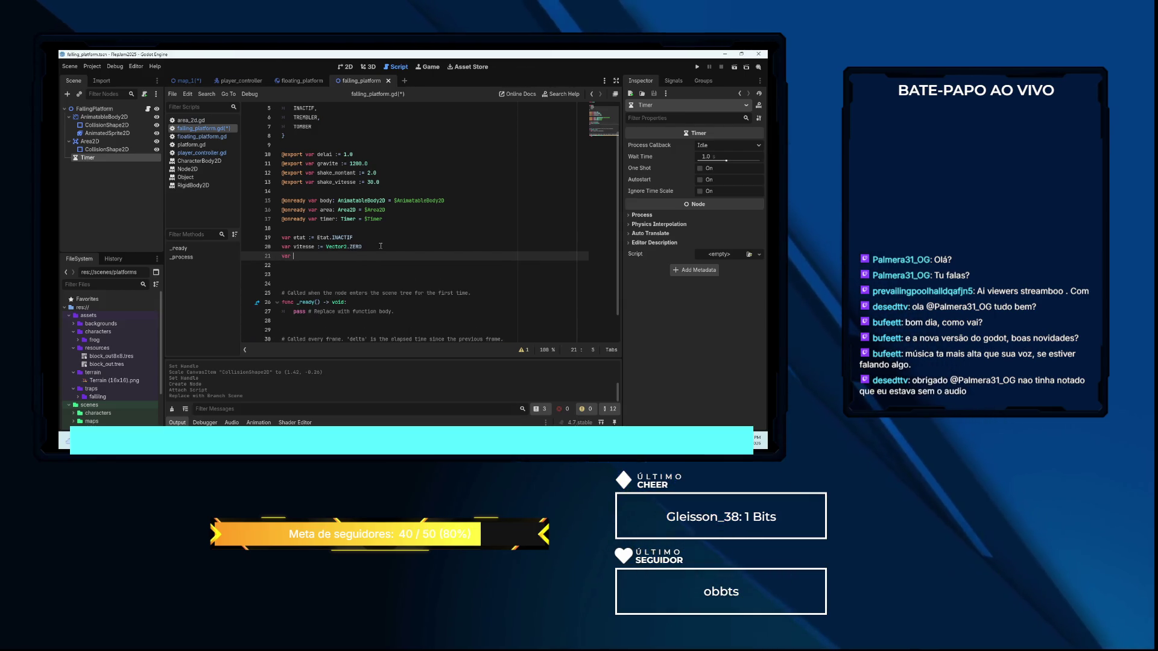
type(" position_de_depart")
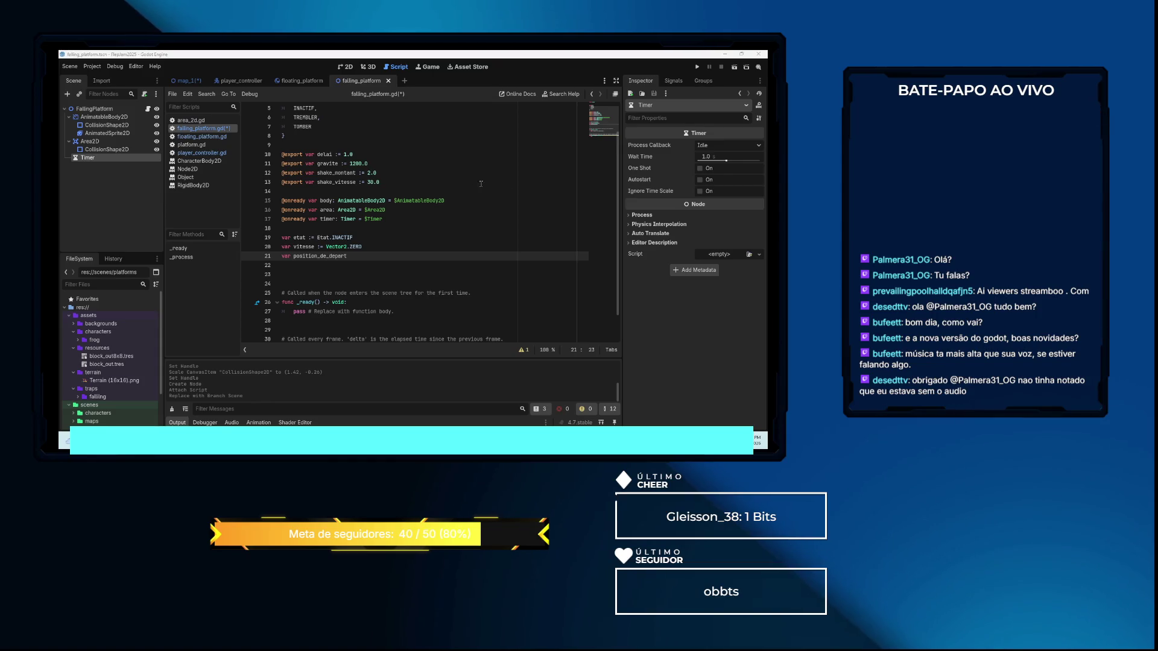
type(": Vec")
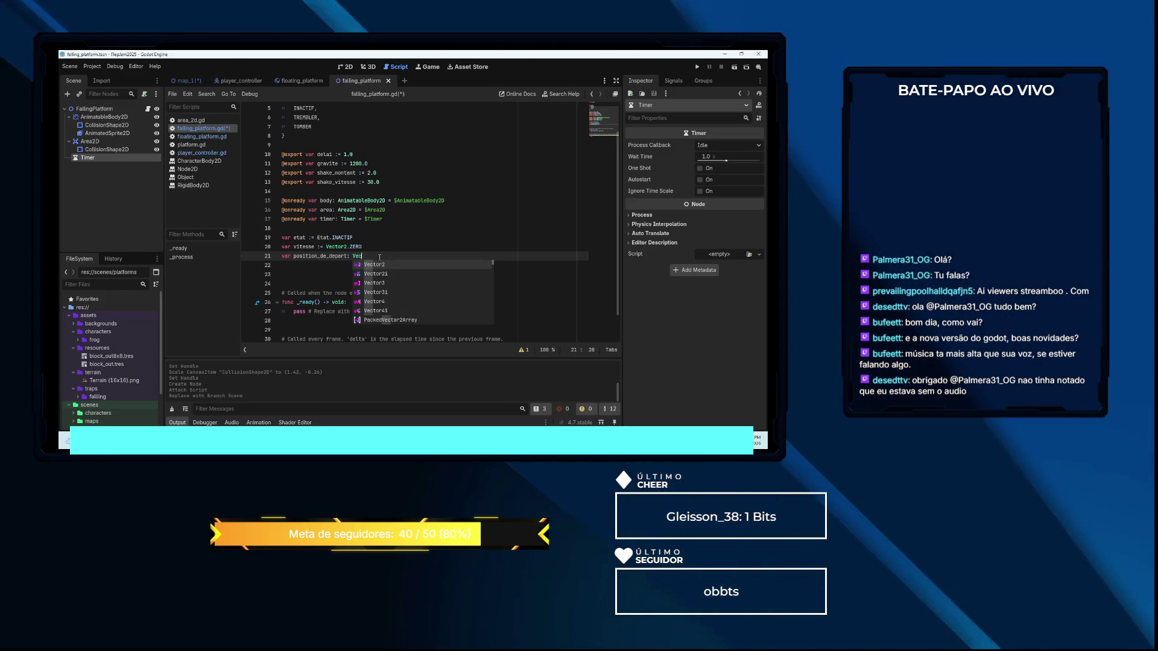
key("Return")
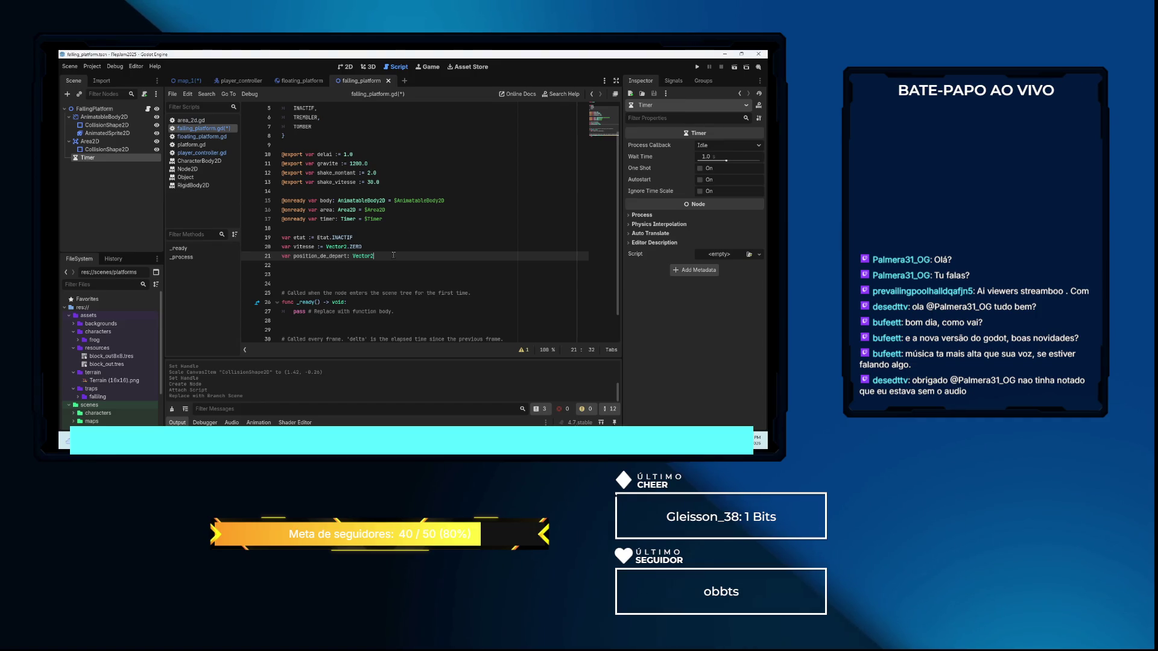
key("Return")
type("var tem")
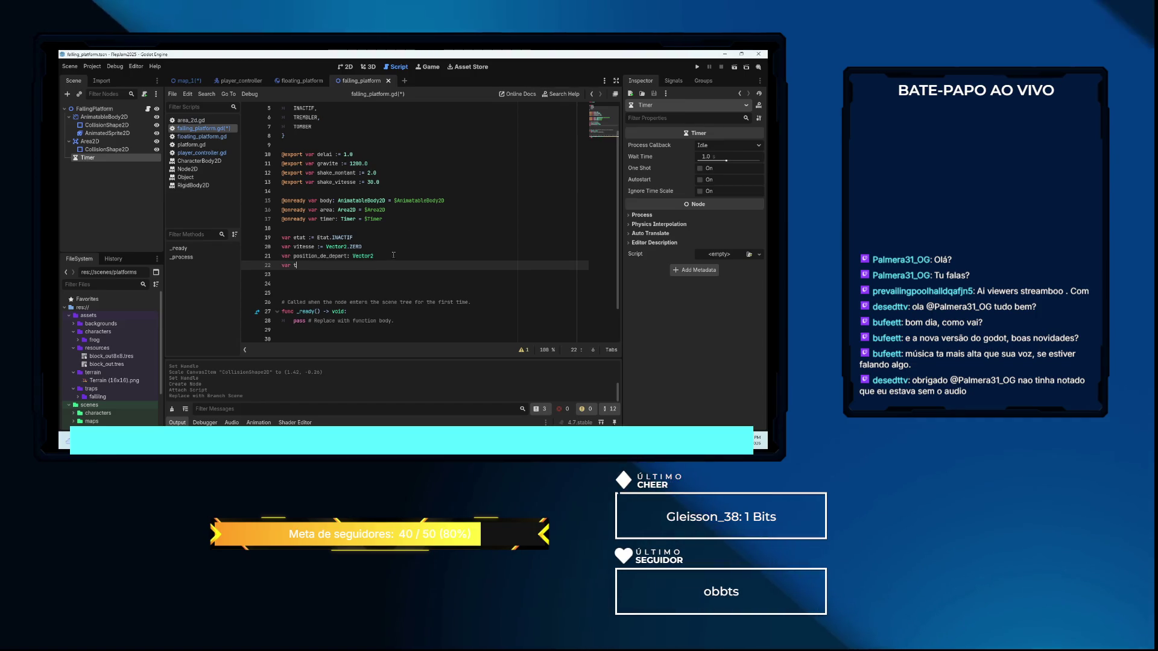
type("ps")
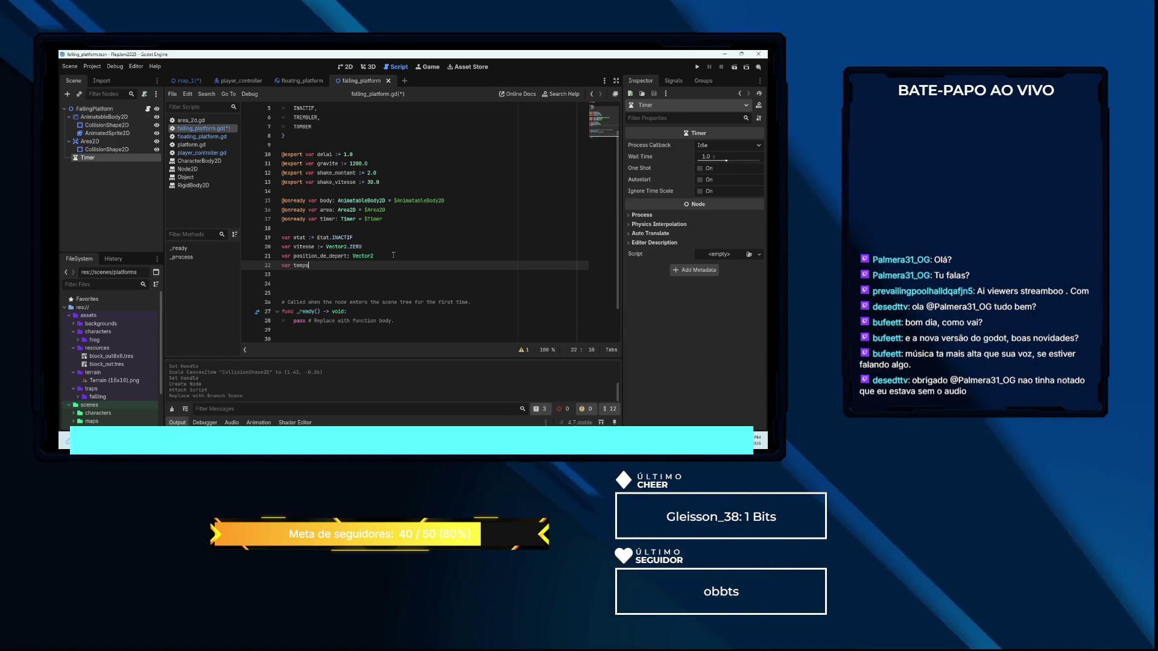
type("_de_secouss")
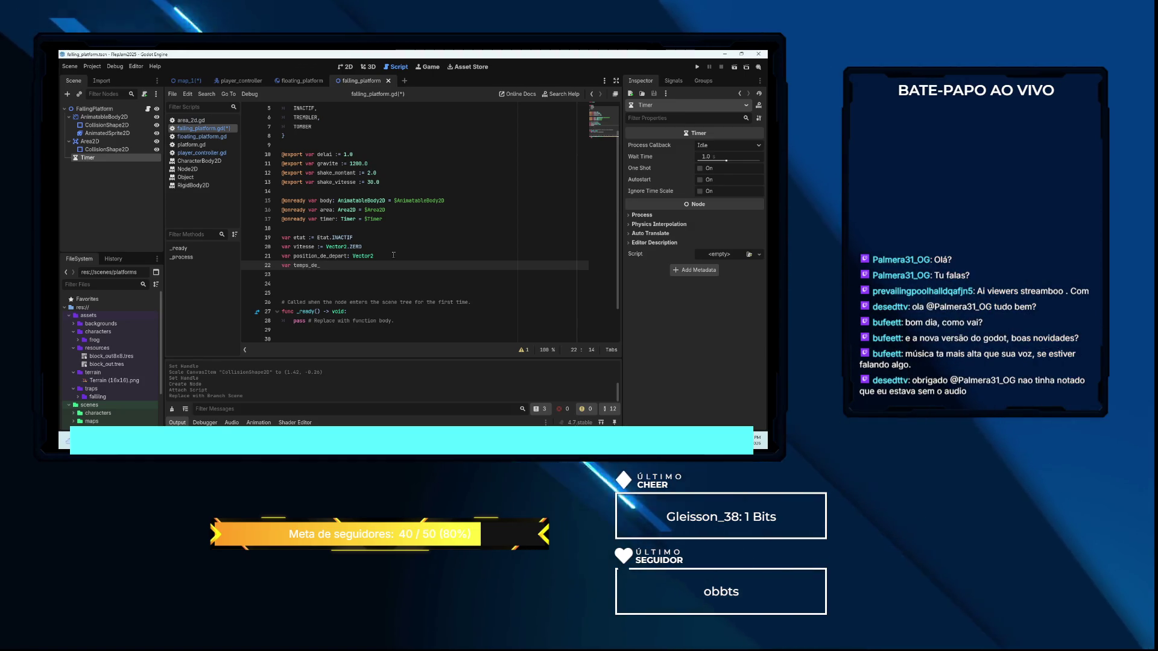
type("ecouse := 0.0")
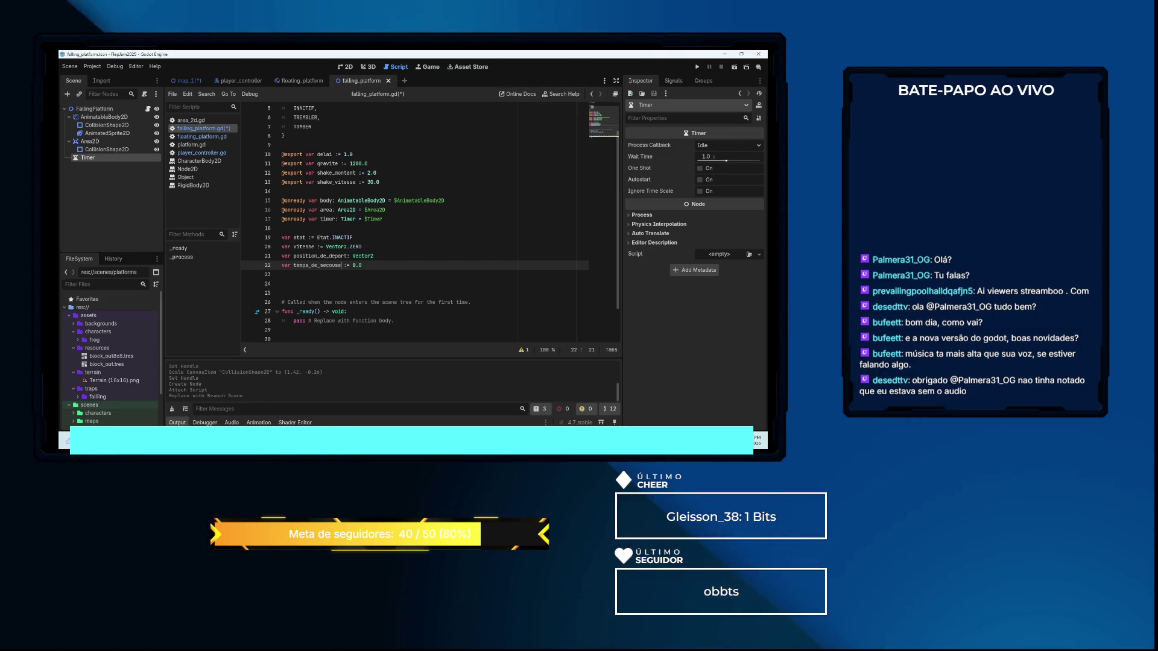
key("Up")
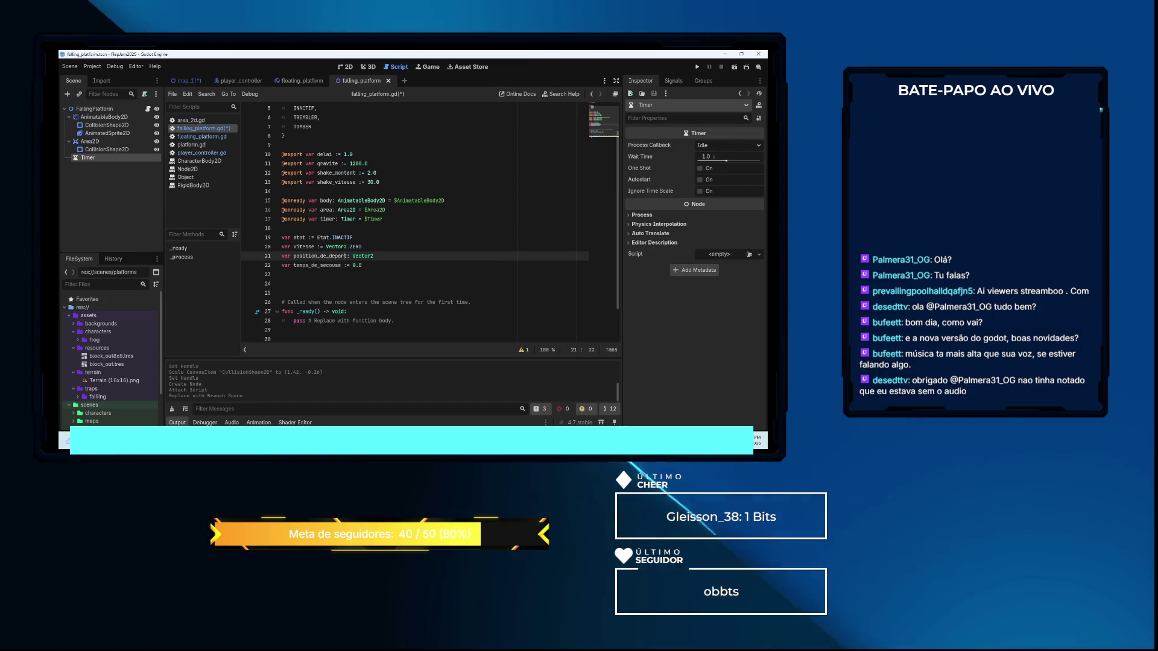
key("Up")
key("End")
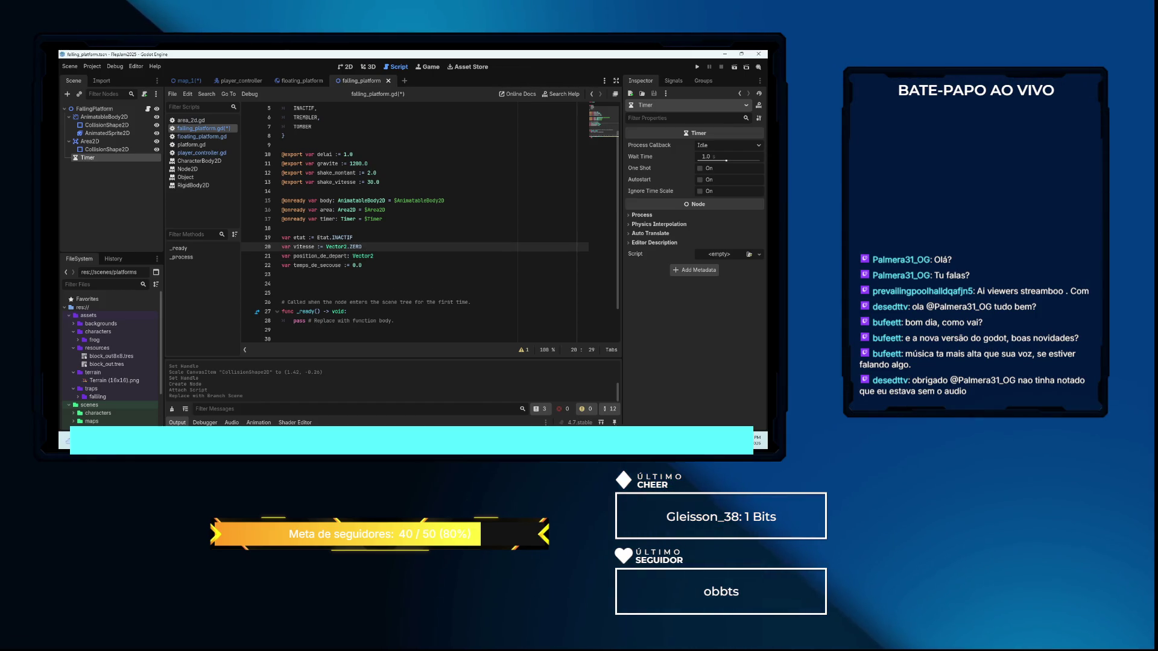
- Comment vitesse, position_de_depart and temps_de_secousse with # speed, # start position and # shake time
type("se")
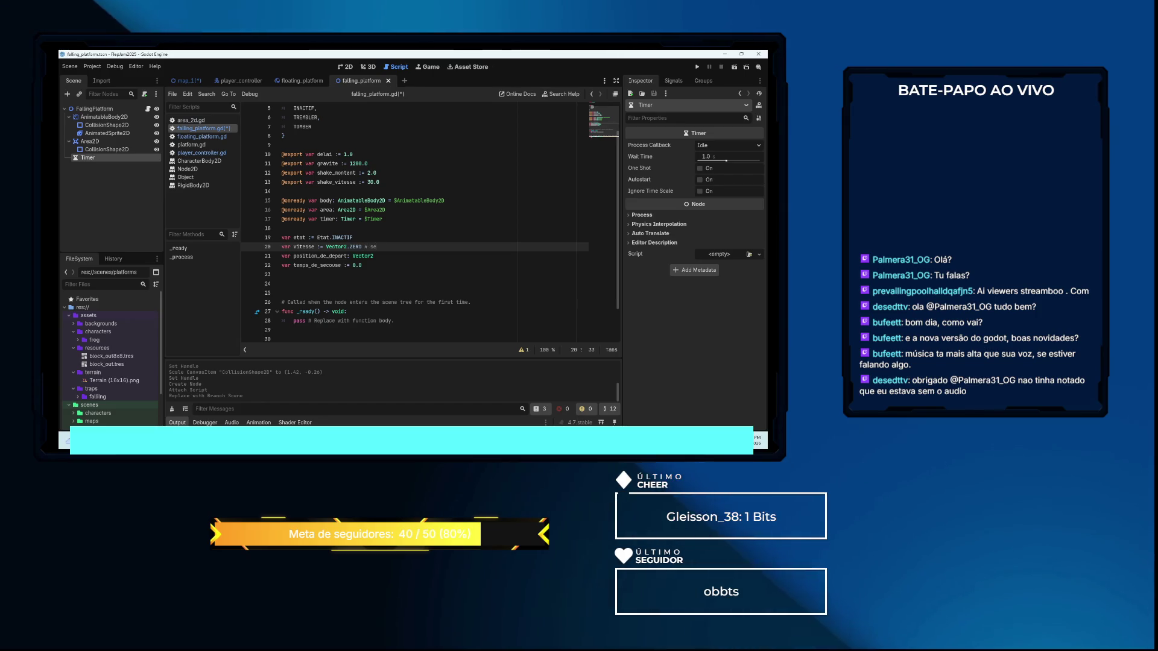
type("eed")
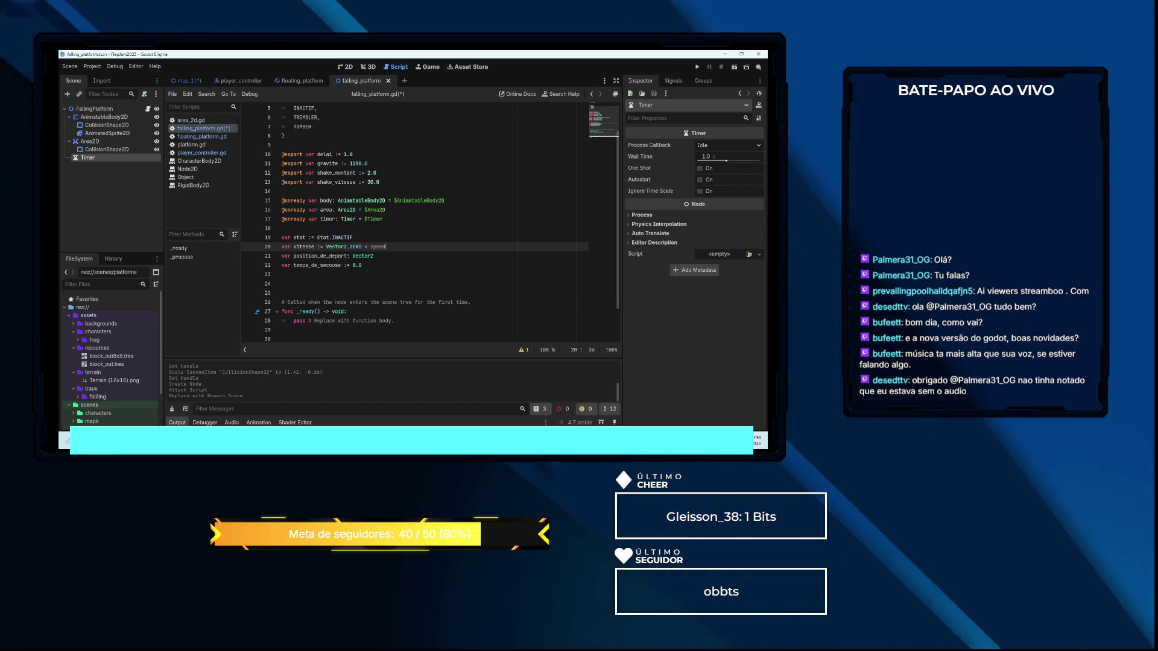
left_click(374, 255)
type("# ")
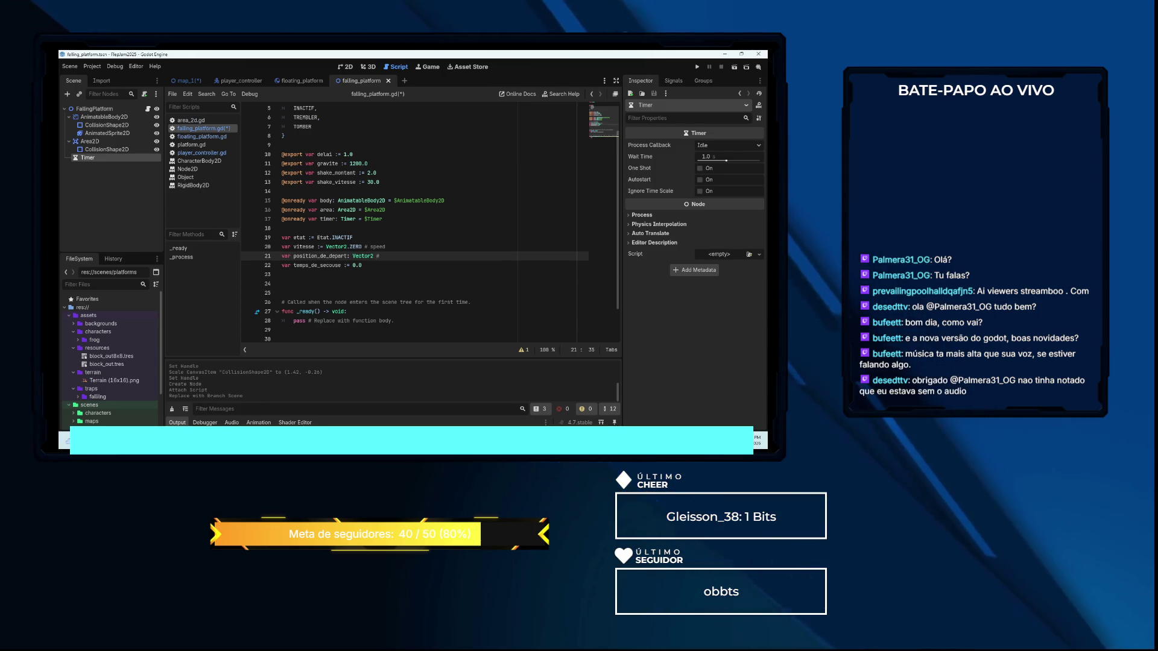
type("s")
type("tart position")
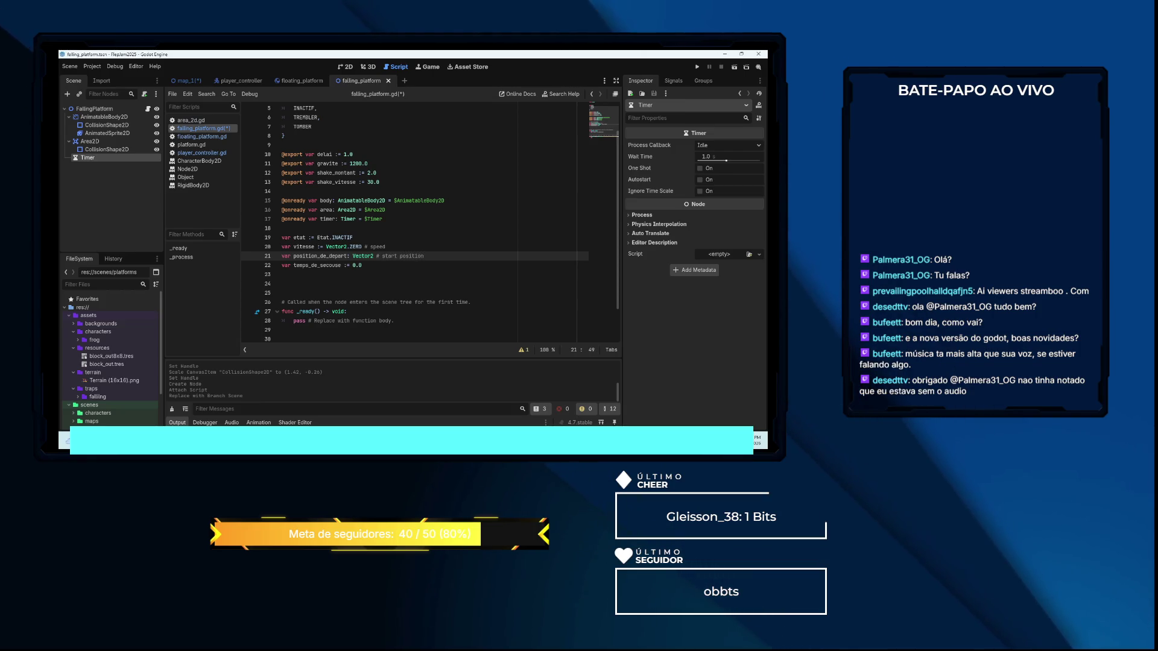
left_click(364, 266)
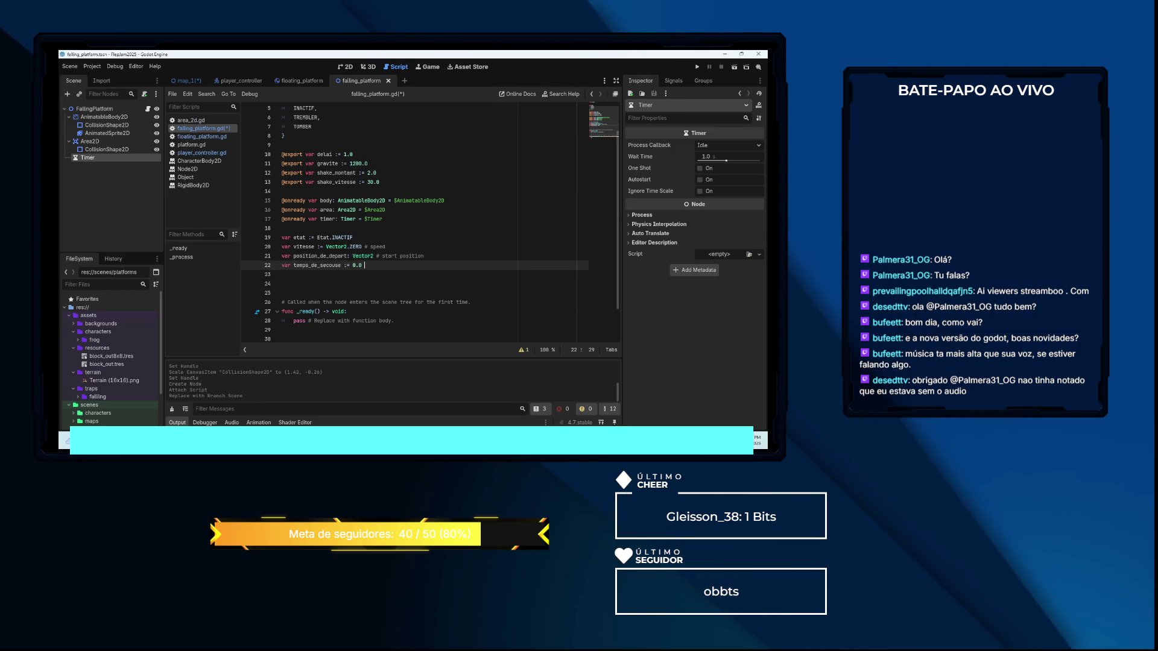
type("# s")
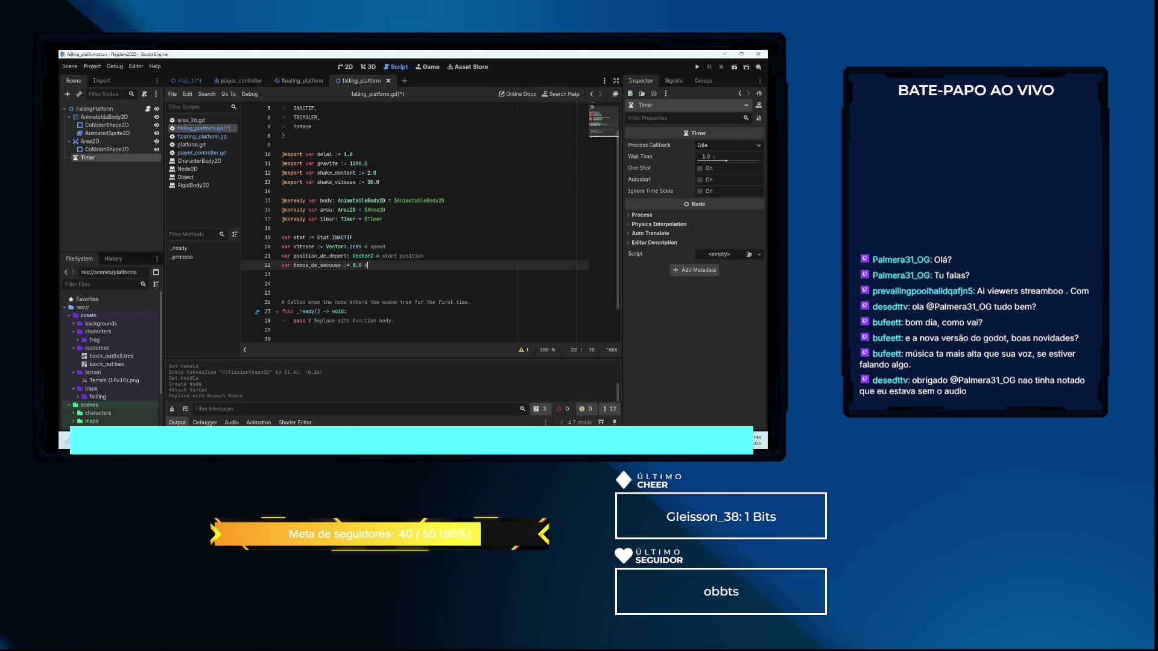
type("hake time")
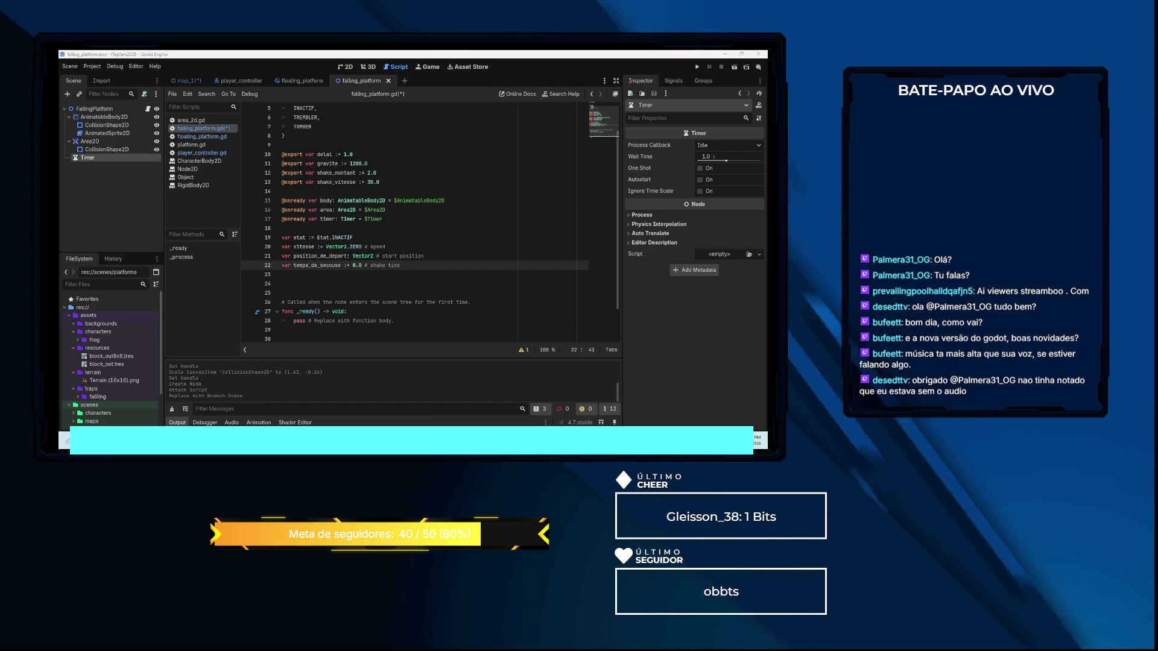
scroll(413, 212, "down", 2)
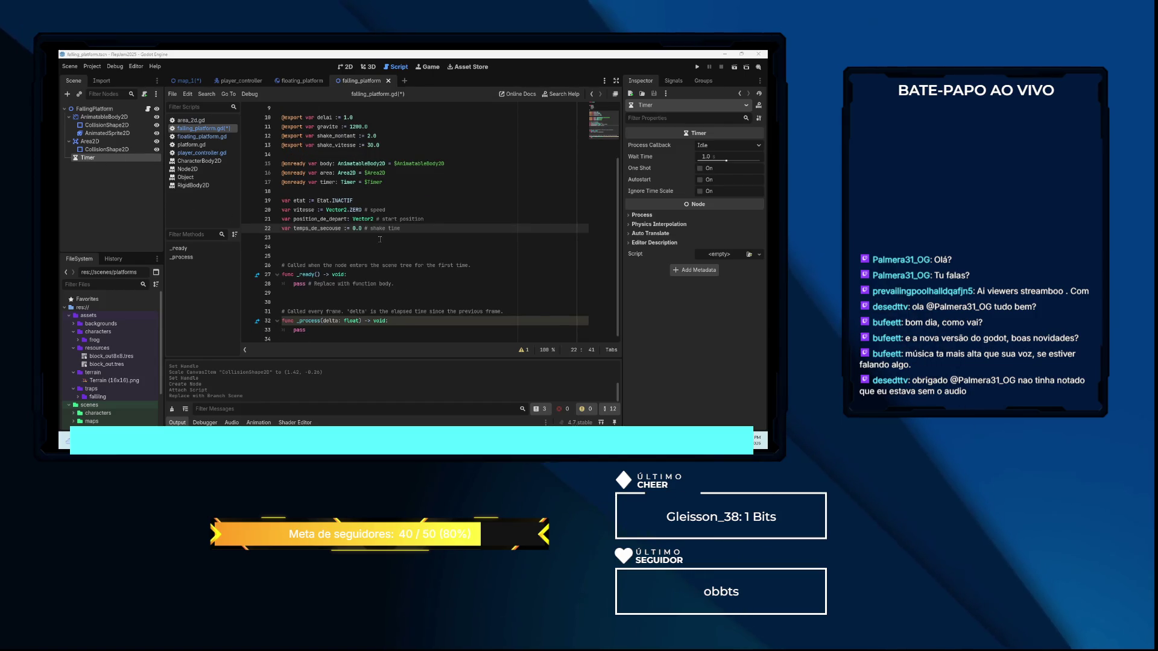
- Delete the default comment above _ready and prefix the start-position variable on line 21 with body_
left_click(404, 266)
key("ctrl+shift+k")
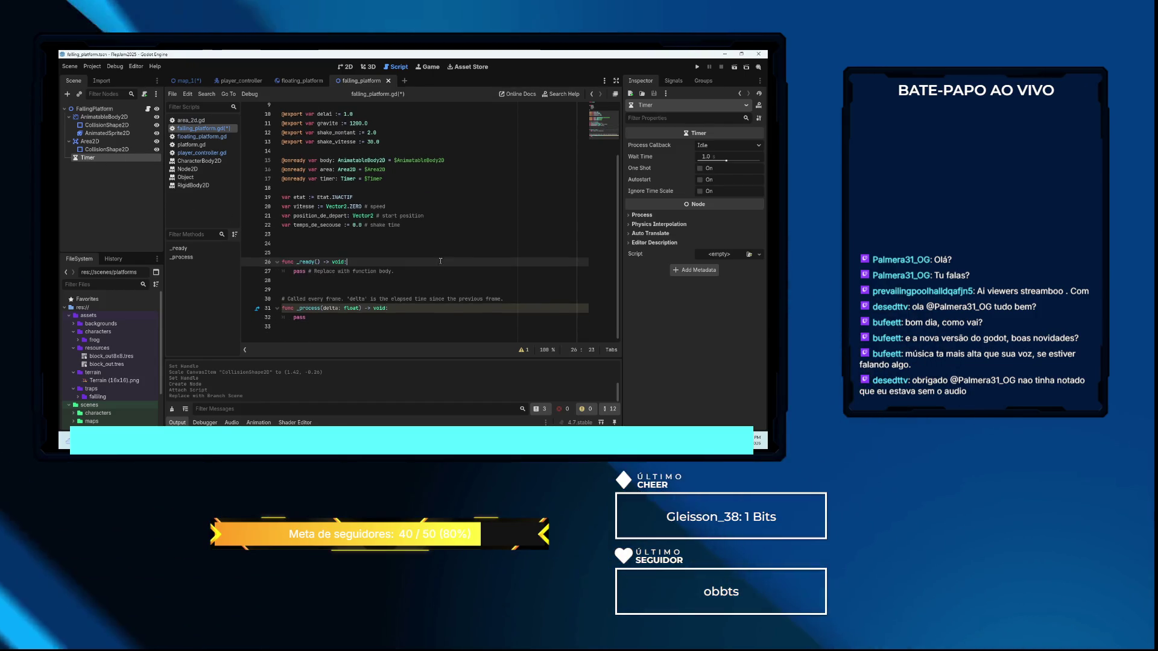
left_click(399, 270)
left_click_drag(302, 271, 293, 271)
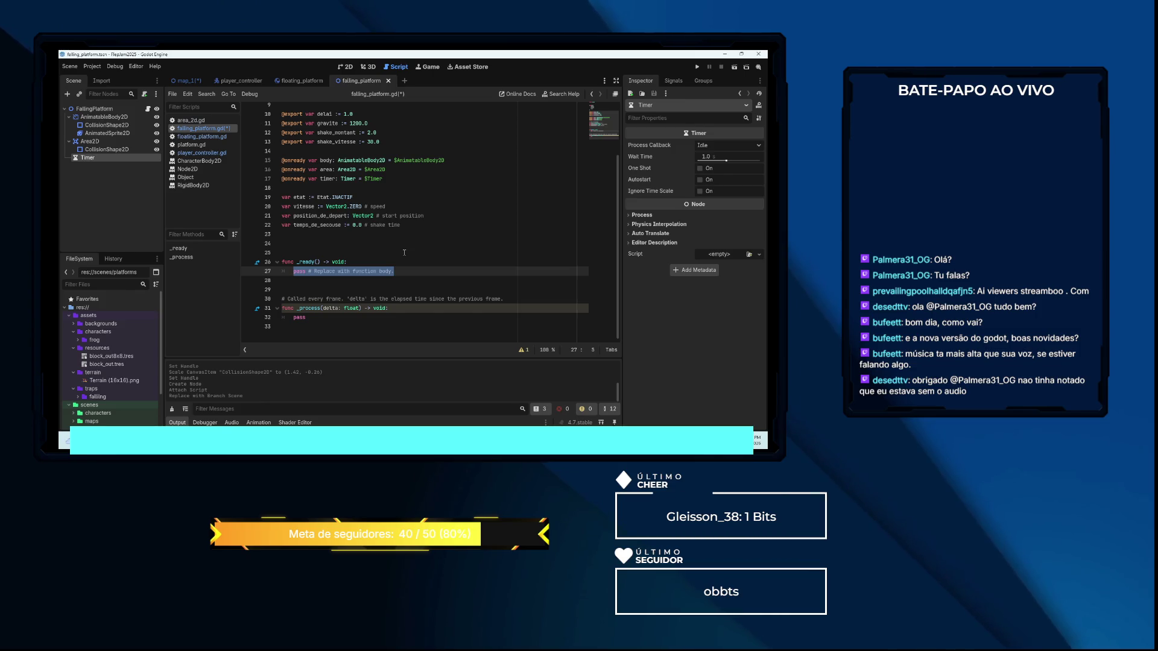
key("Left")
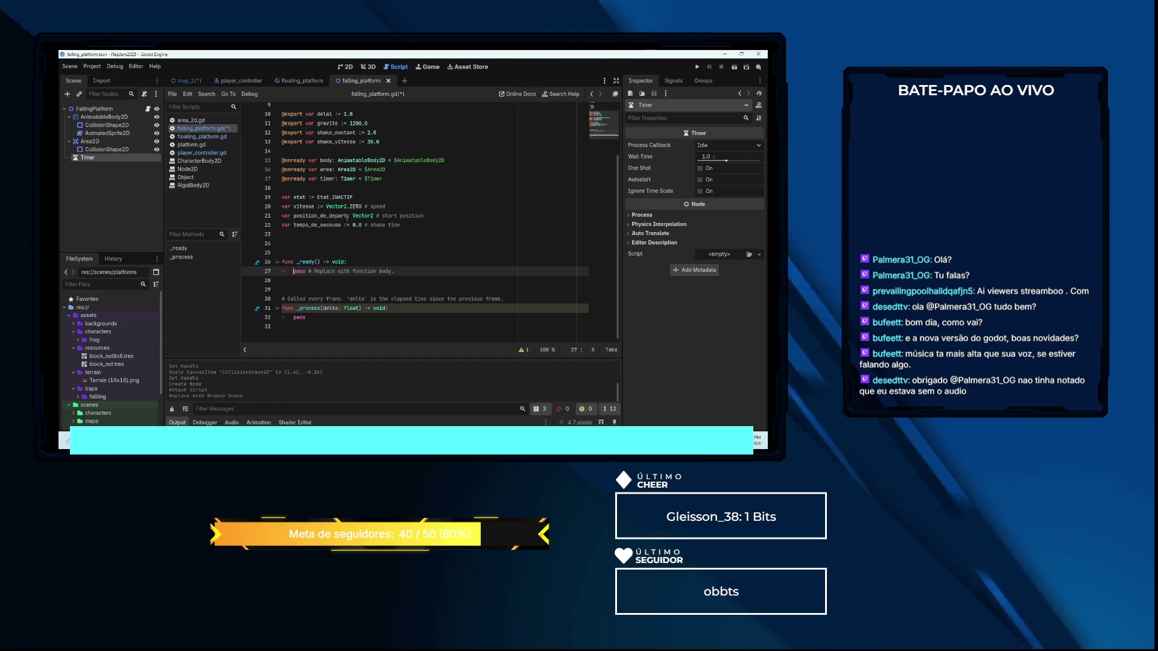
mouse_move(347, 218)
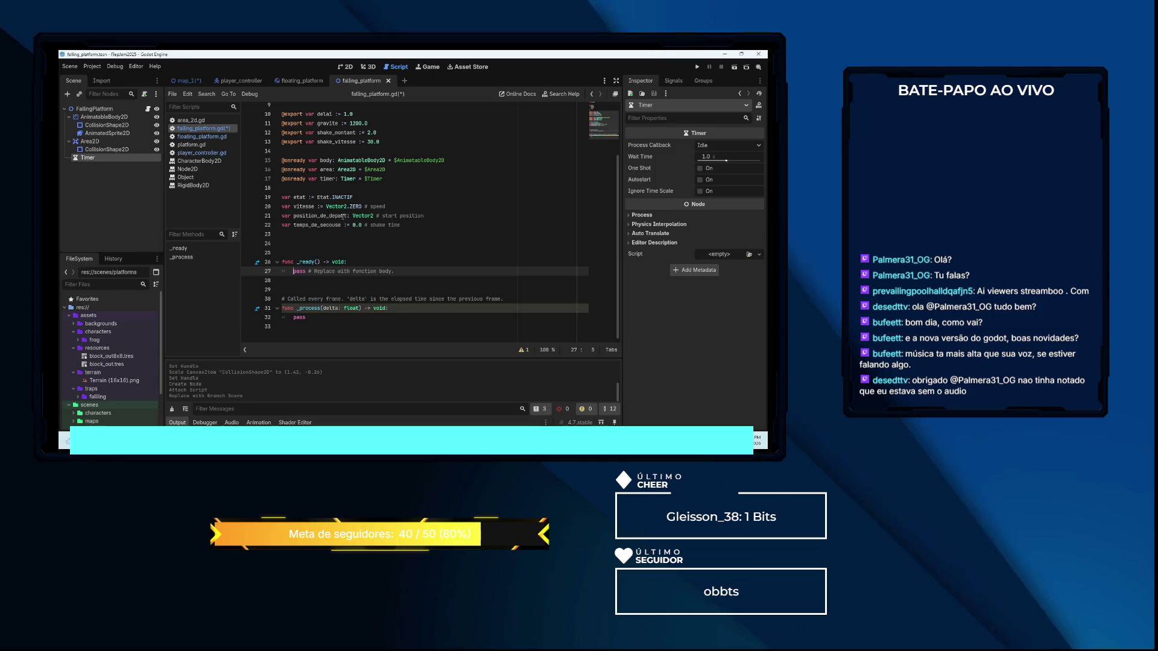
left_click(331, 215)
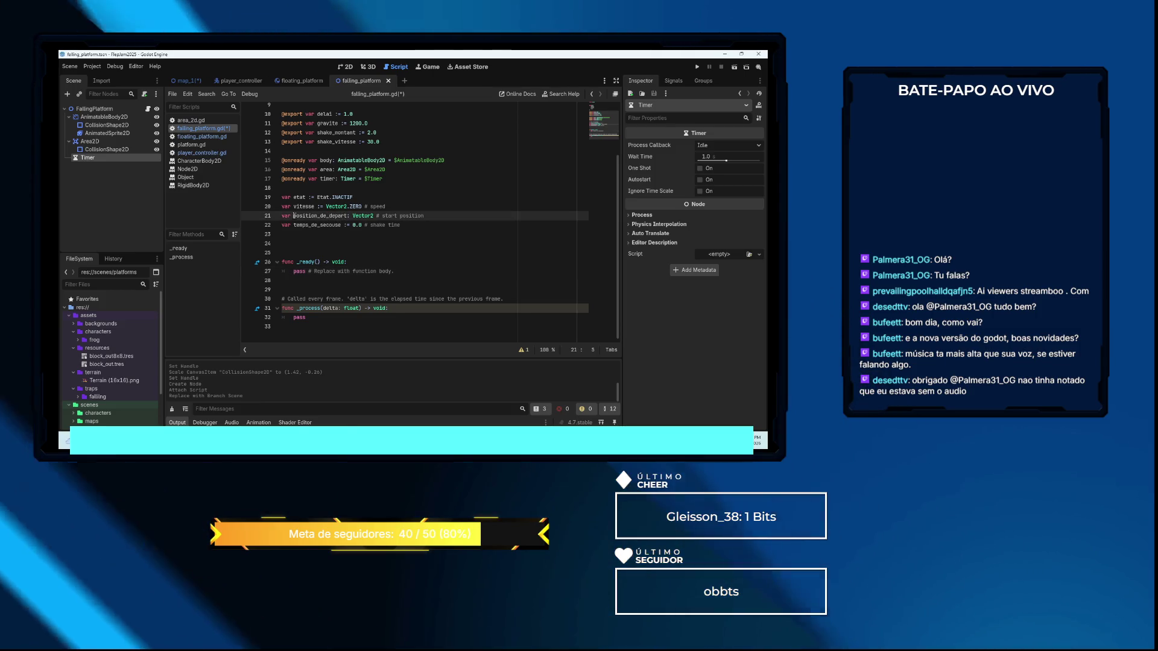
mouse_move(347, 209)
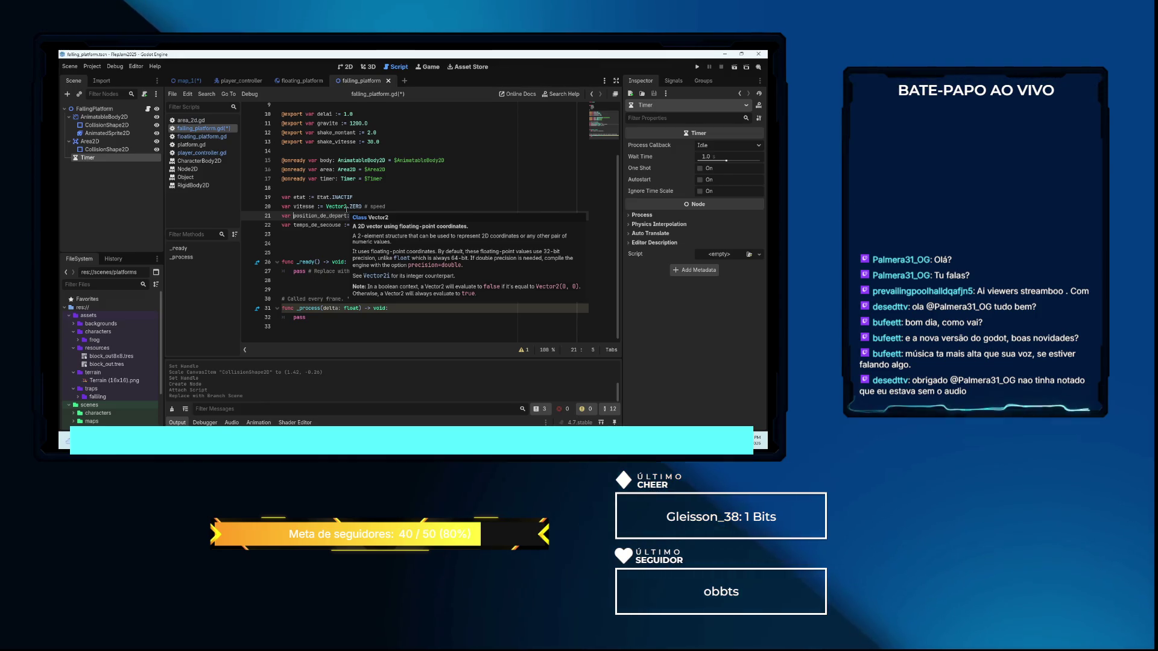
type("body.")
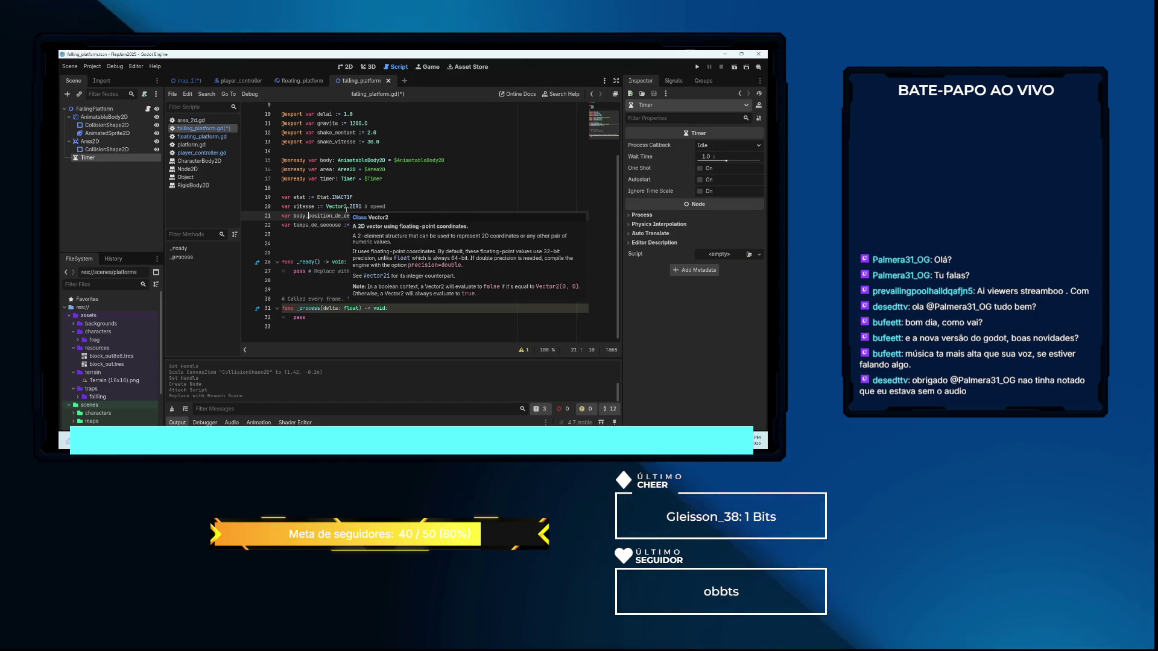
- Replace pass in _ready with body_position_de_depart = body.position and open new lines below
key("Down")
key("Down")
key("Down")
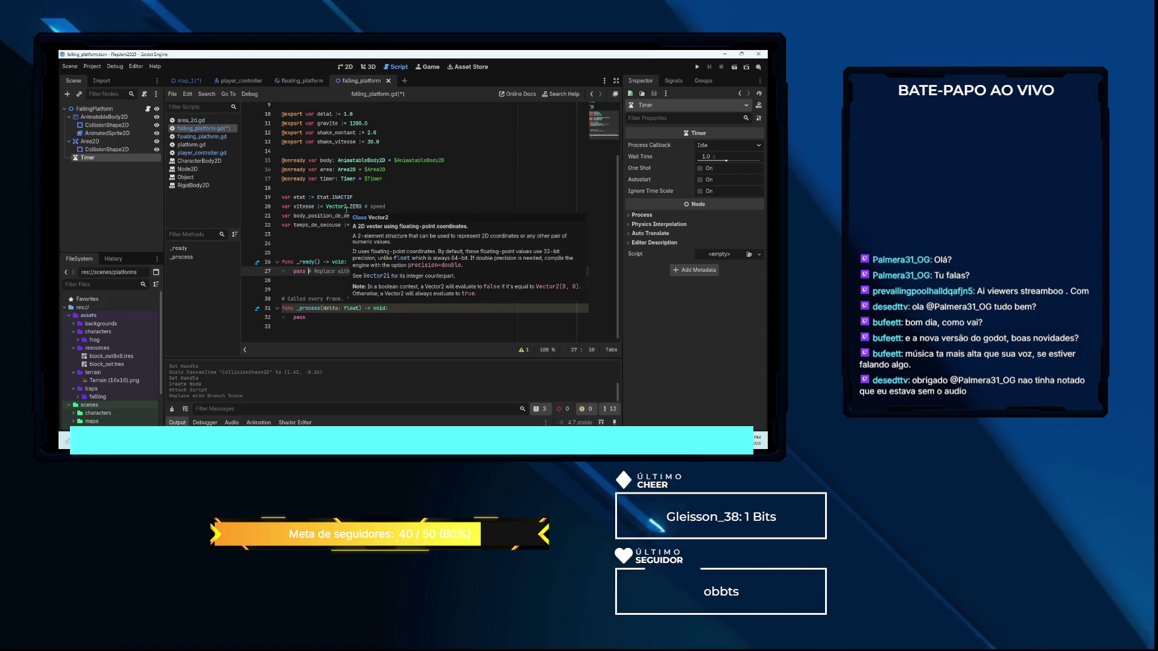
key("Right")
key("Right")
key("Right")
key("Right")
key("Right")
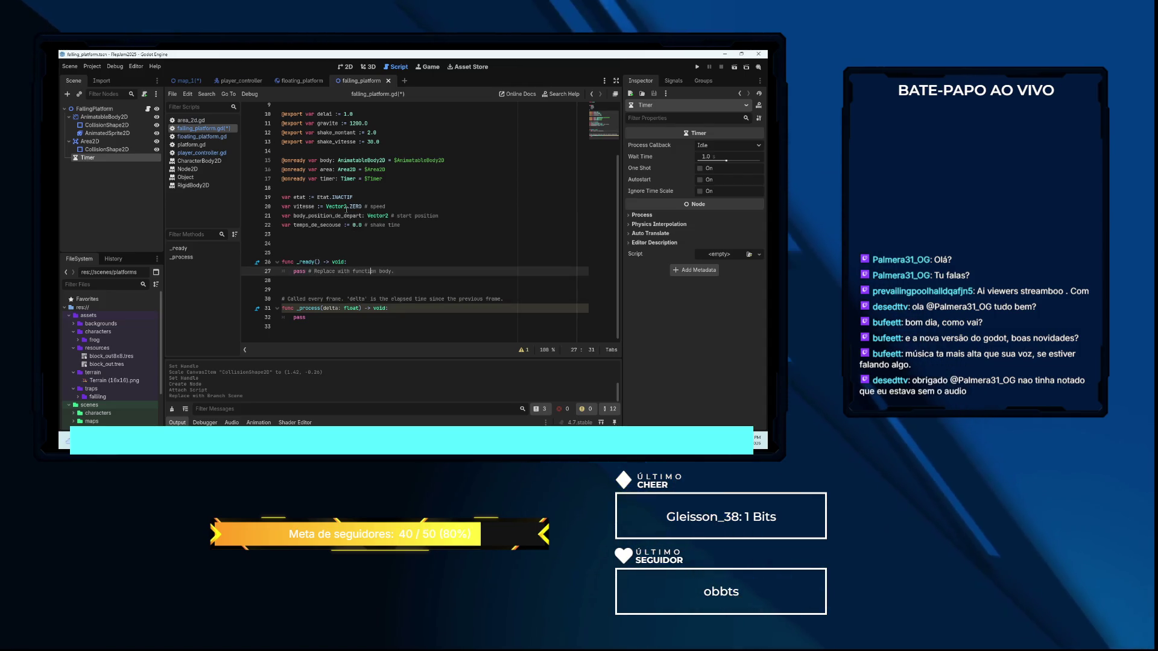
key("End")
key("BackSpace")
key("BackSpace")
key("BackSpace")
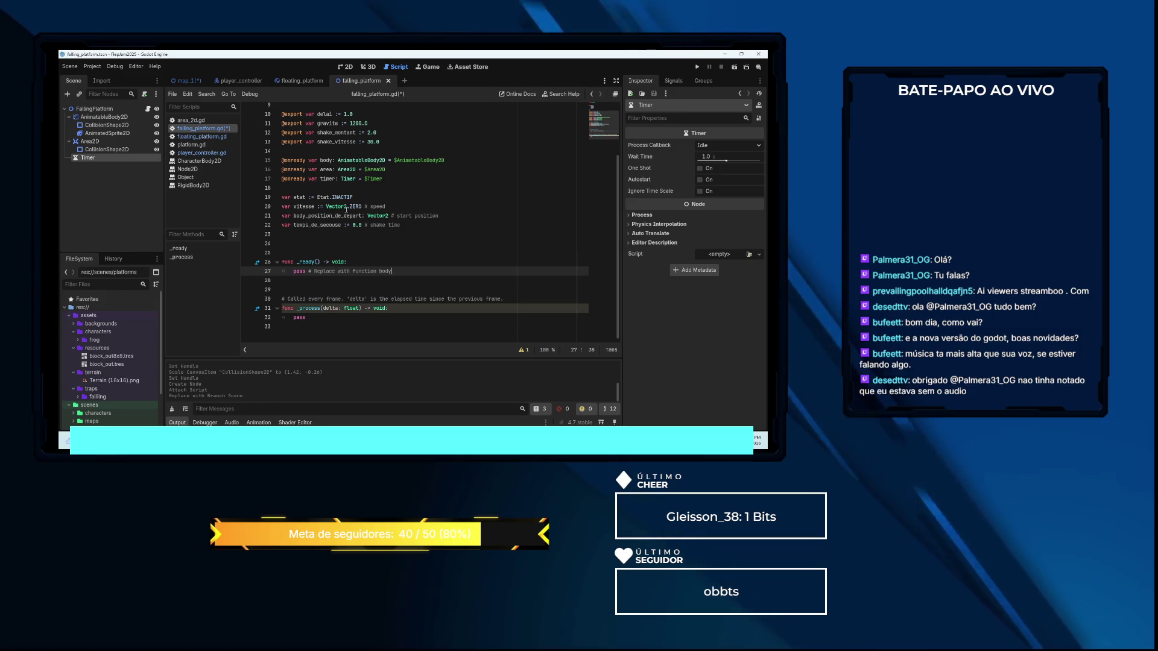
type("as")
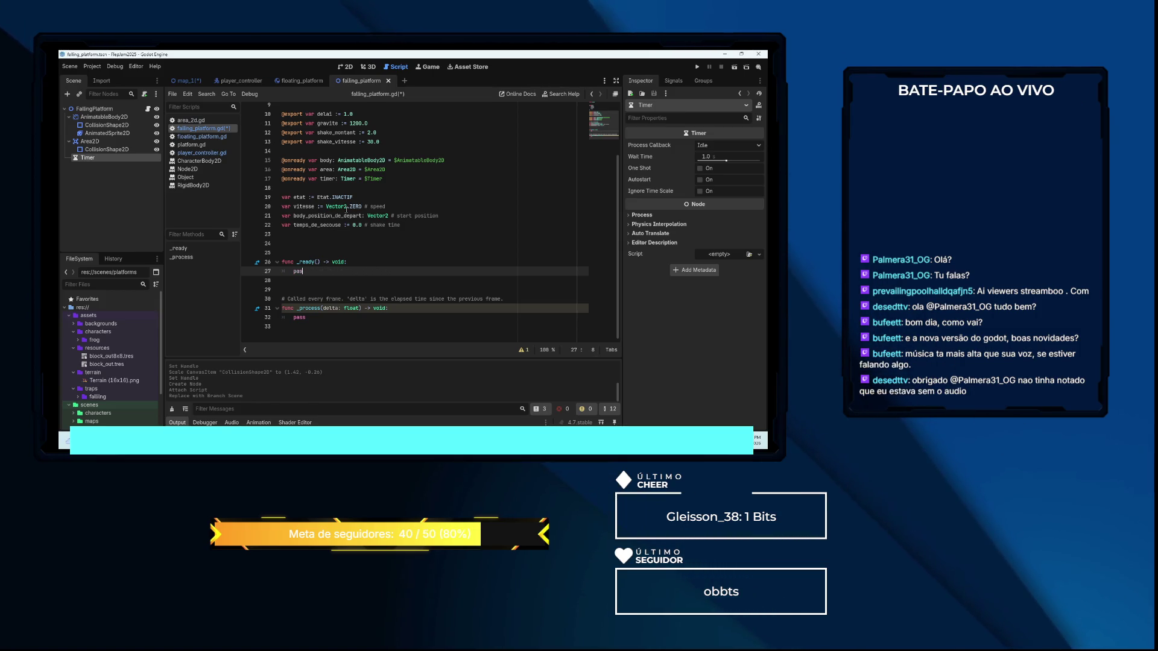
key("BackSpace")
type("body_position_de_depart = bo")
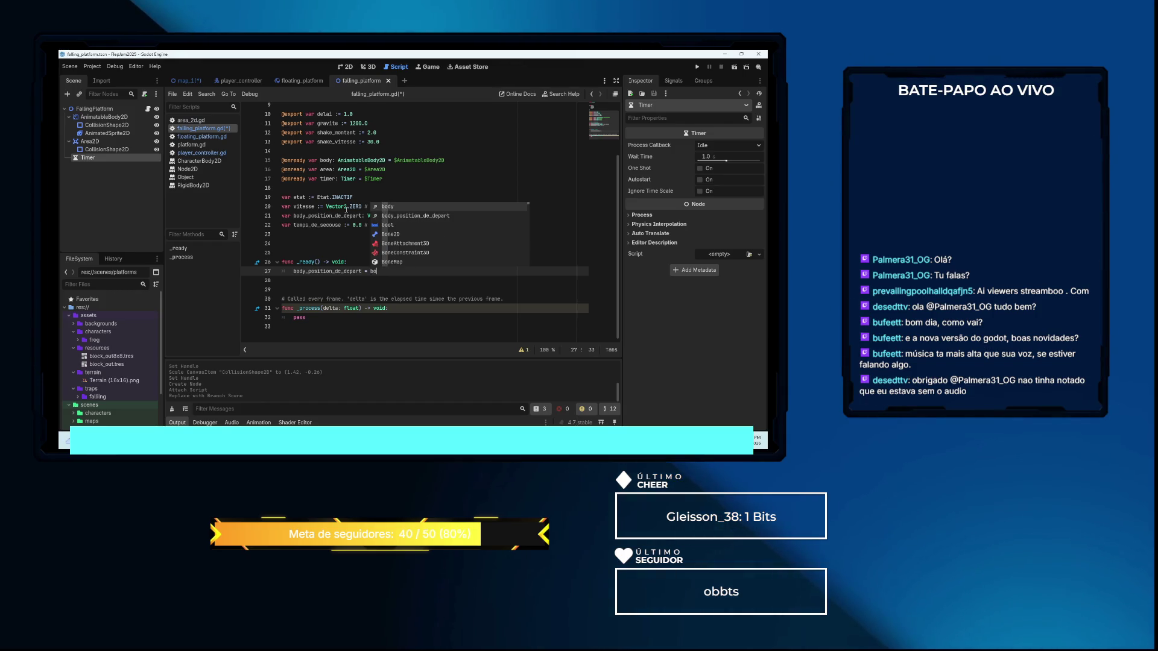
key("Return")
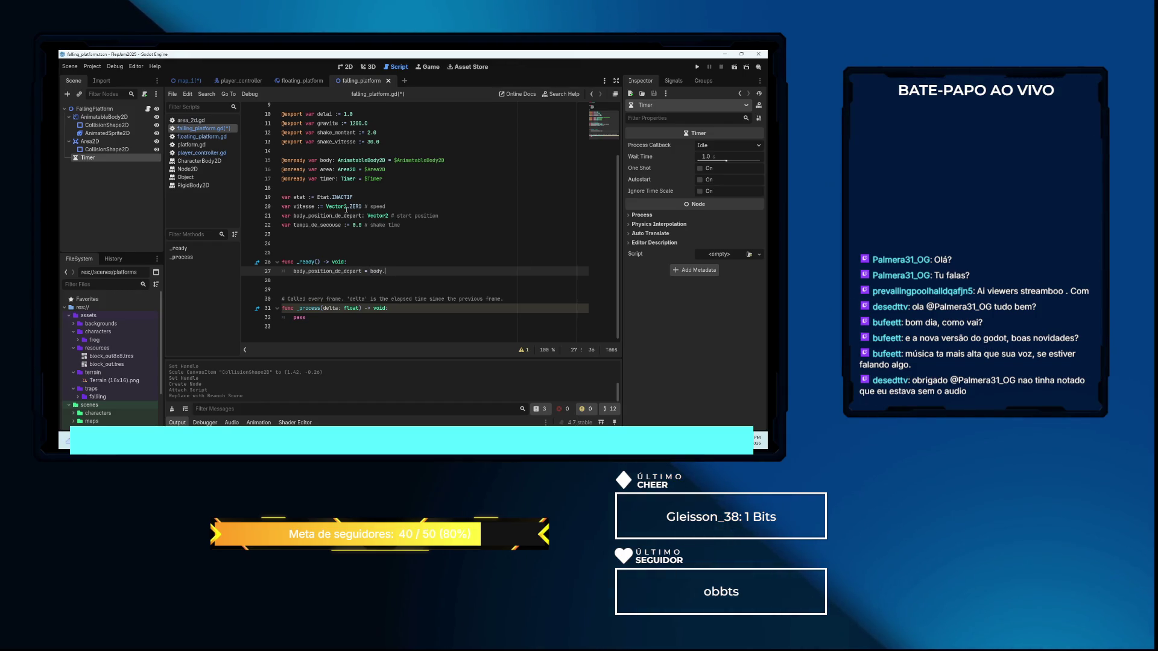
type("po")
key("Return")
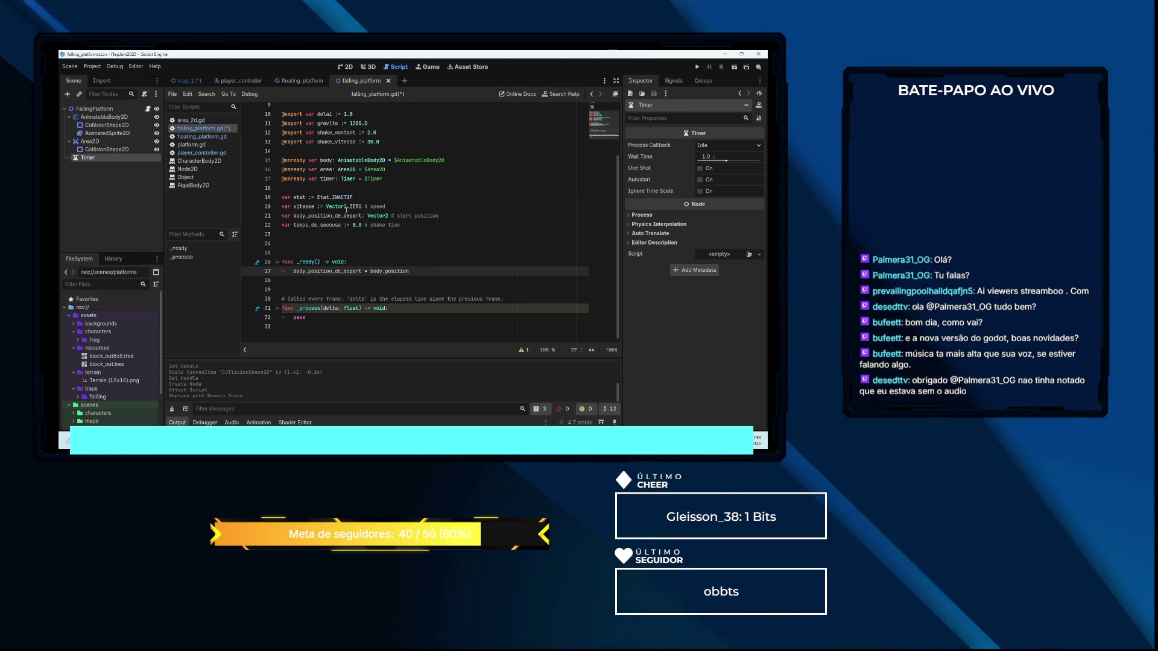
key("Return")
key("Return")
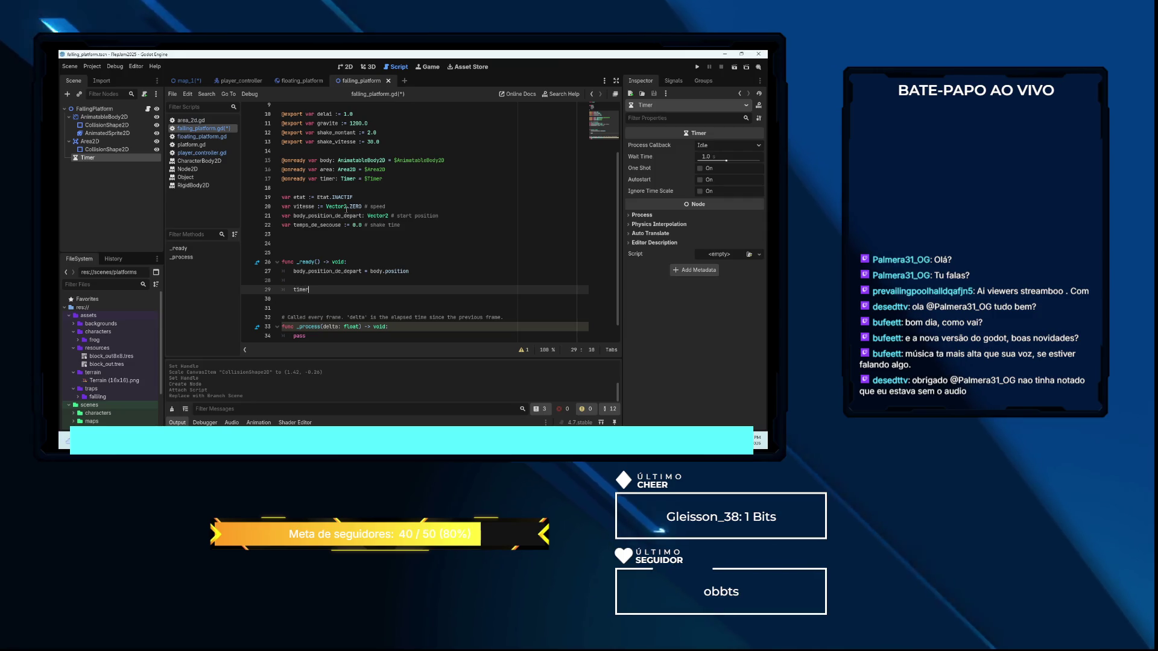
- Add timer.wait_time = delai and timer.one_shot = true to _ready
type("timer.wait_time = de")
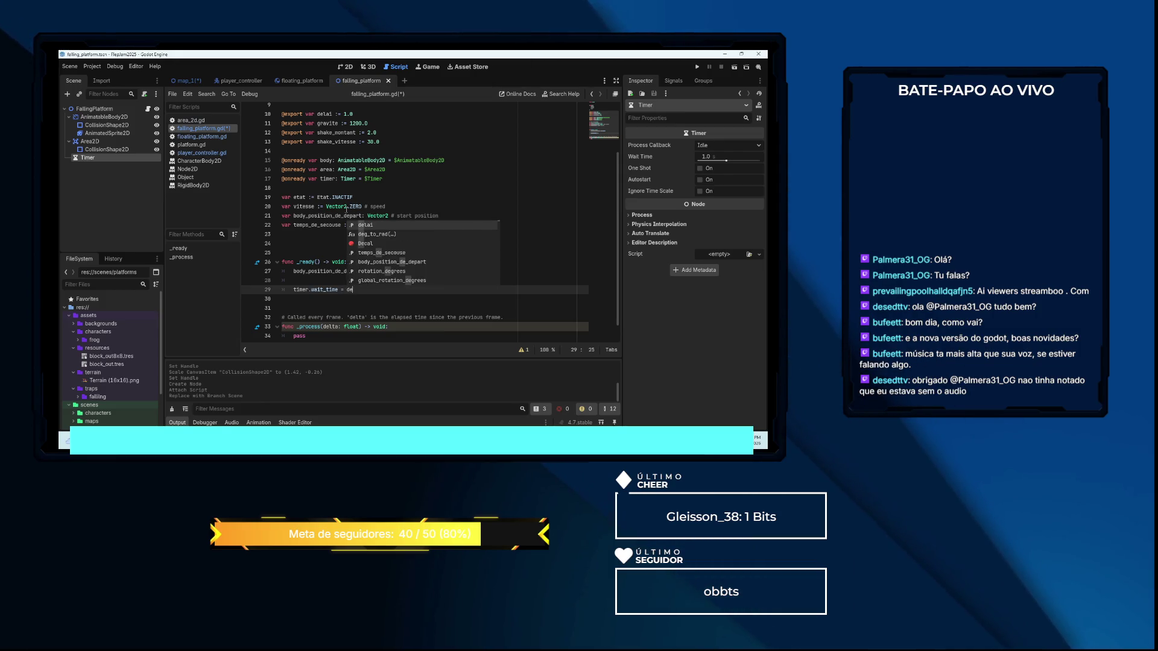
key("Return")
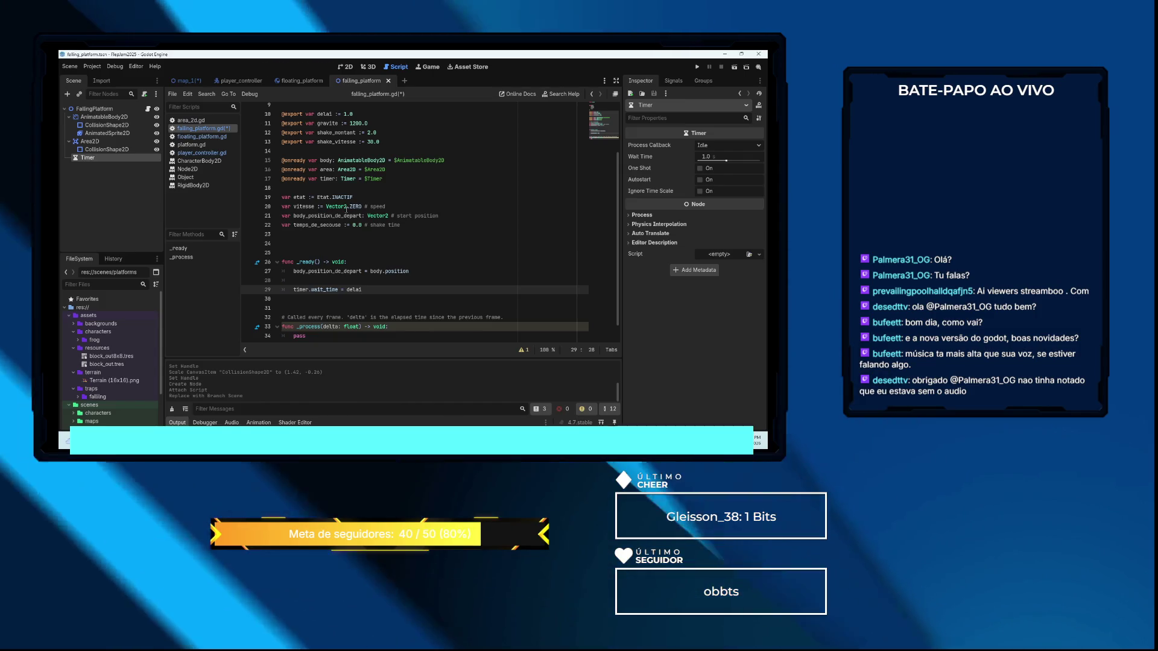
key("Return")
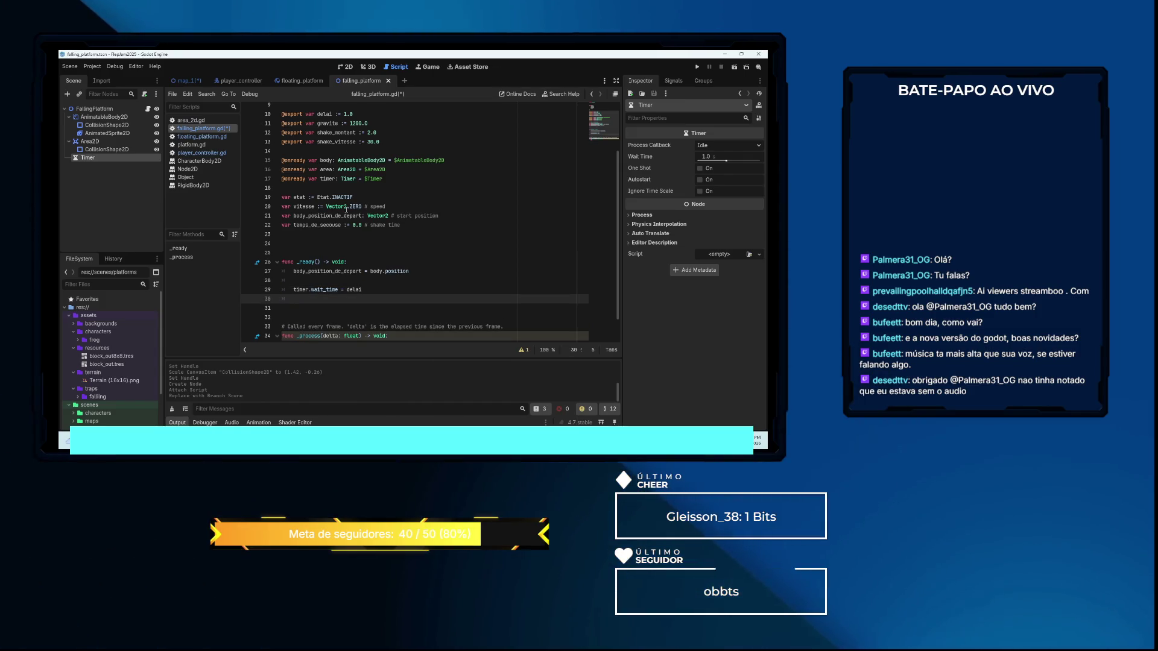
type("mer.one")
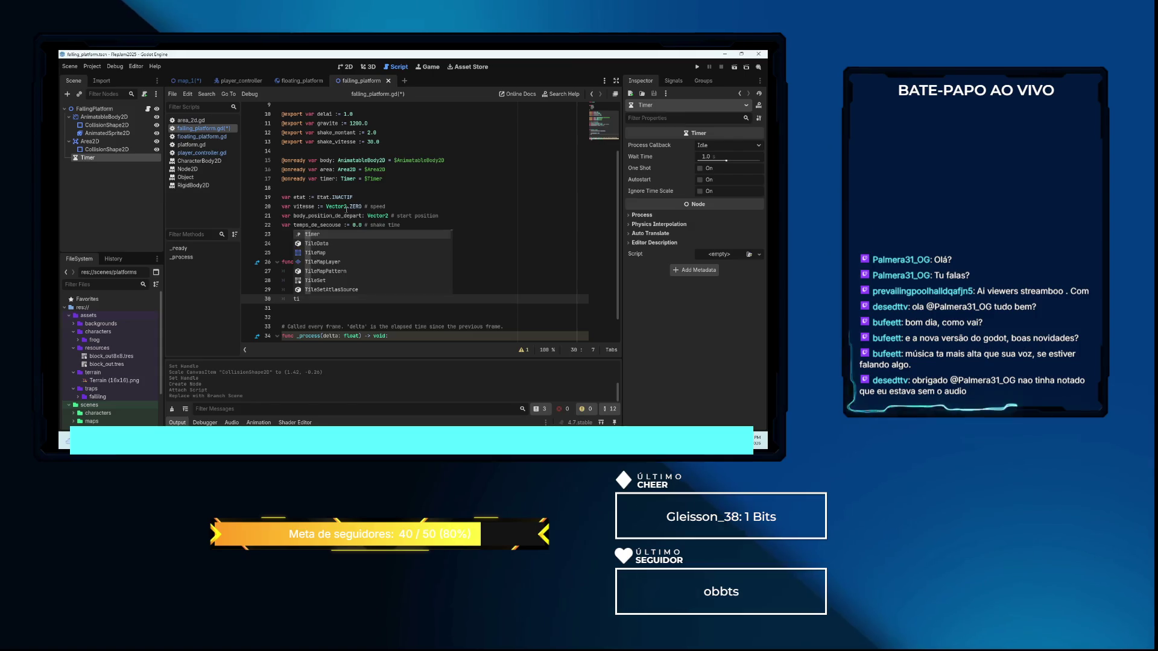
type("_shot ")
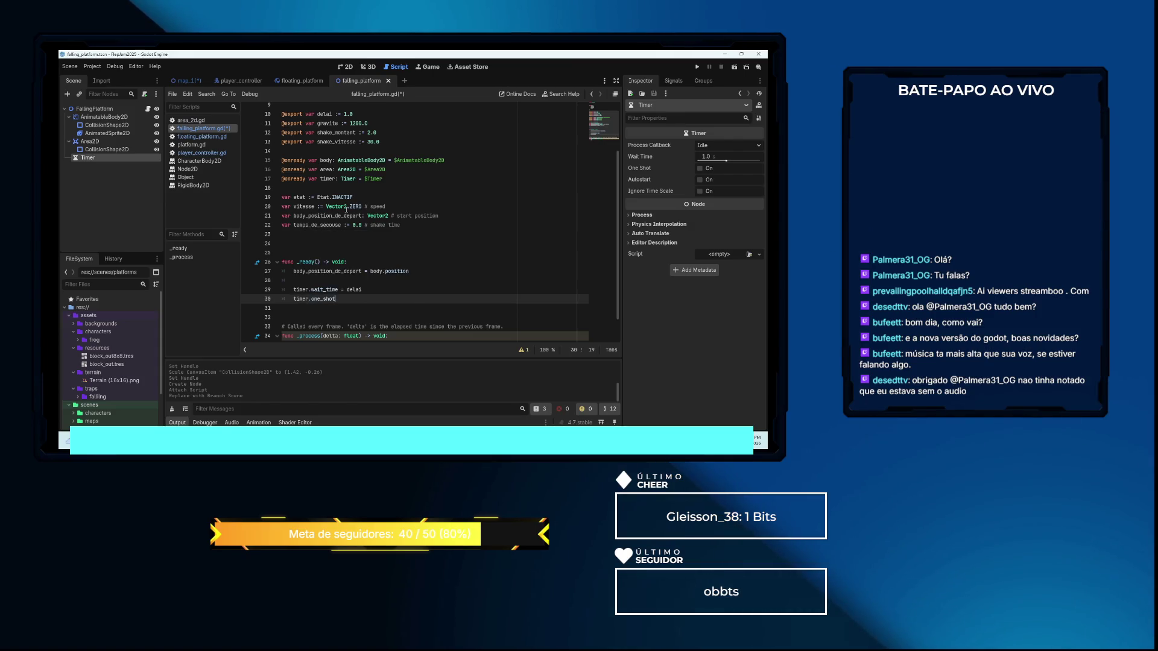
type("= tru")
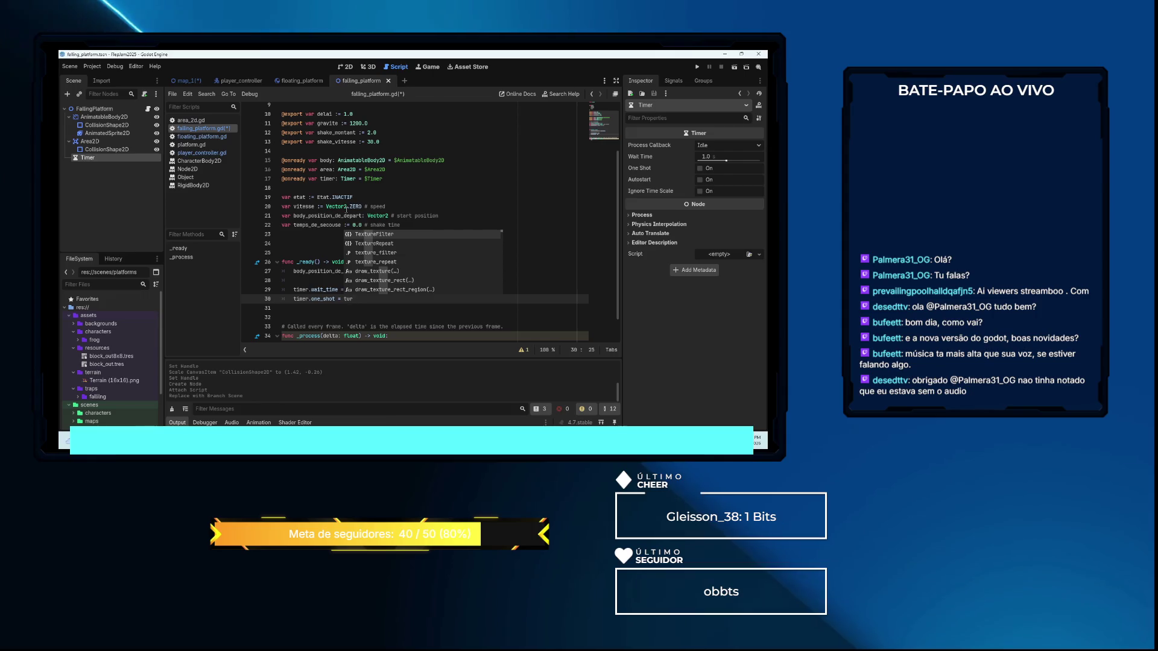
type("e")
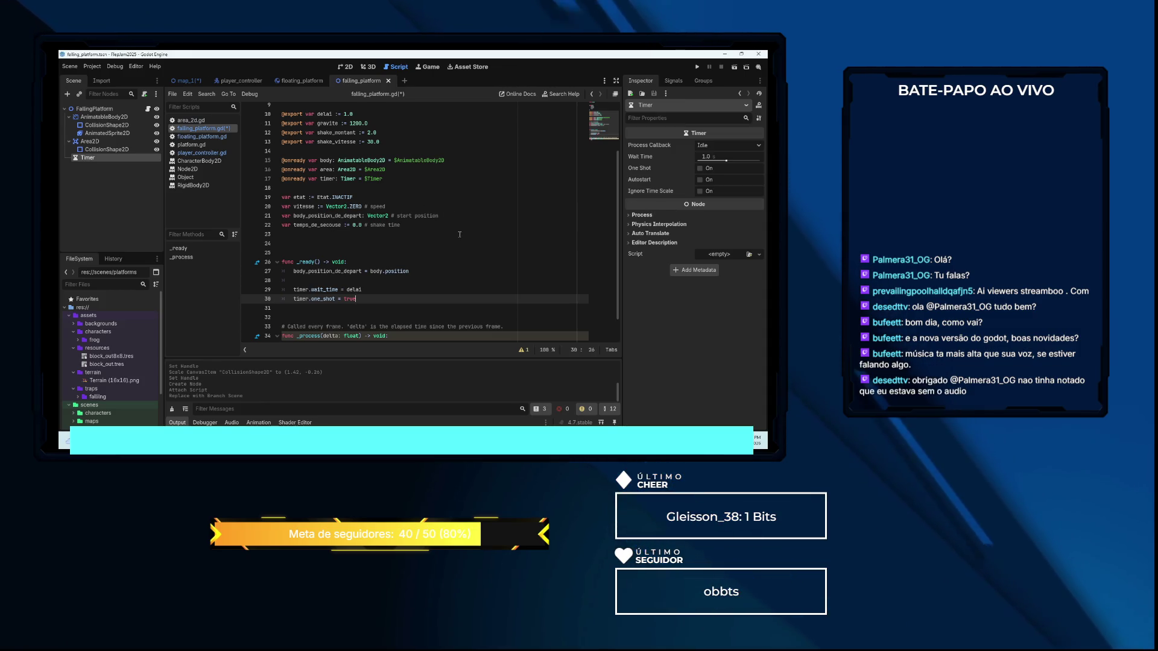
scroll(451, 255, "down", 1)
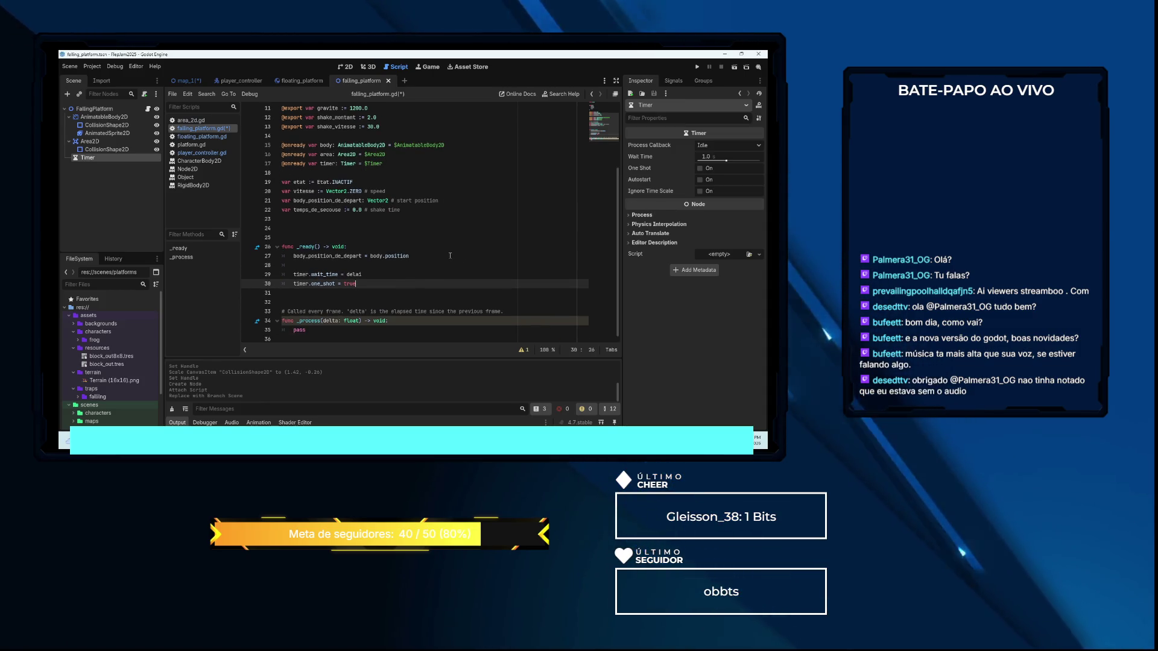
- Select the Area2D node and show its Signals list to read the body_entered description
left_click(114, 142)
left_click(674, 81)
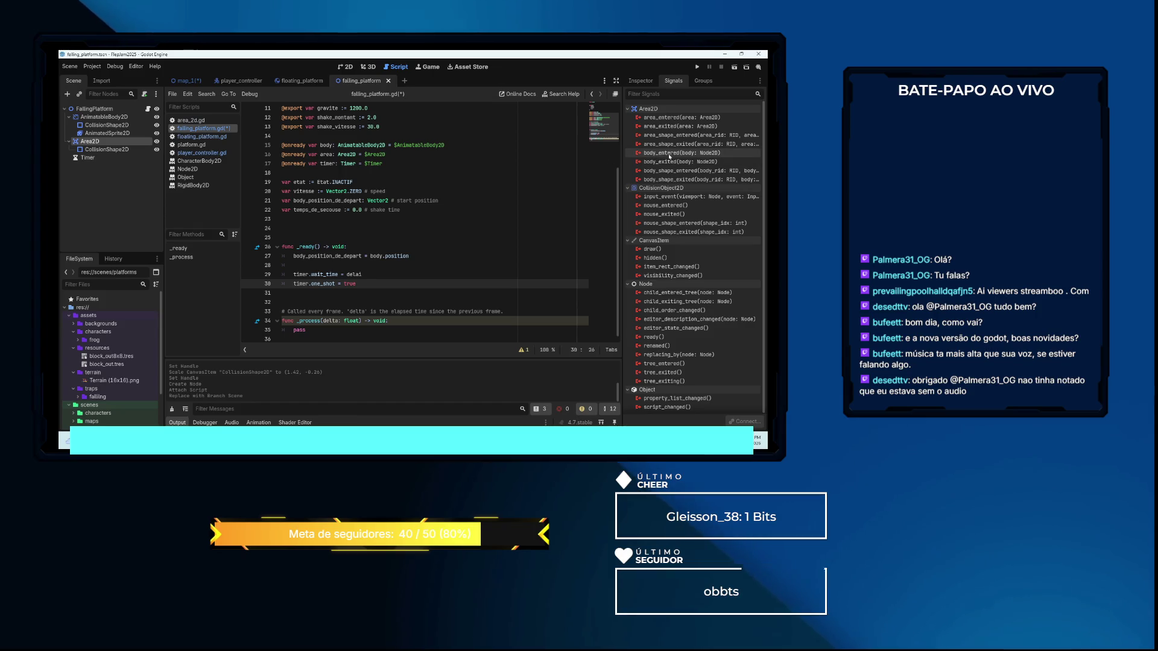
mouse_move(668, 157)
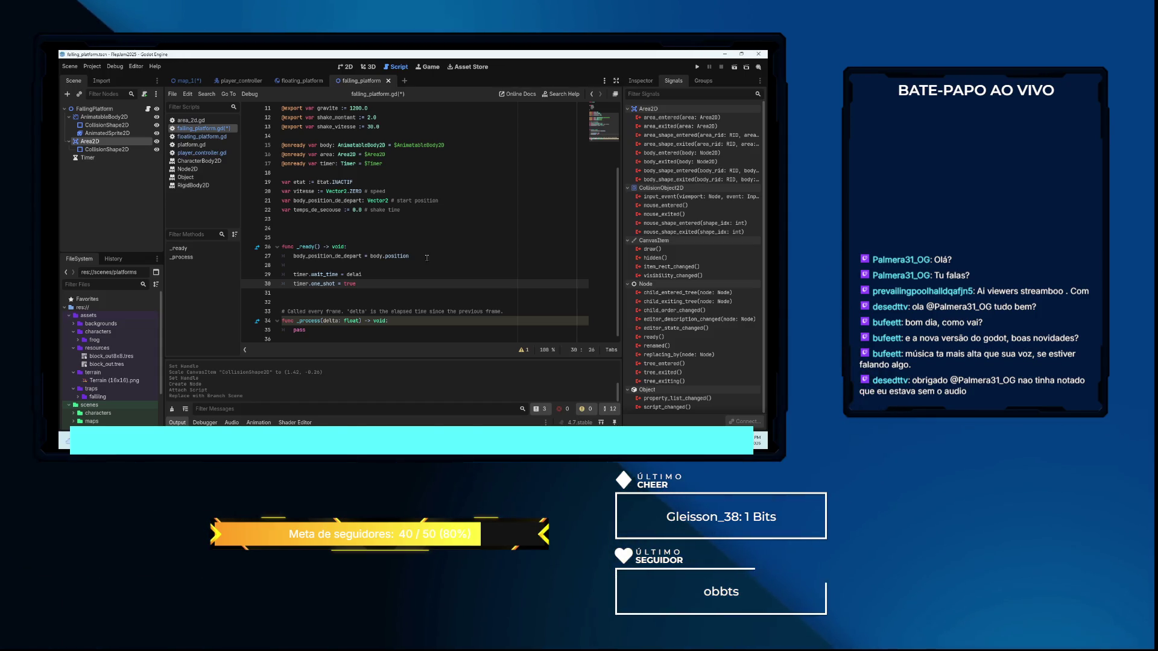
- Add an _on_body_entered(body_entered: Node) -> void handler with pass, then declare func _on_timer_timeout() -> void below
left_click(322, 331)
key("Return")
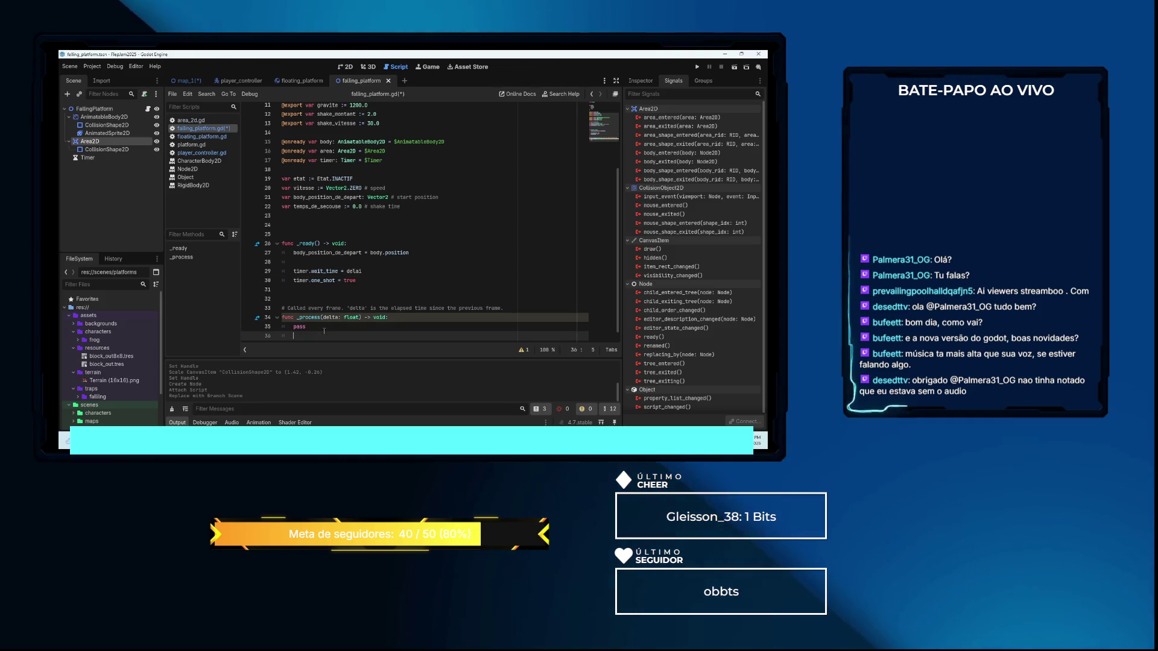
key("Return")
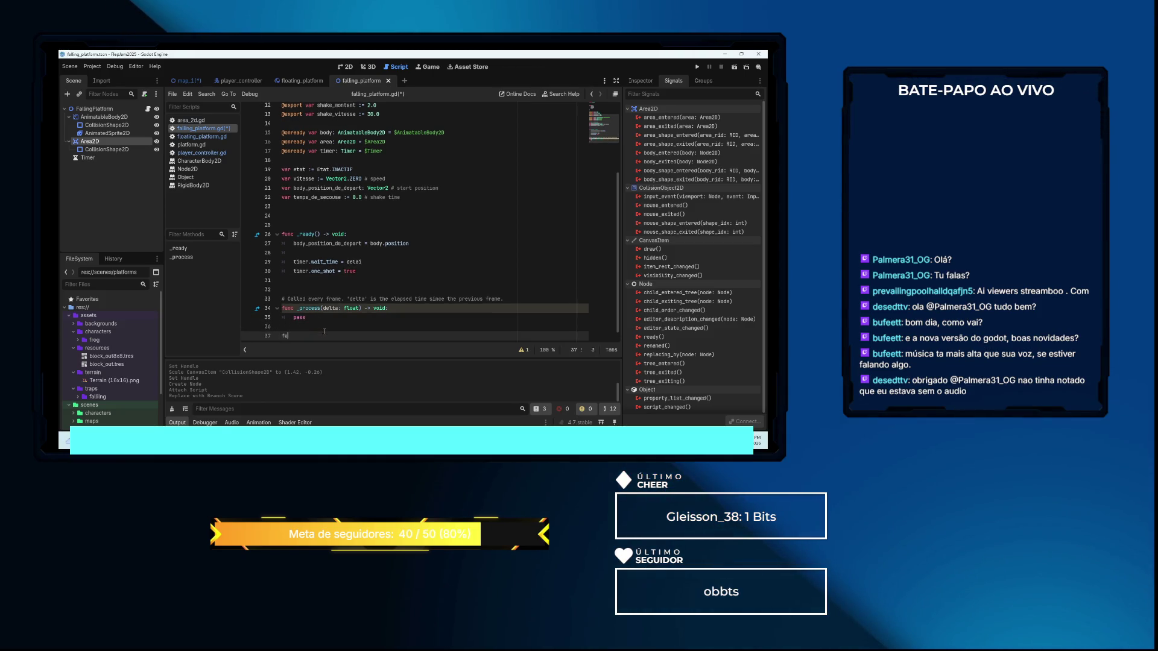
type("body")
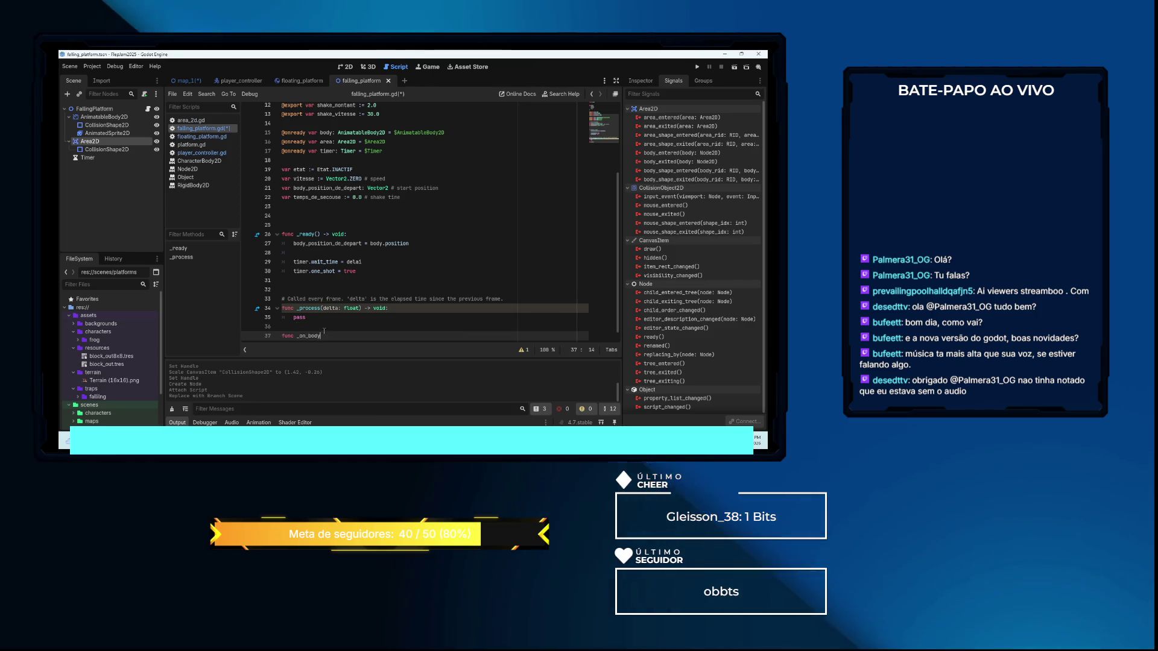
type("entered(")
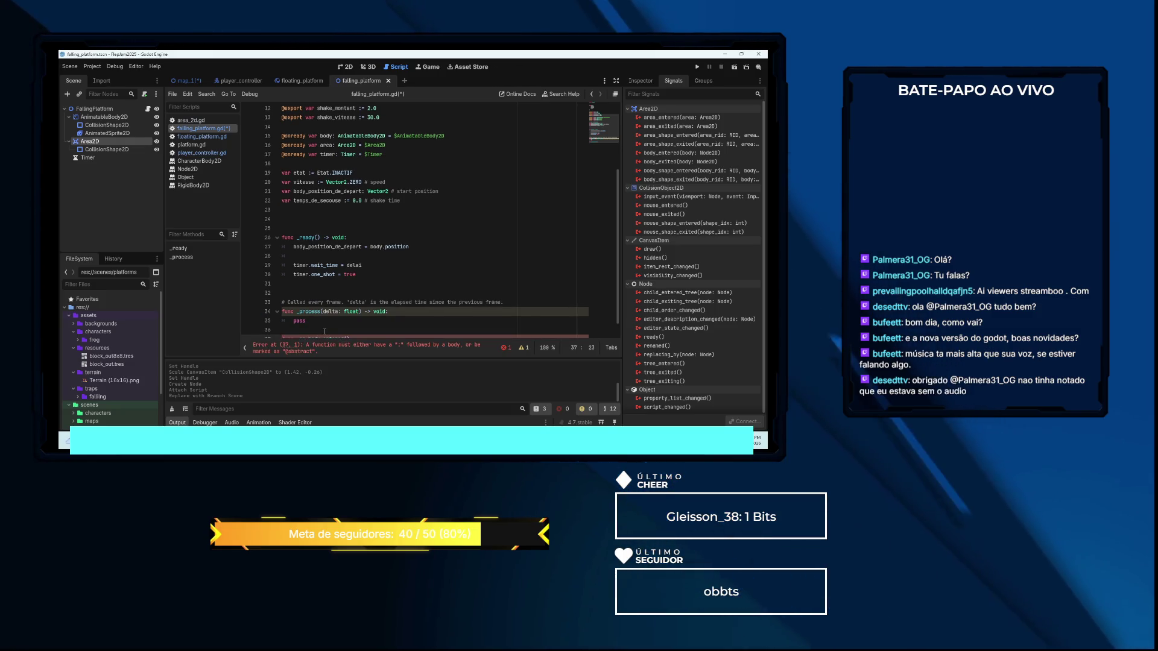
type("bod")
type("y):")
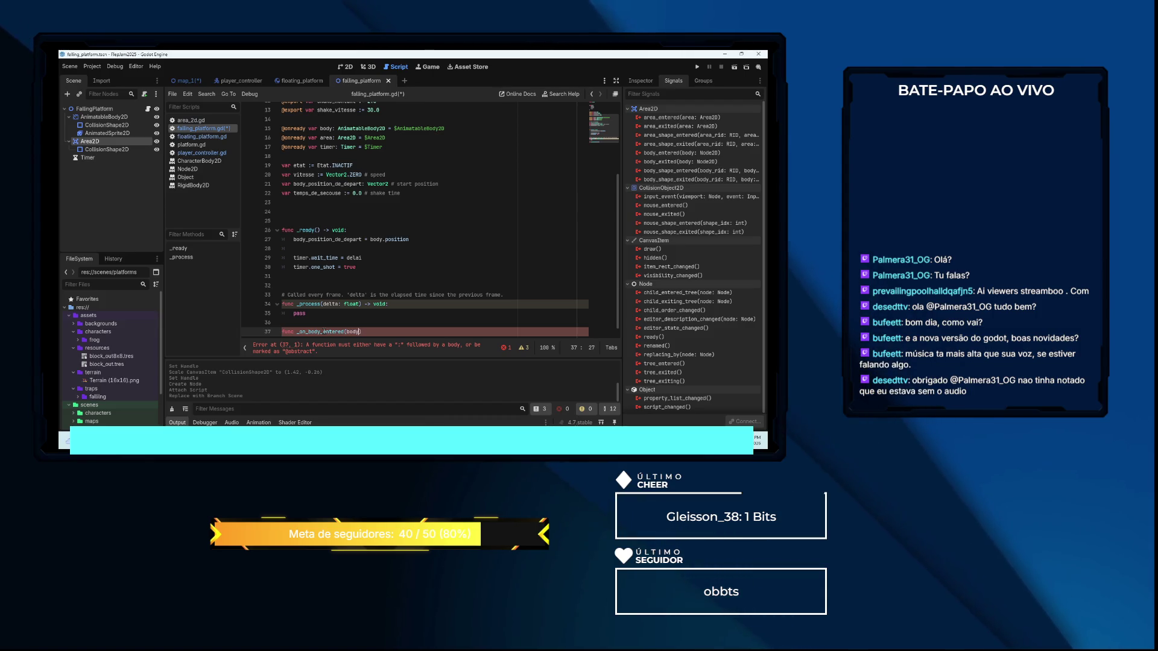
type("entered: ")
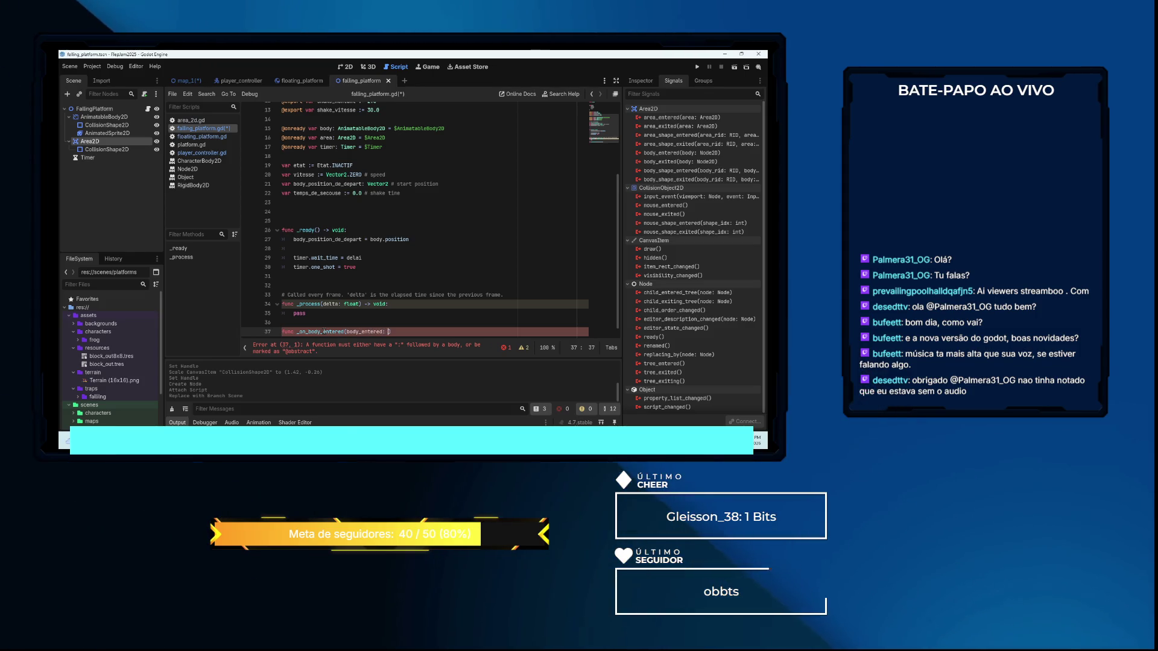
type("Node")
key("Right")
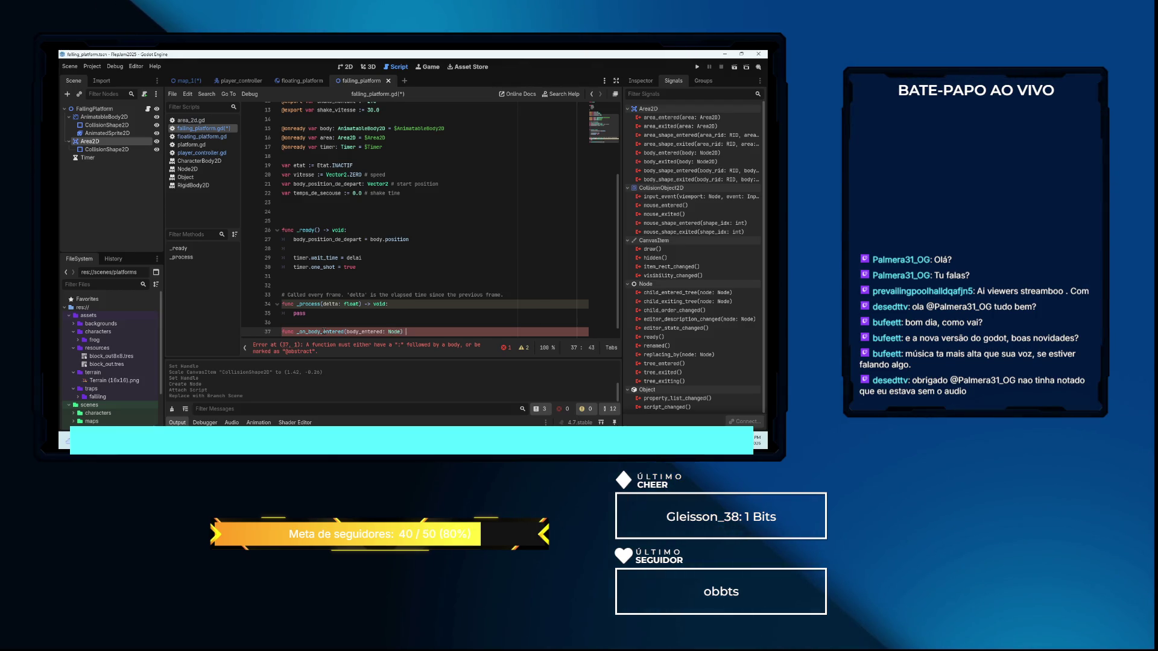
type("> void")
type(":")
key("Return")
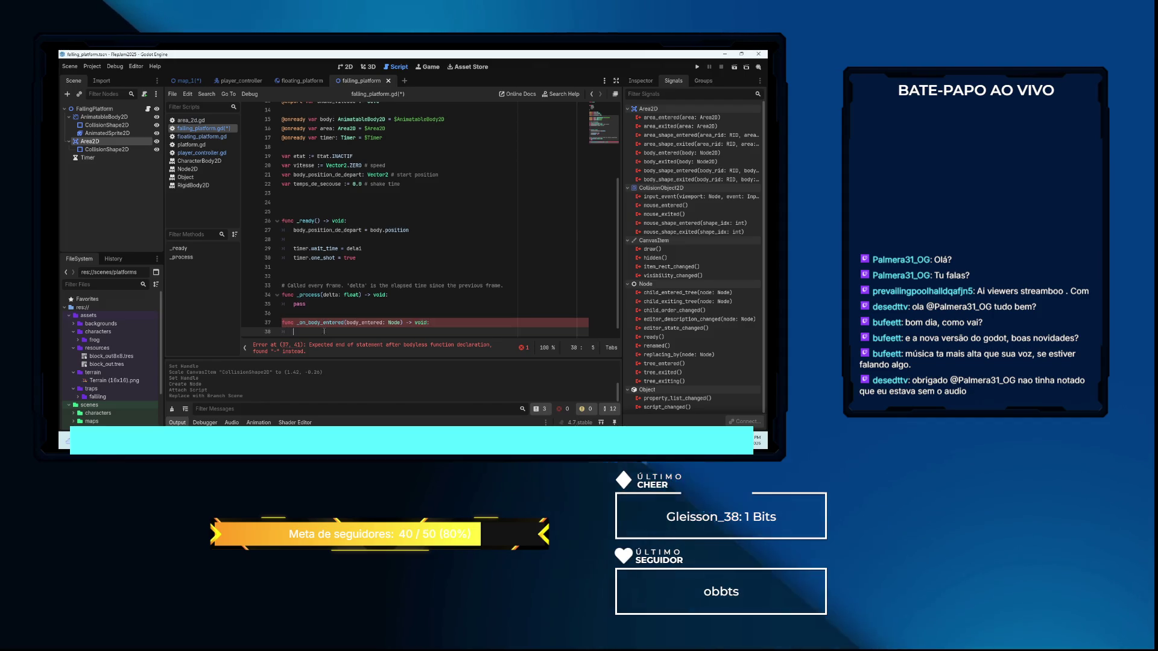
type("ss")
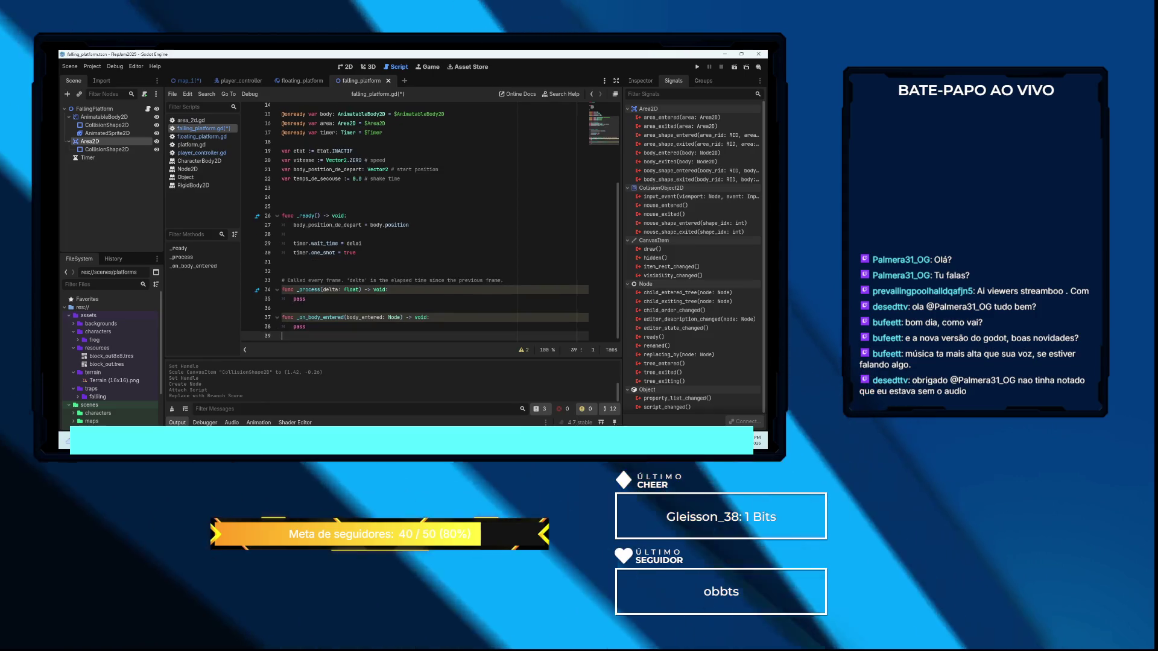
key("Return")
key("Return")
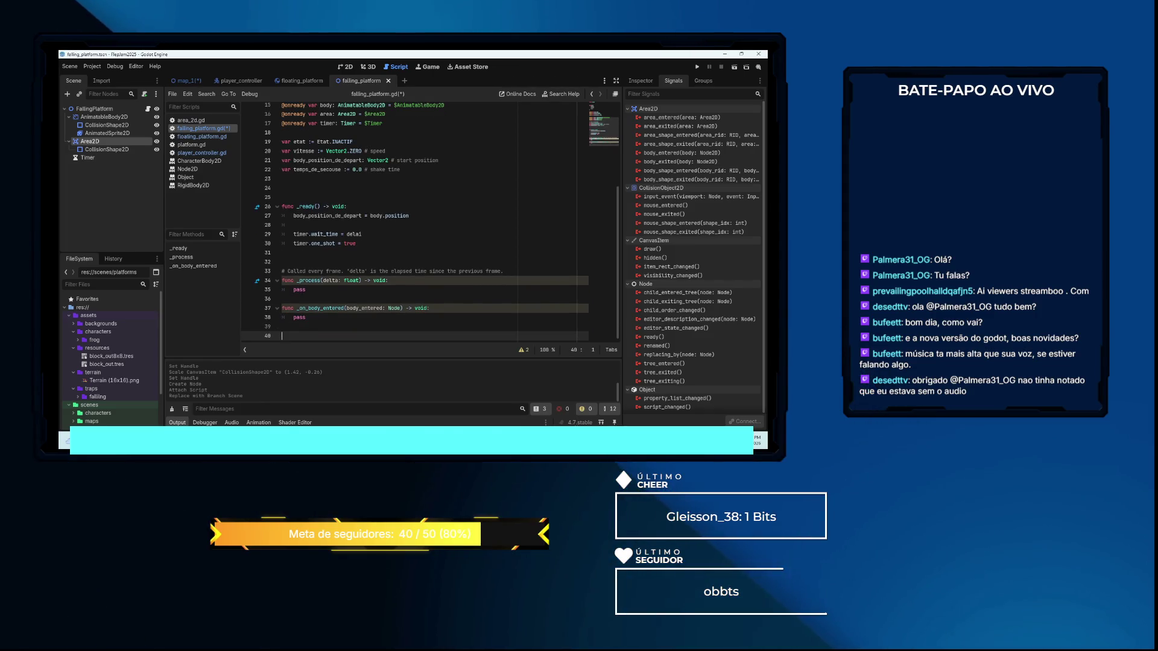
type("func _on_")
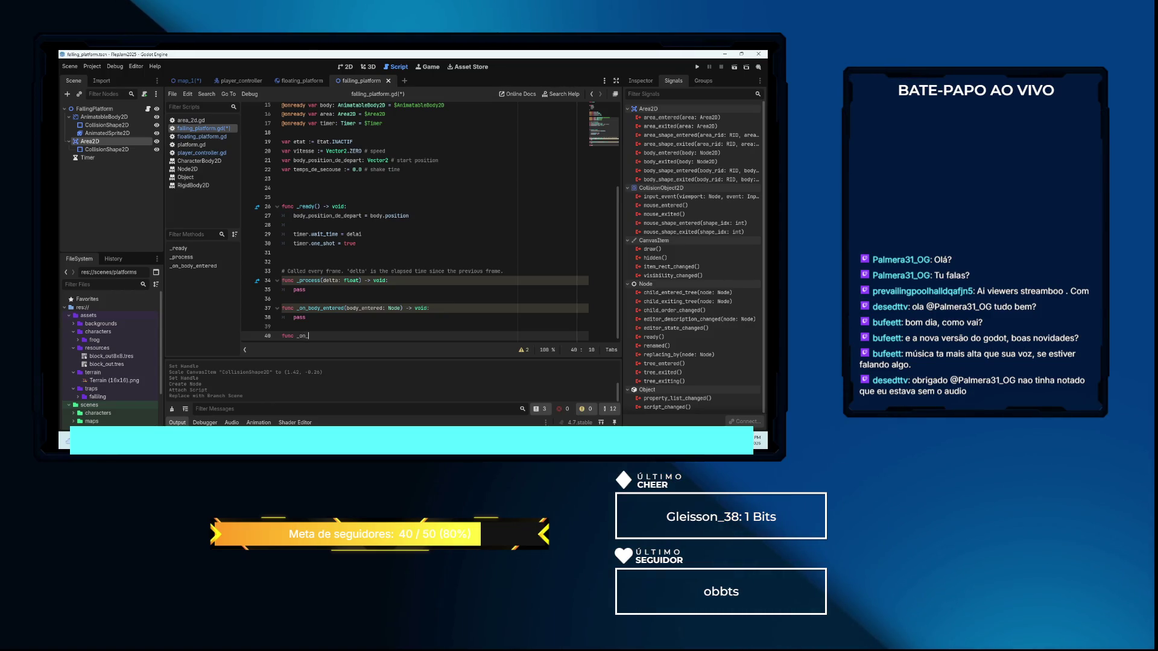
type("timer_time")
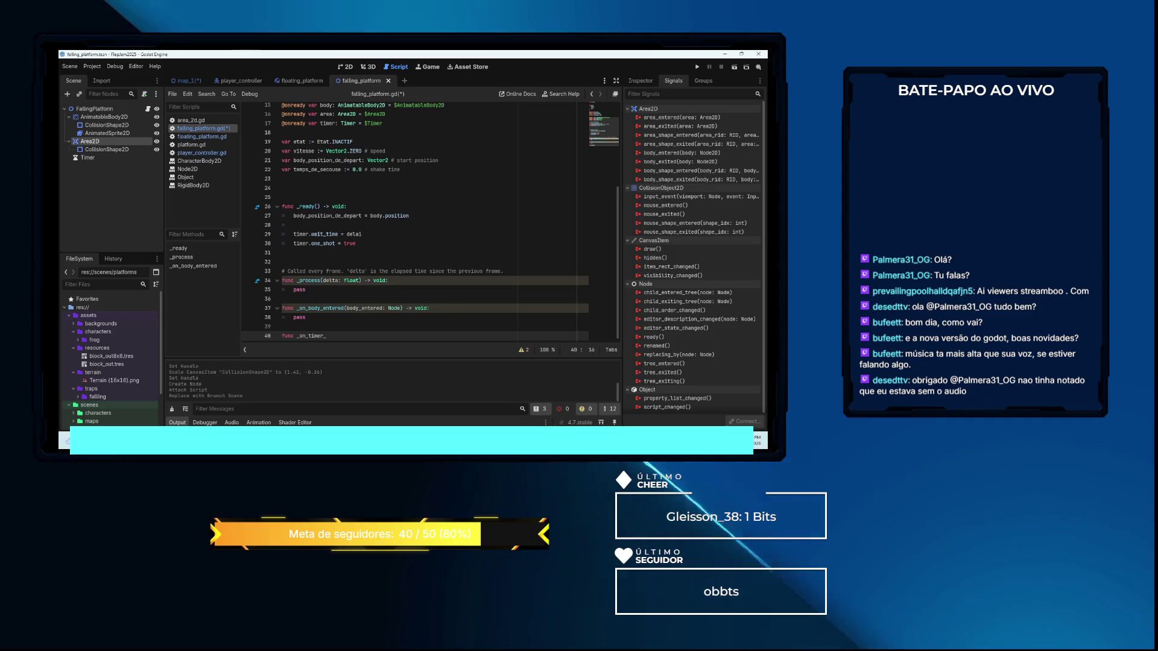
type("out() -")
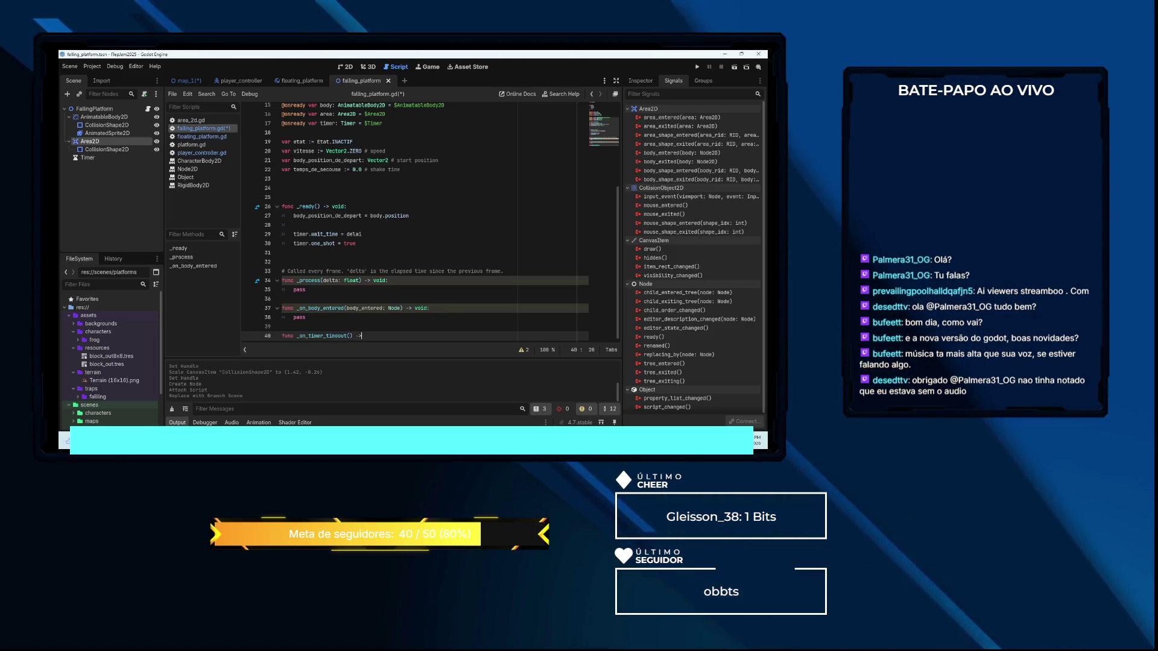
type("> void:")
- Give _on_timer_timeout a pass body and connect area.body_entered to _on_body_entered in _ready
key("Return")
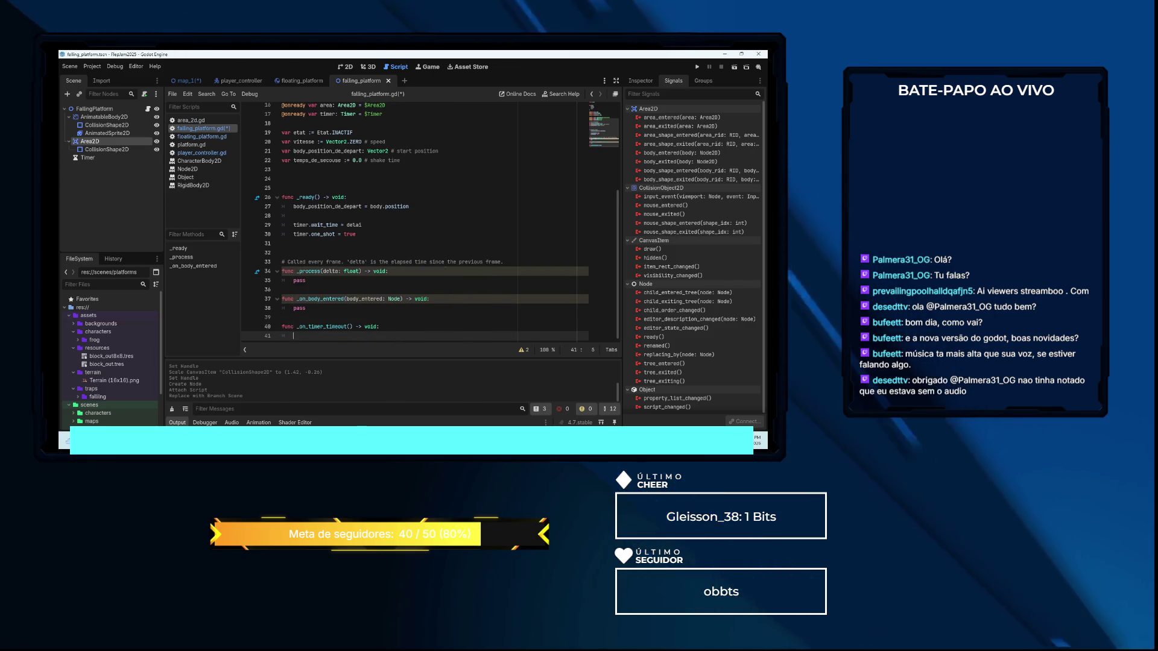
type("pass")
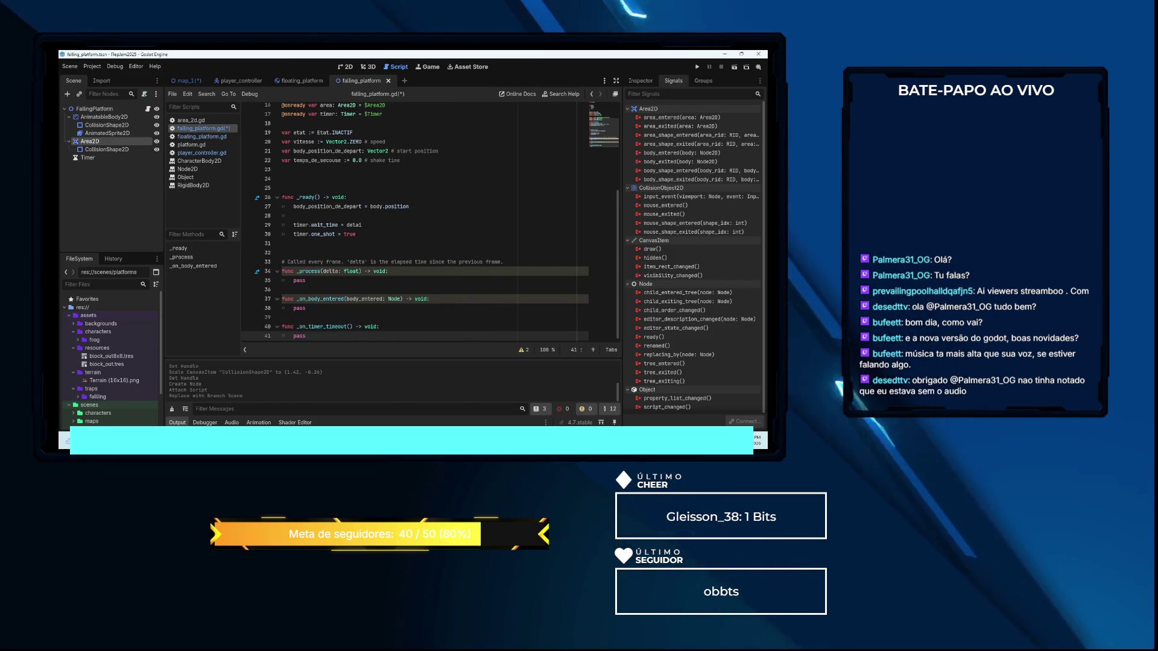
key("Up")
key("Up")
key("Up")
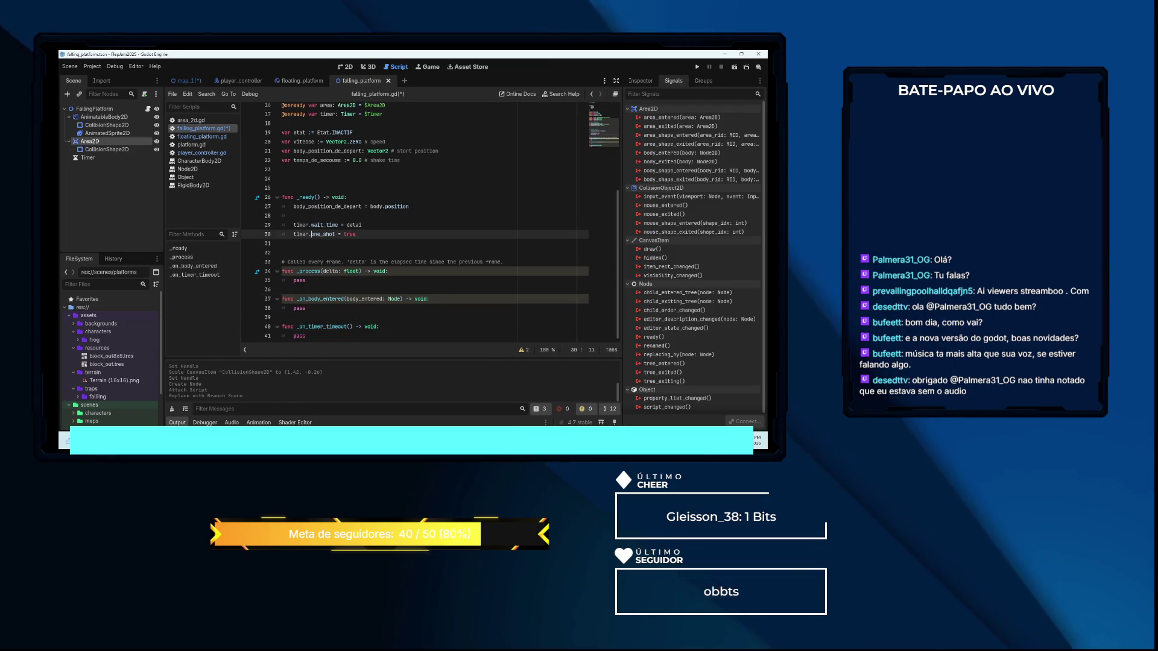
key("Right")
key("Right")
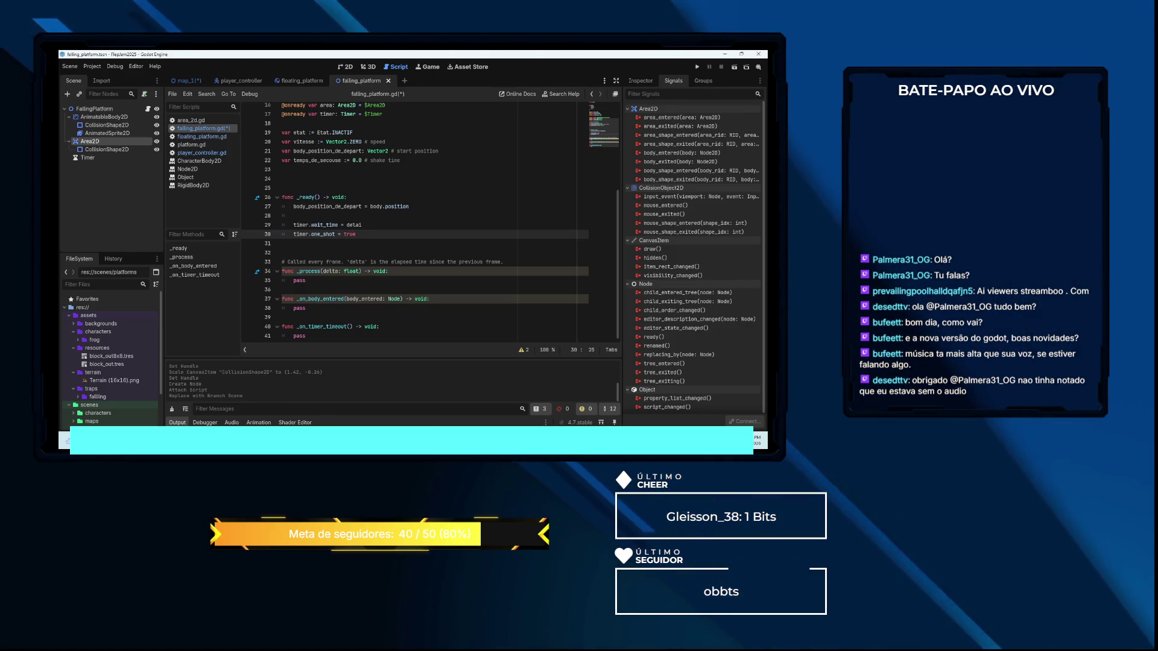
type("\\")
key("Return")
key("BackSpace")
key("BackSpace")
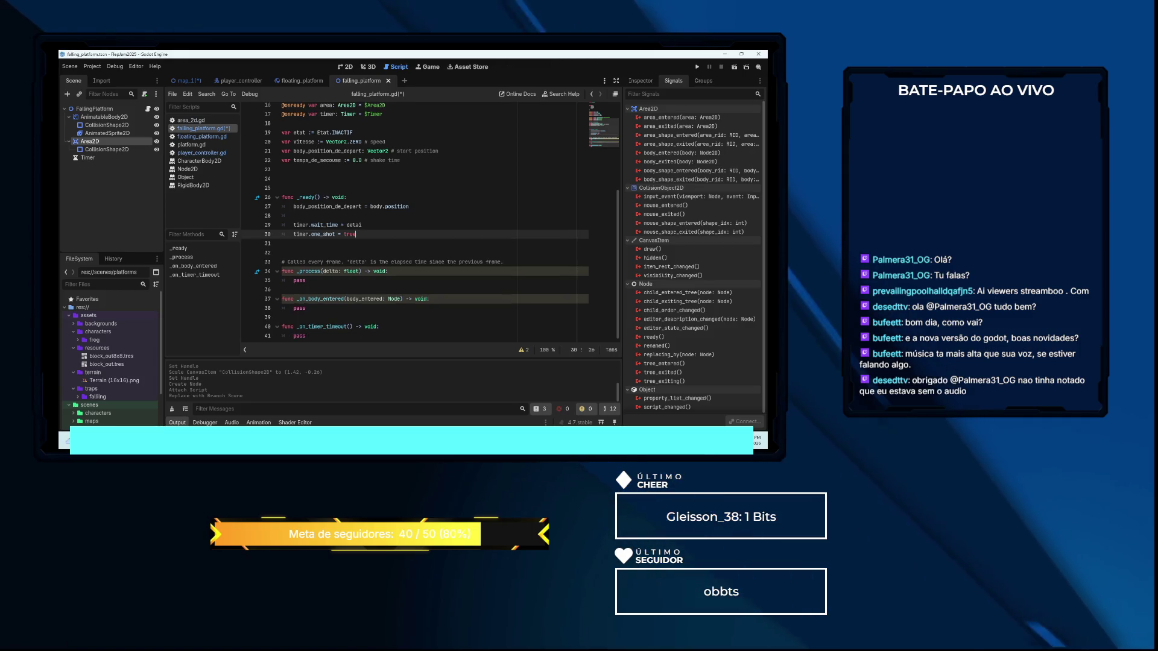
key("Return")
key("Return")
type("ar")
key("Return")
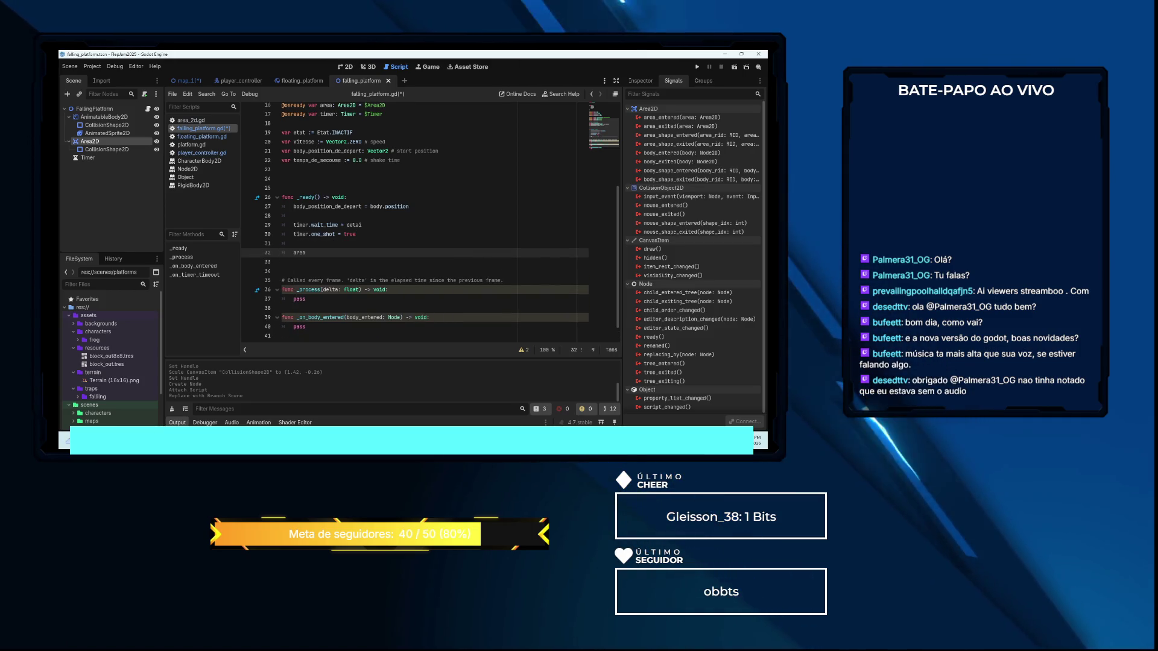
type(".")
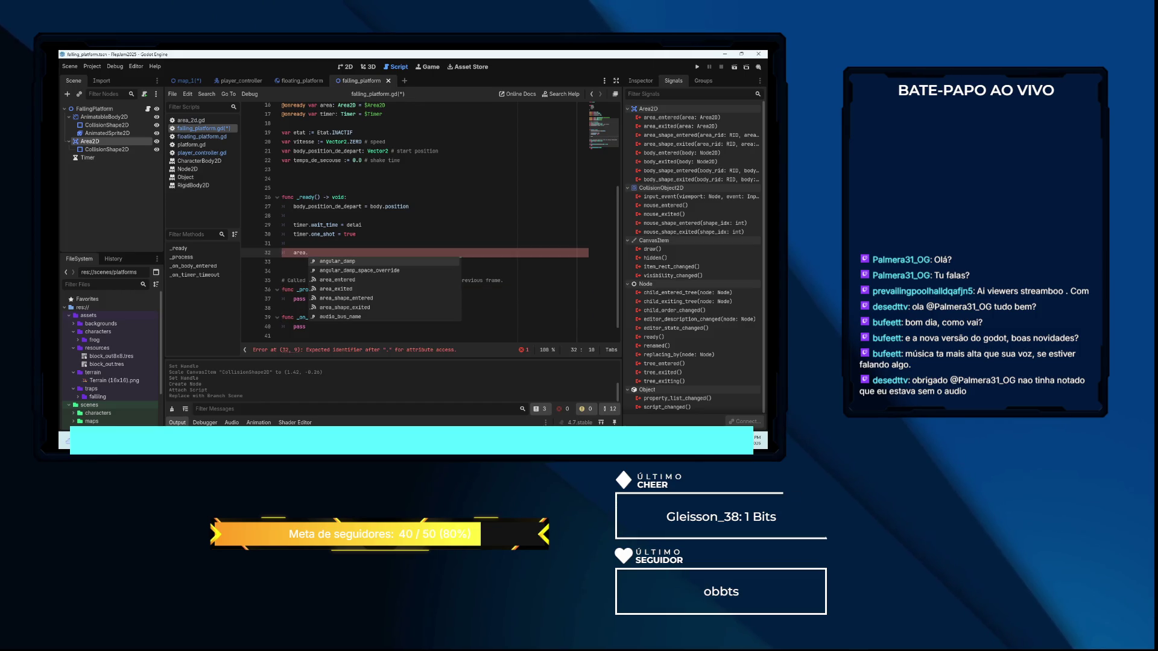
type("body_entered.conn")
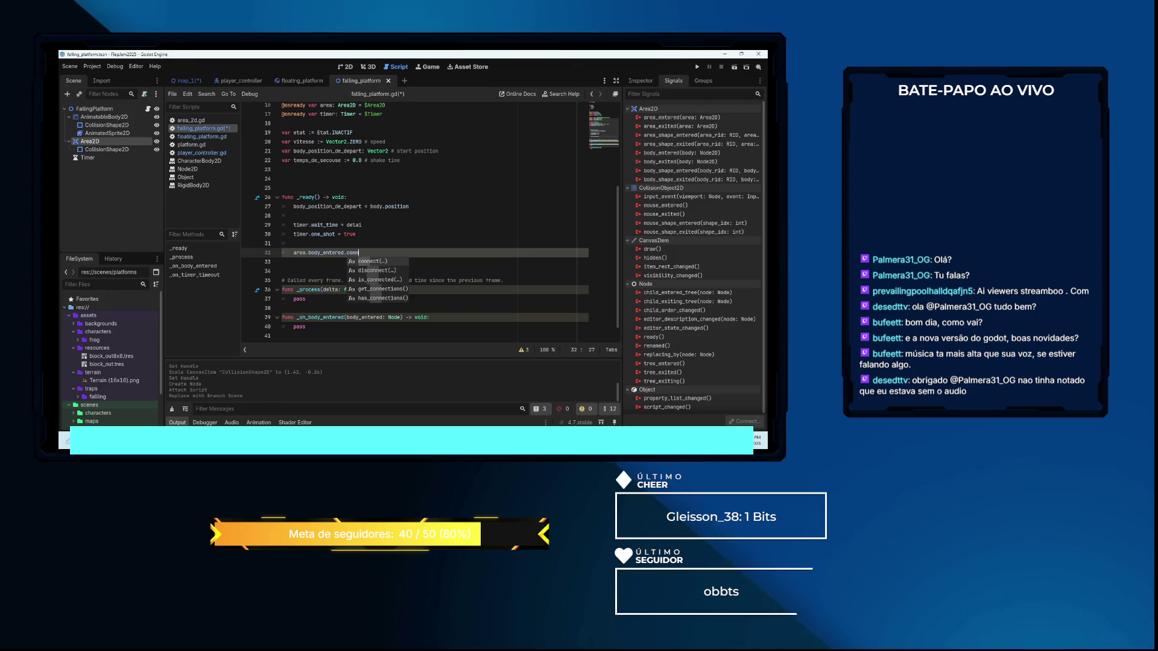
key("Return")
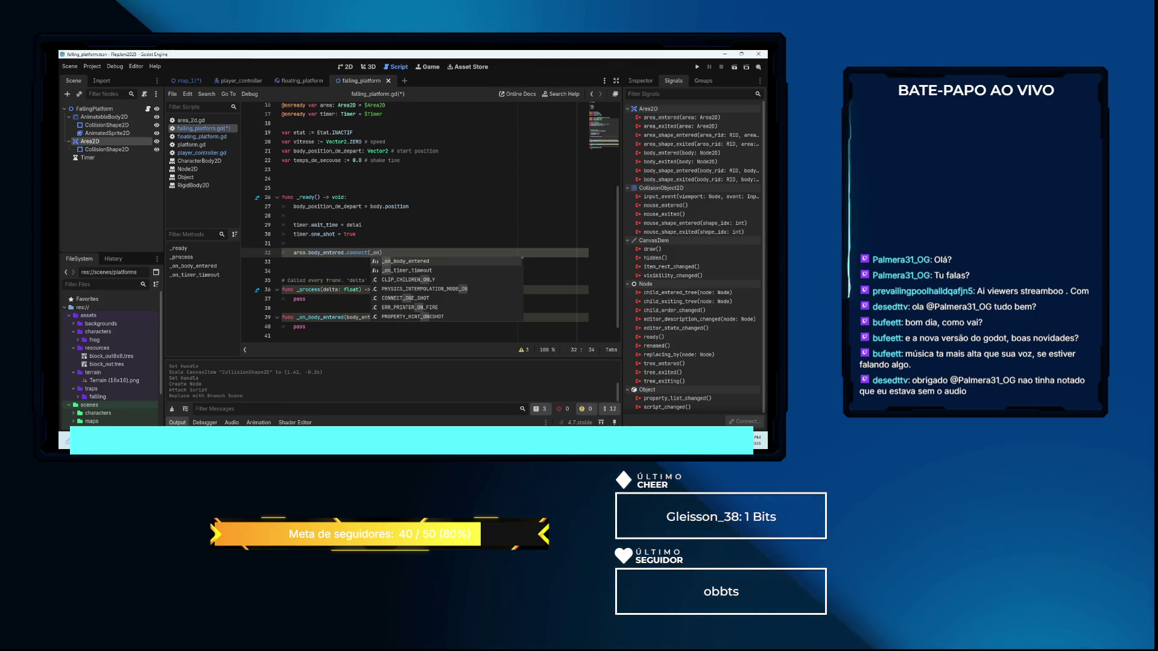
key("Return")
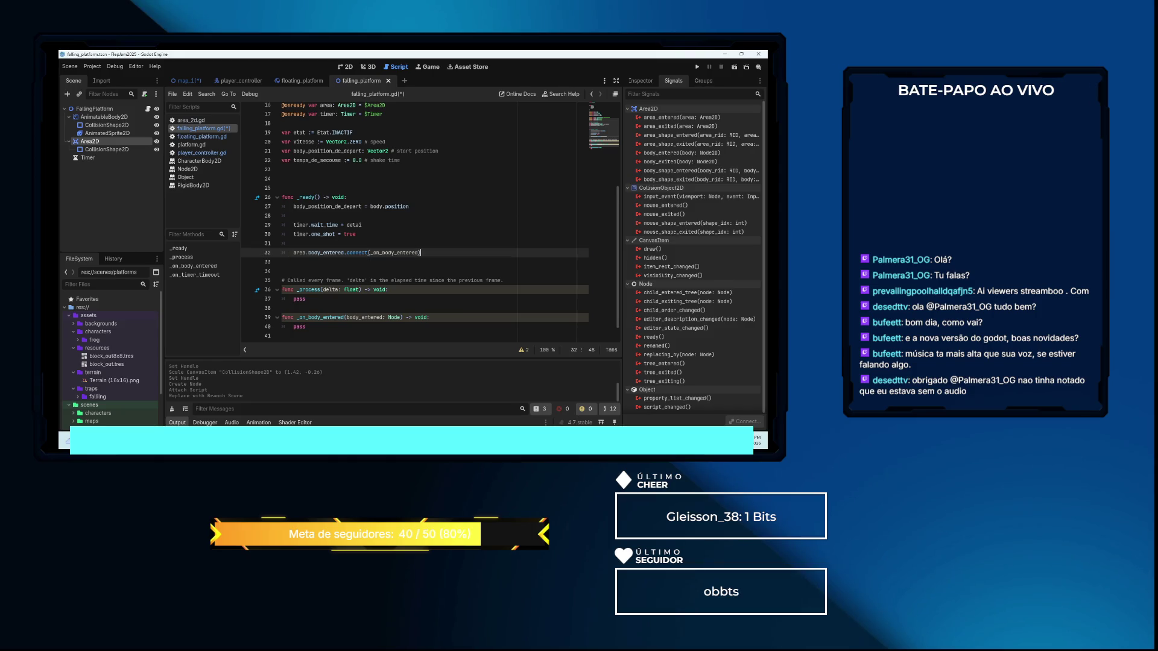
- Connect timer.timeout to _on_timer_timeout and delete the comment above _process
key("Return")
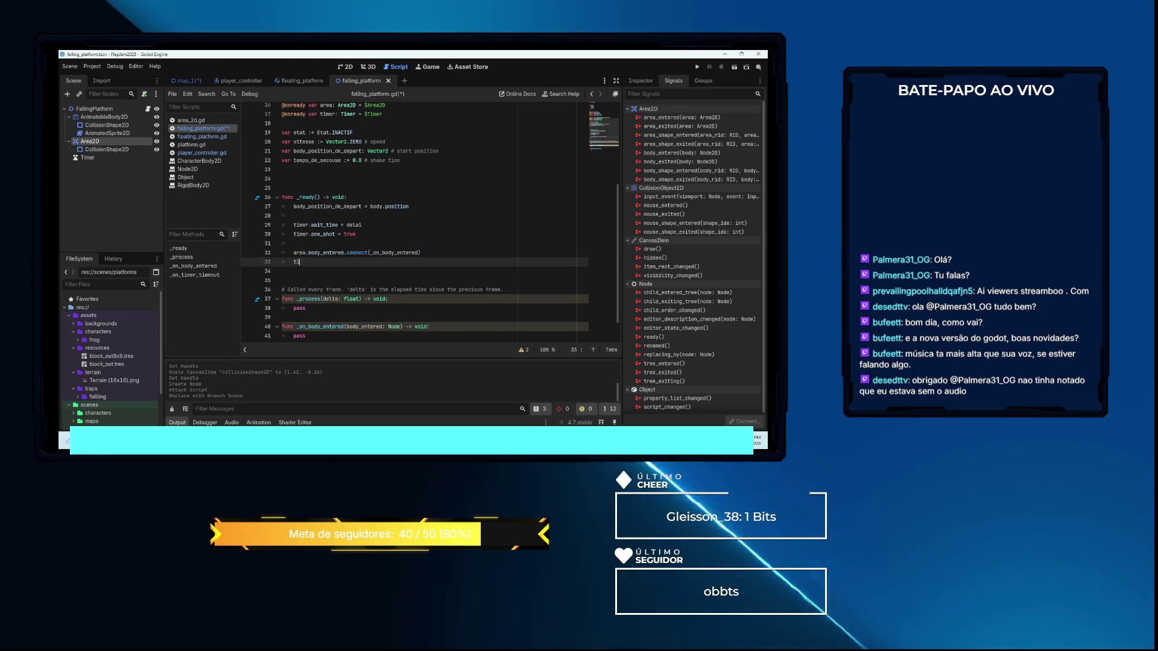
type("timer.time")
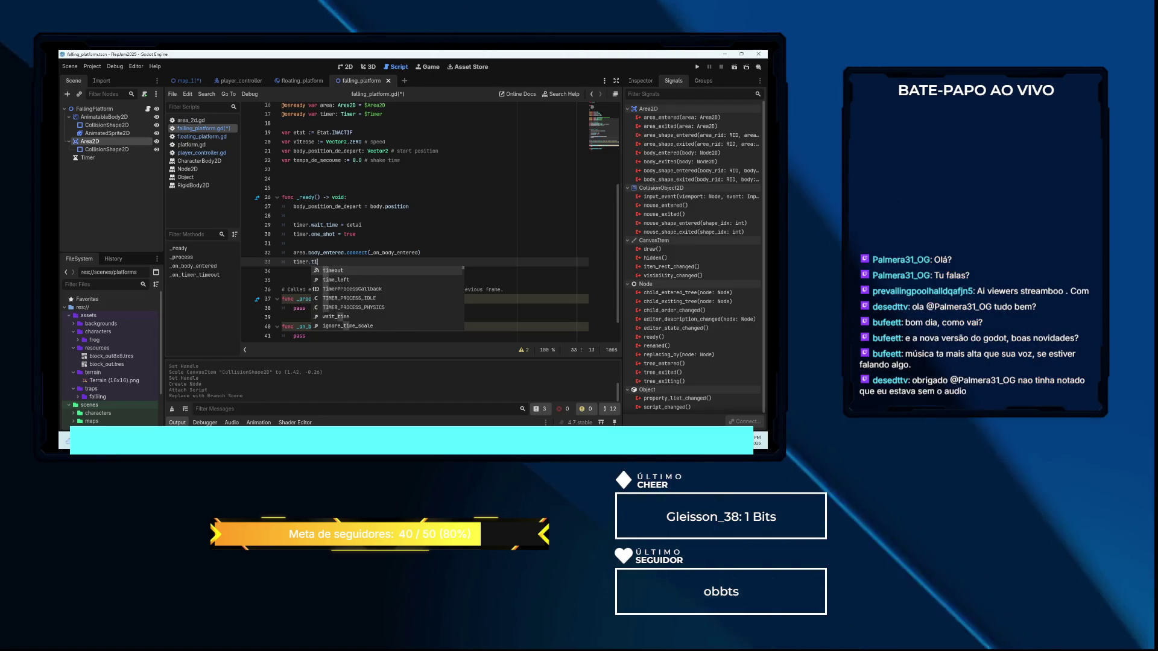
key("Return")
type("connect(")
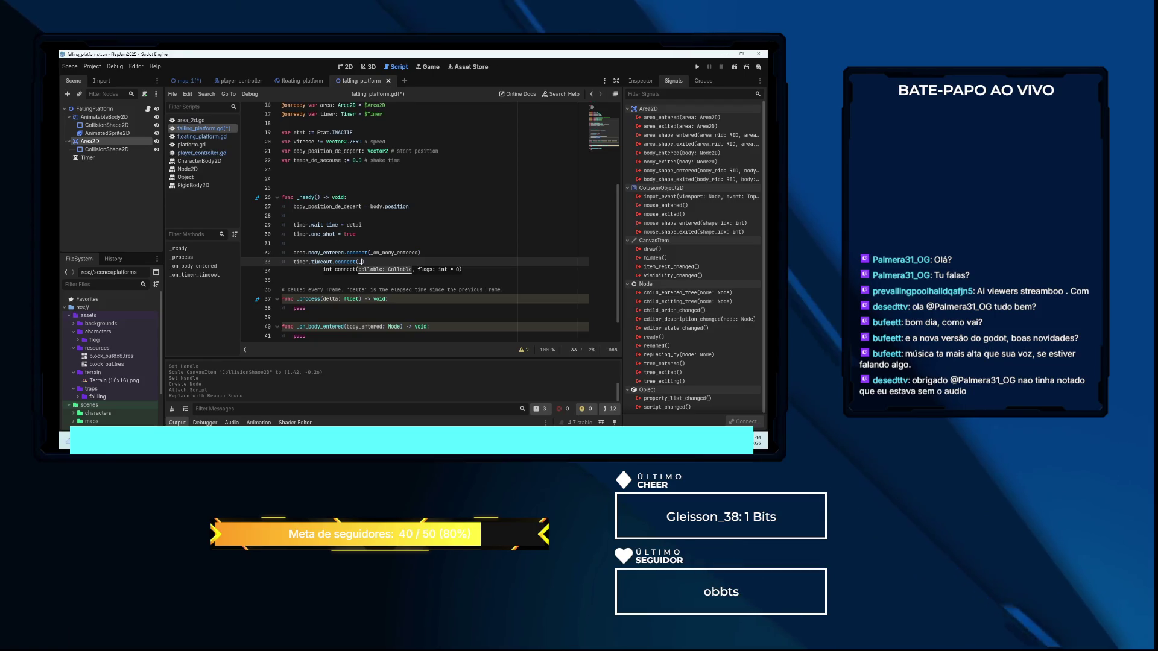
type("_on")
key("Down")
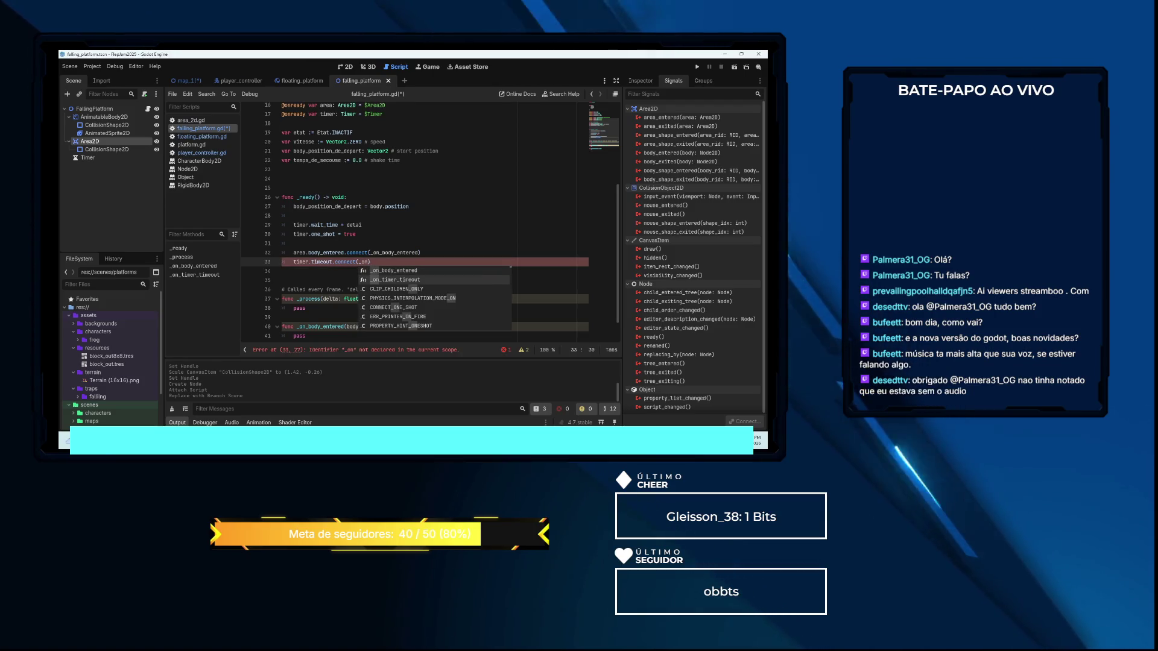
key("Return")
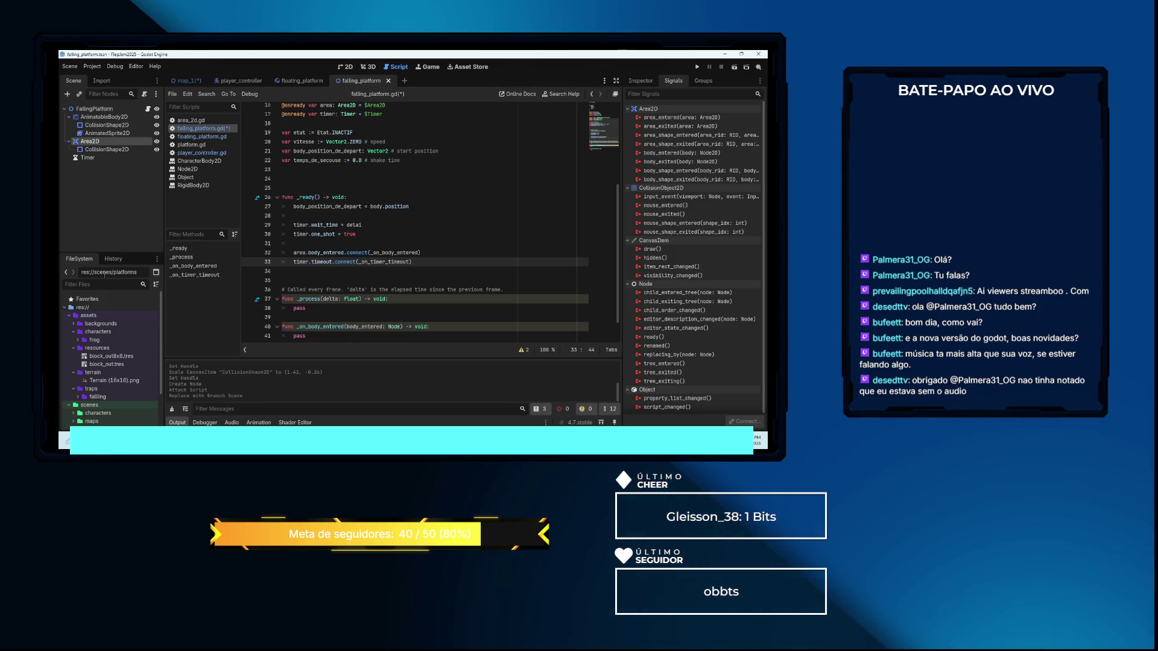
left_click(371, 290)
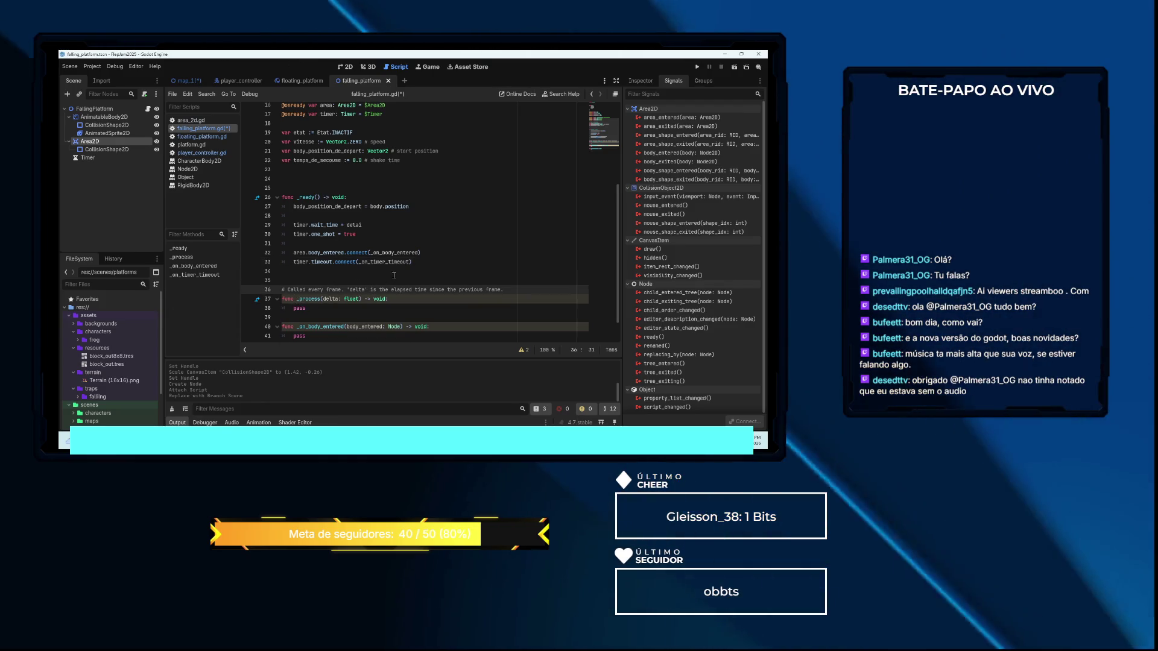
key("ctrl+shift+k")
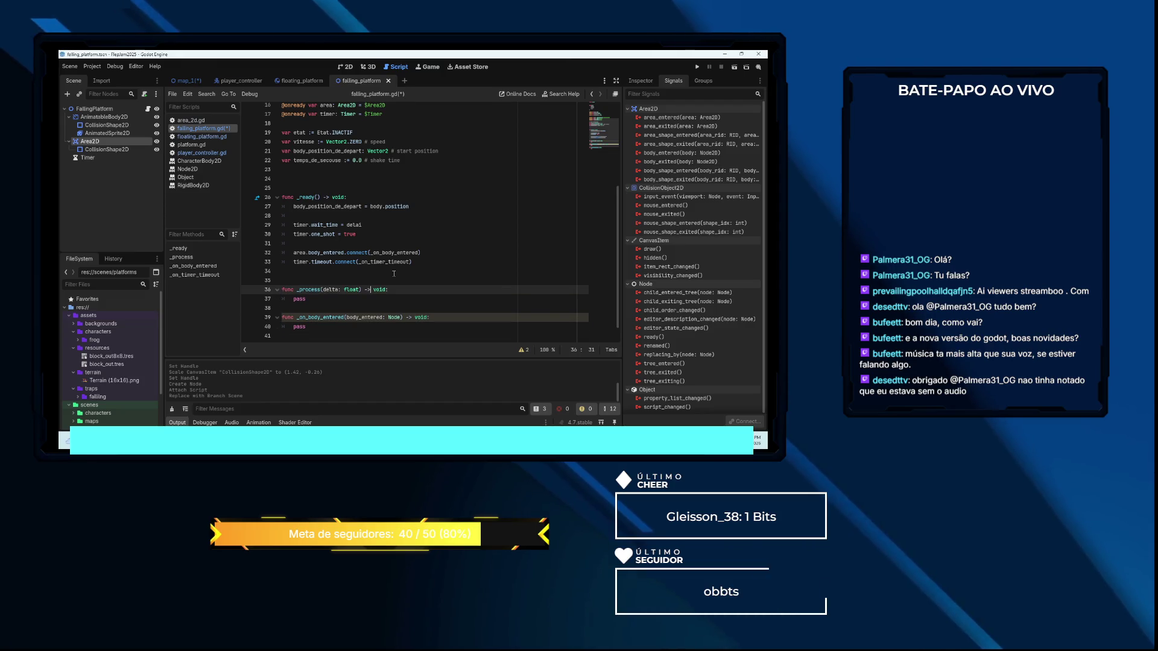
- Rename _process(delta: float) to _physics_process and delete its pass placeholder
key("Home")
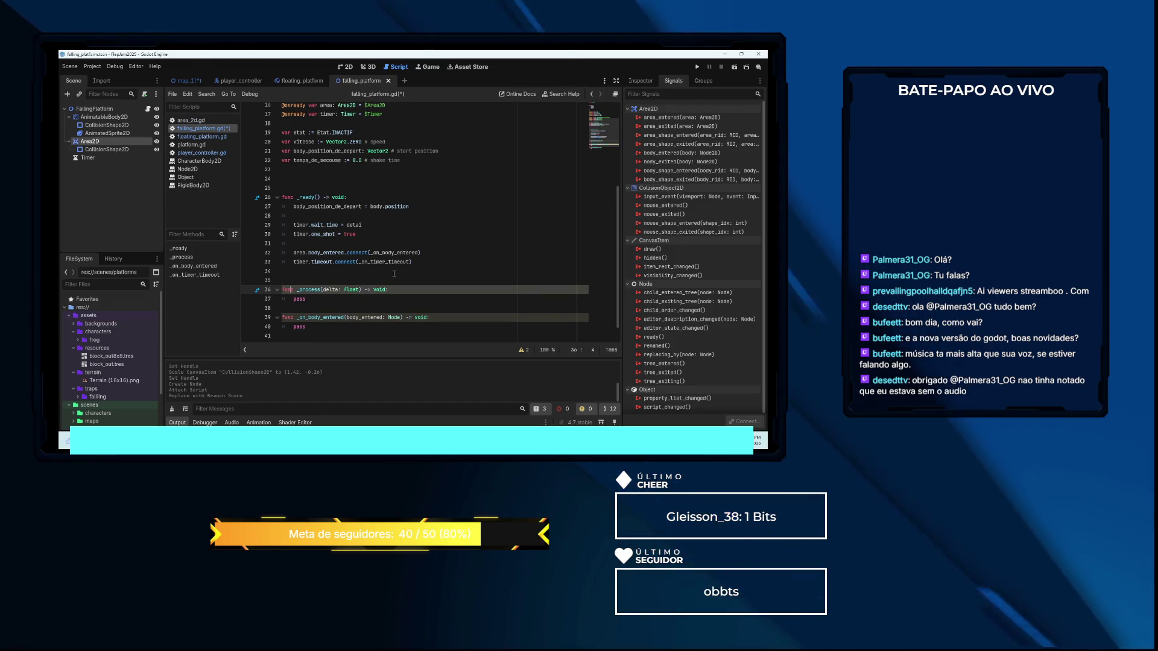
key("Right")
key("Right")
key("Right")
key("ctrl+space")
type("ph")
key("Return")
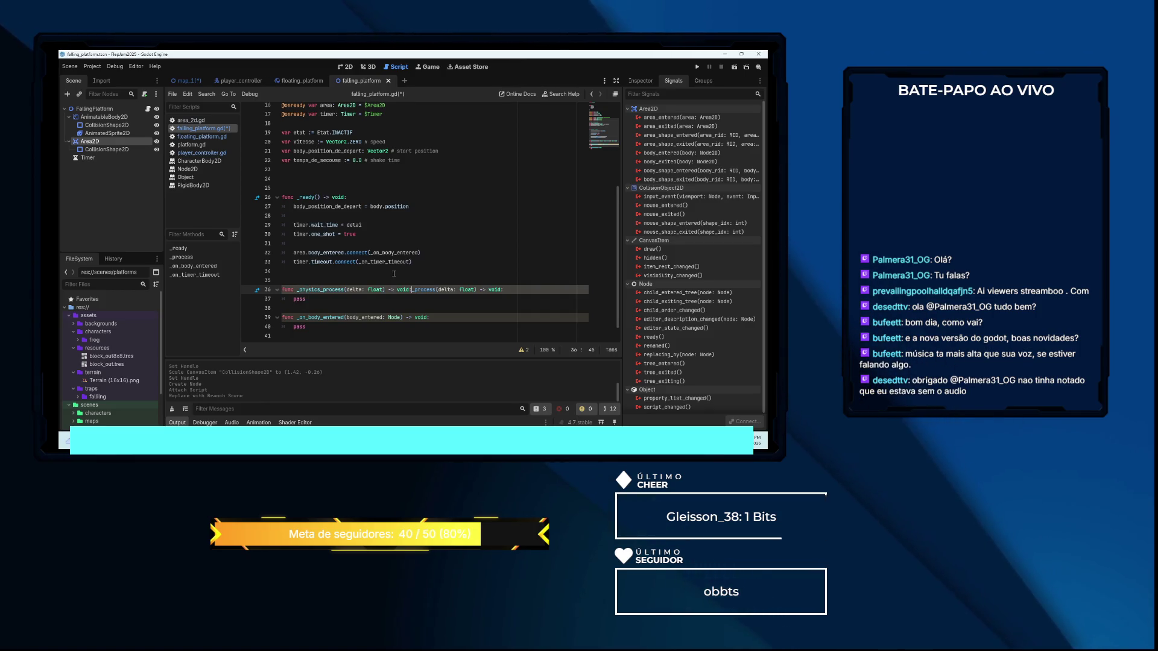
key("ctrl+z")
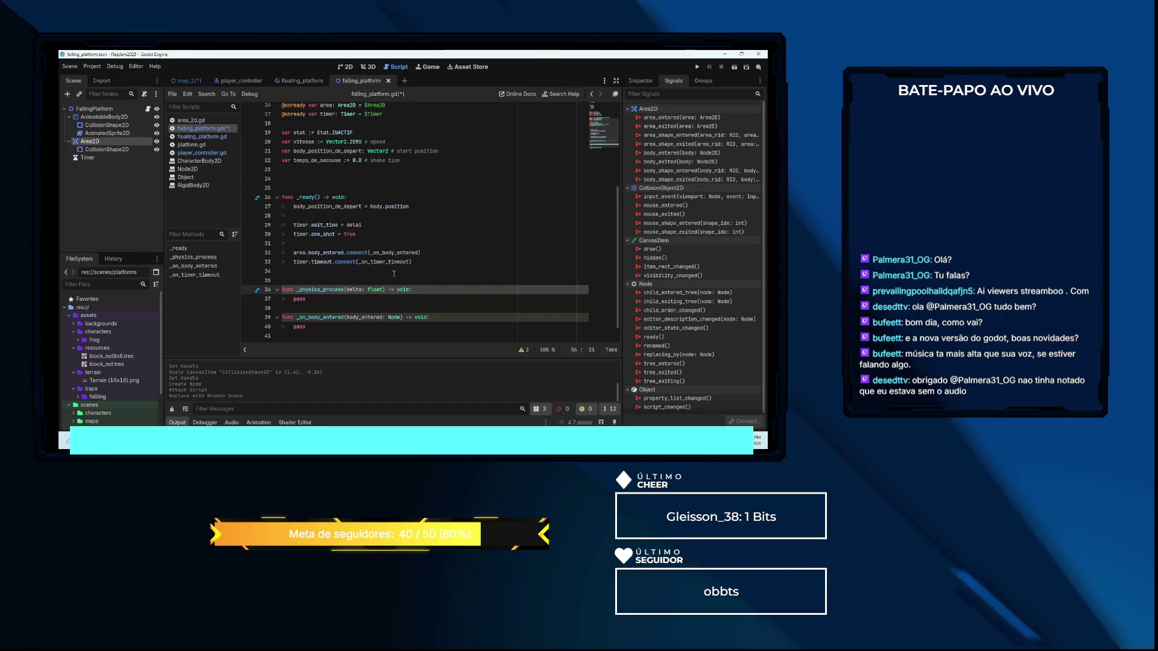
key("Down")
key("BackSpace")
key("BackSpace")
key("BackSpace")
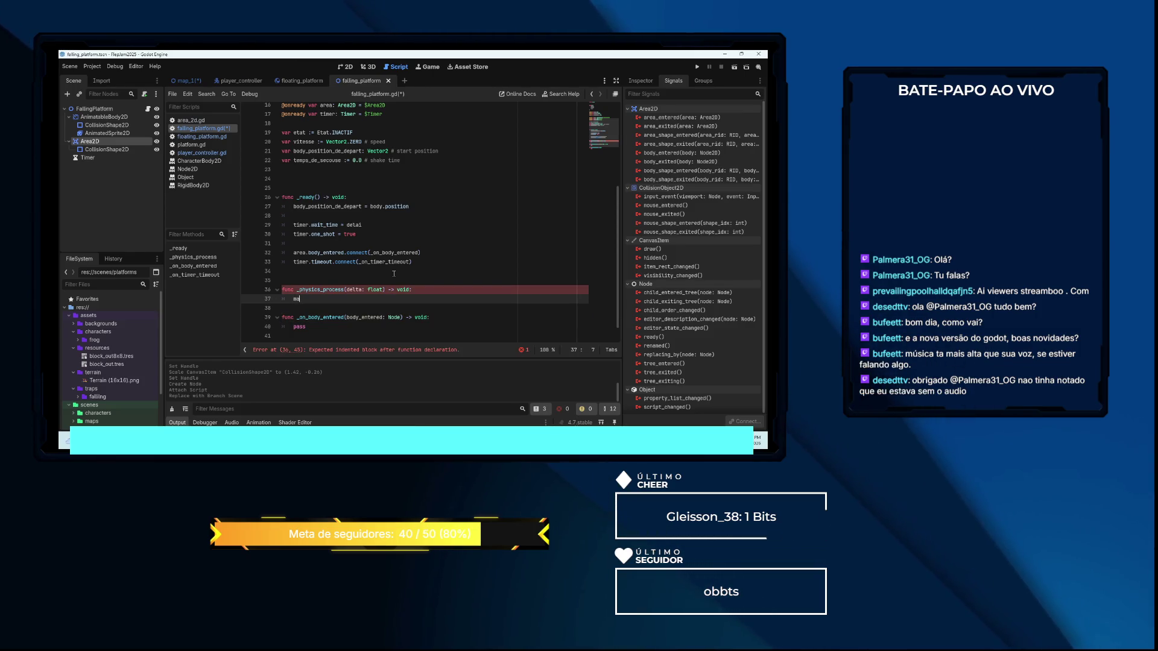
- Start a match on etat whose Etat.INACTIF case simply passes
type("t")
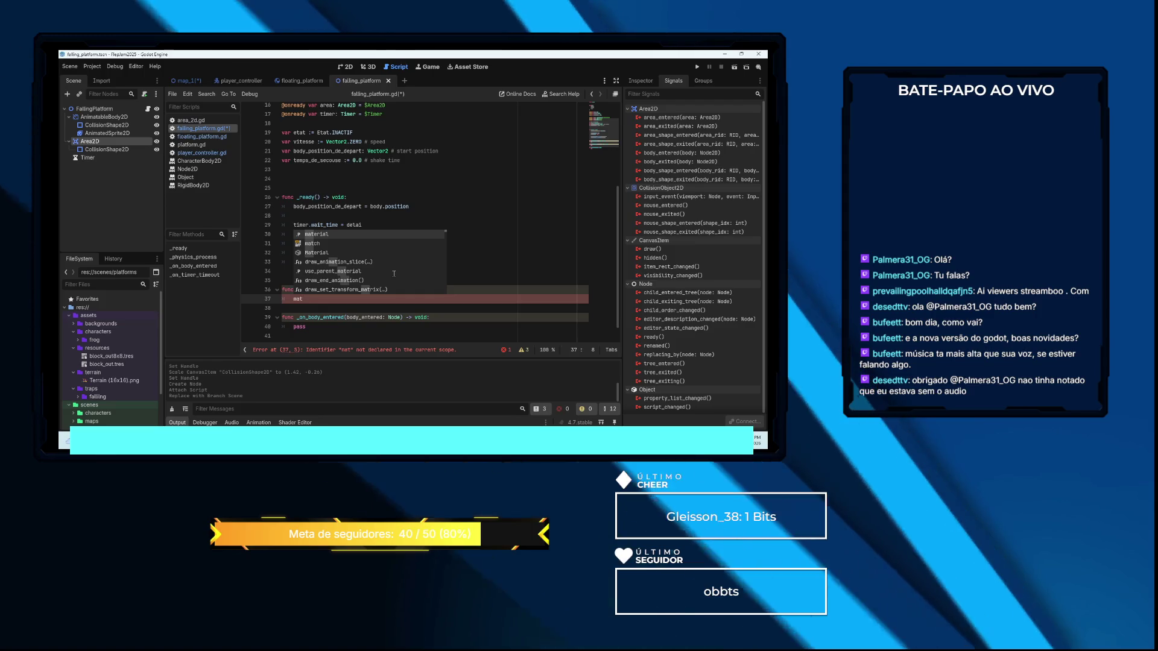
key("Down")
key("Return")
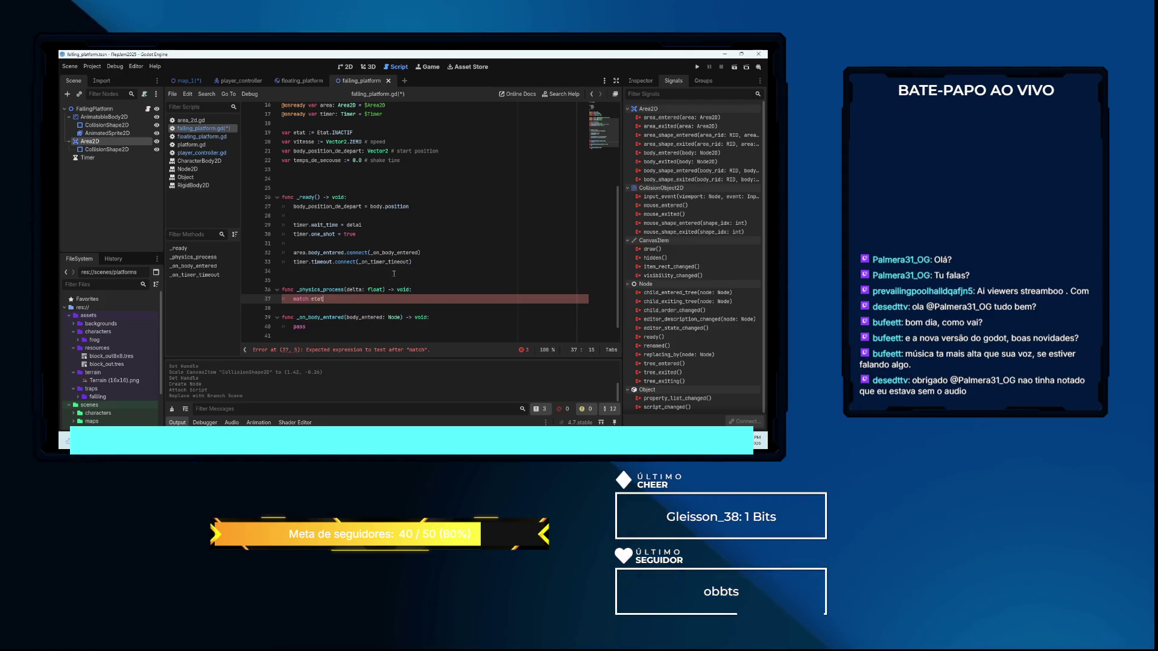
type(":")
key("Return")
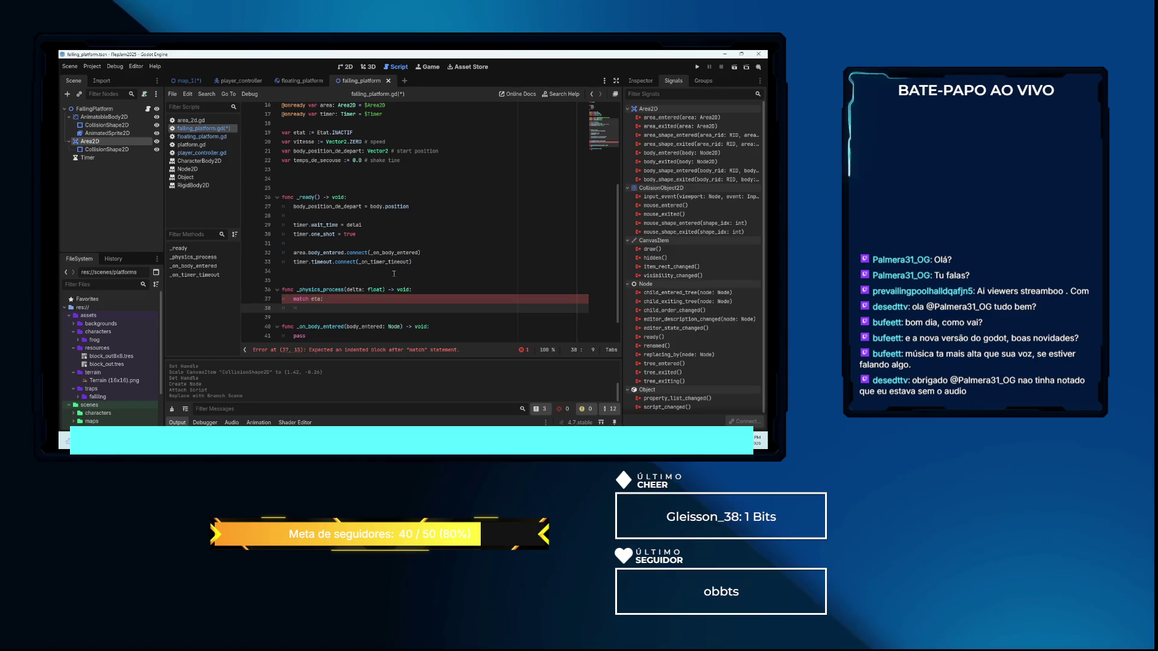
key("Up")
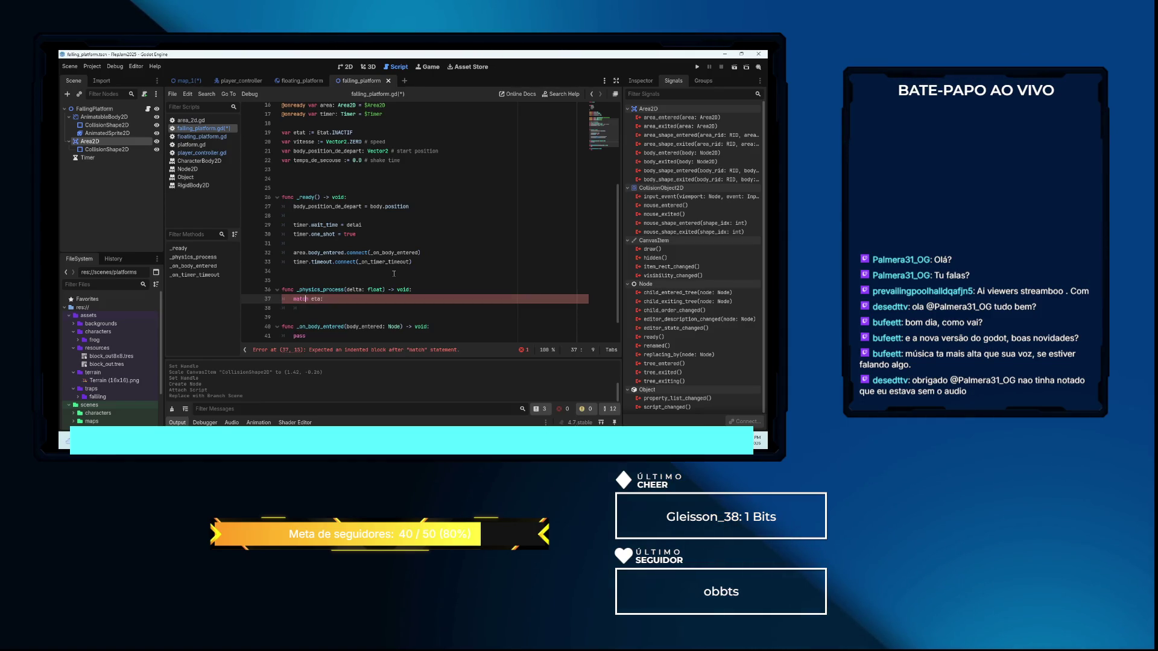
key("Down")
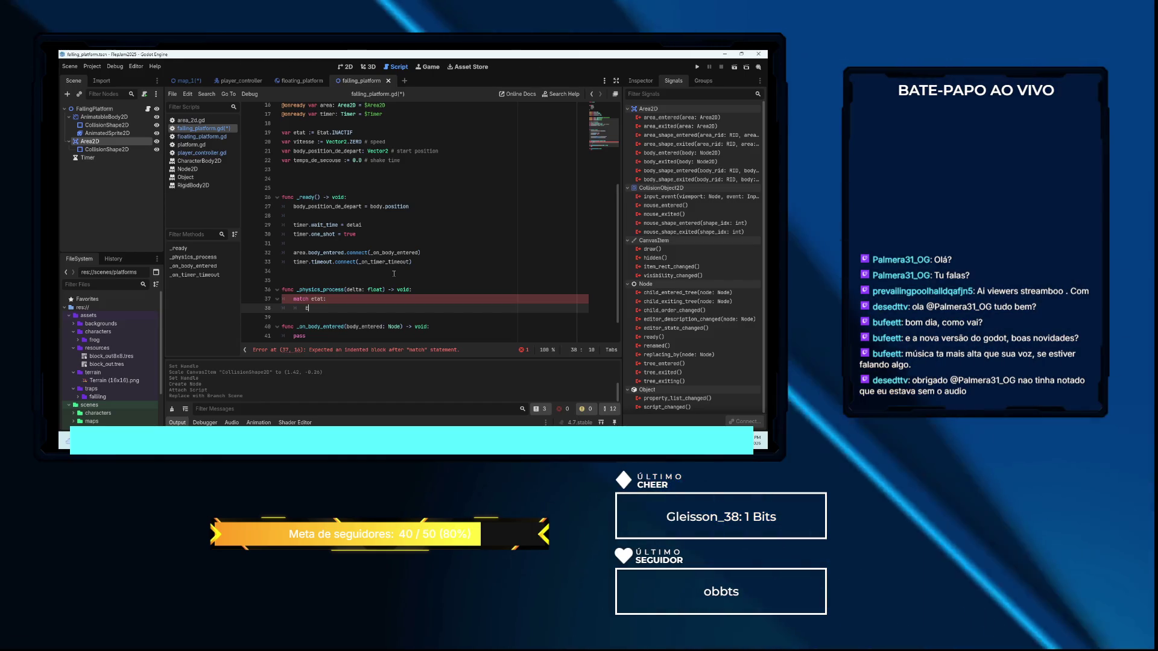
type("Etat")
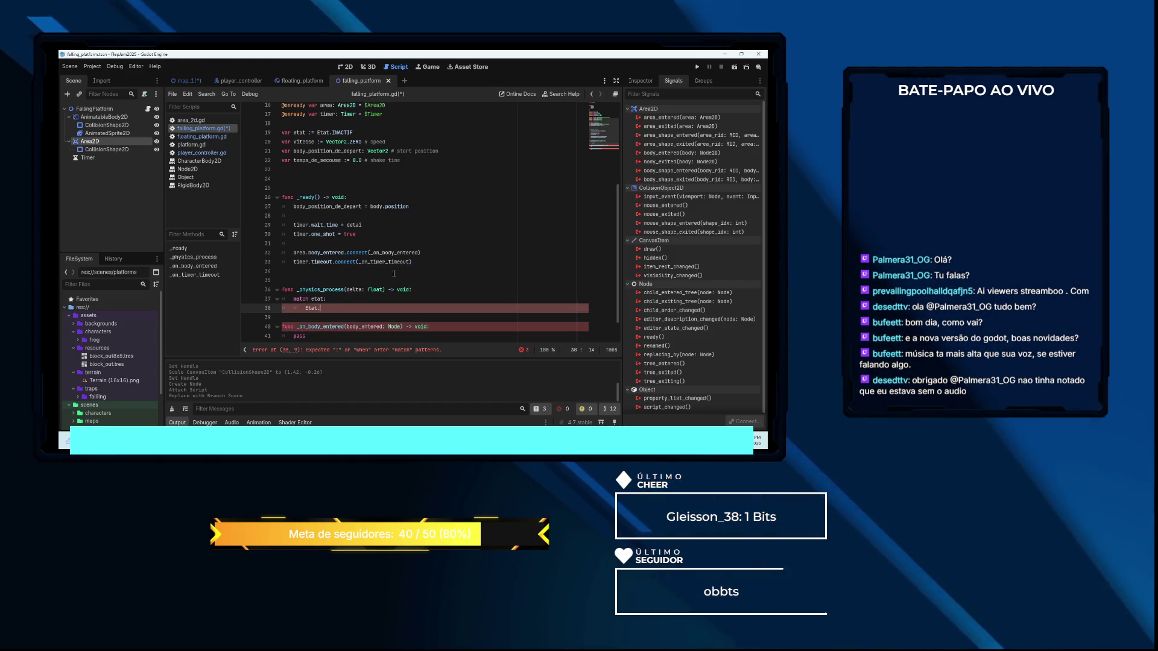
type(".")
key("Return")
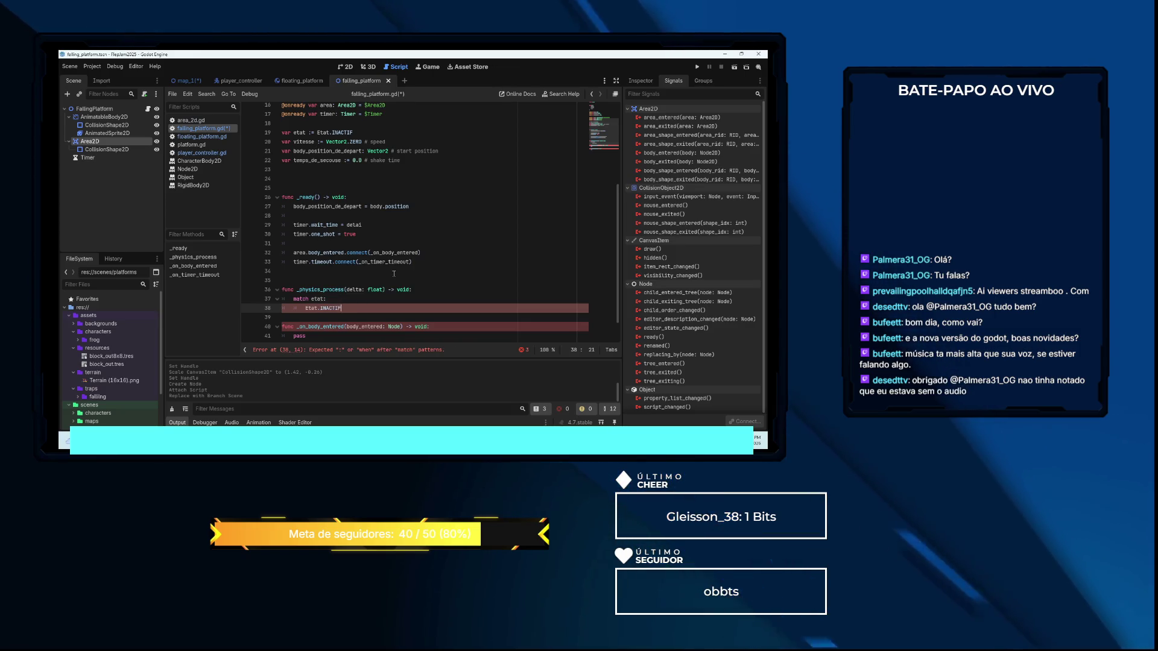
type(":")
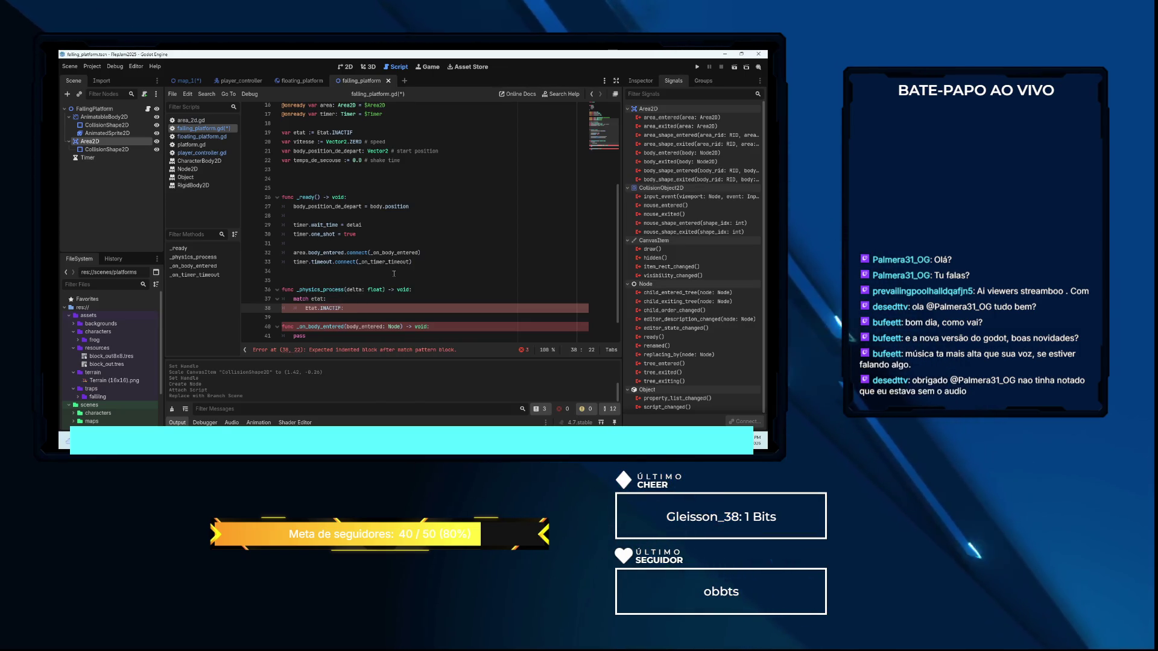
key("Return")
type("pass")
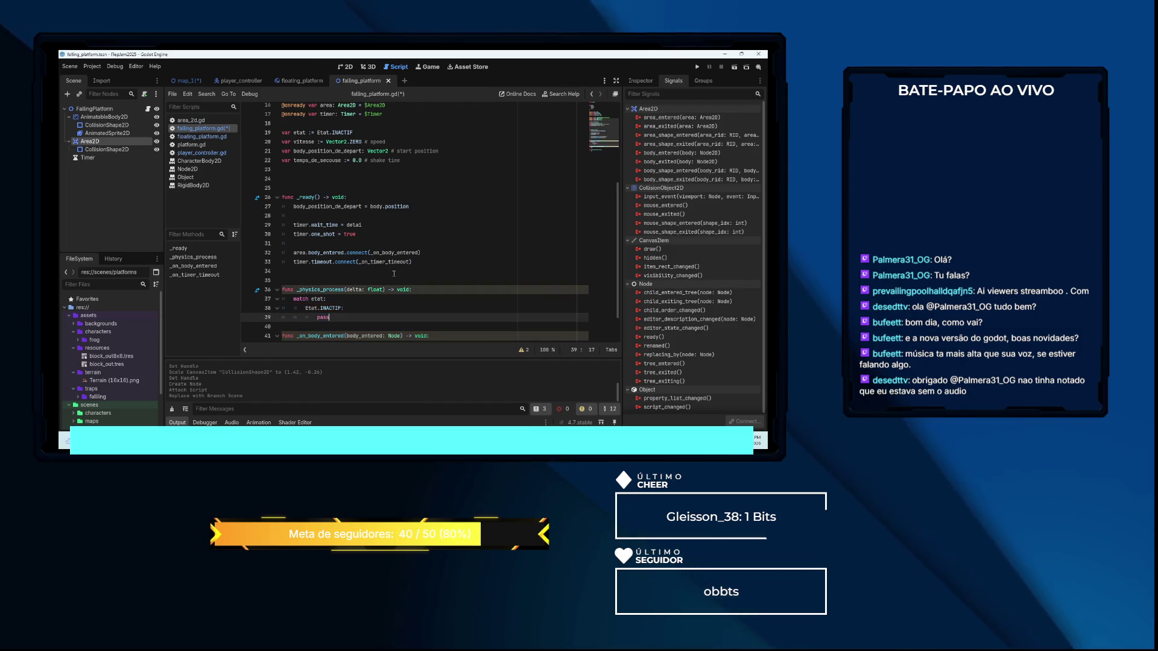
- Add an Etat.TREMBLER case below and open its indented body
key("Return")
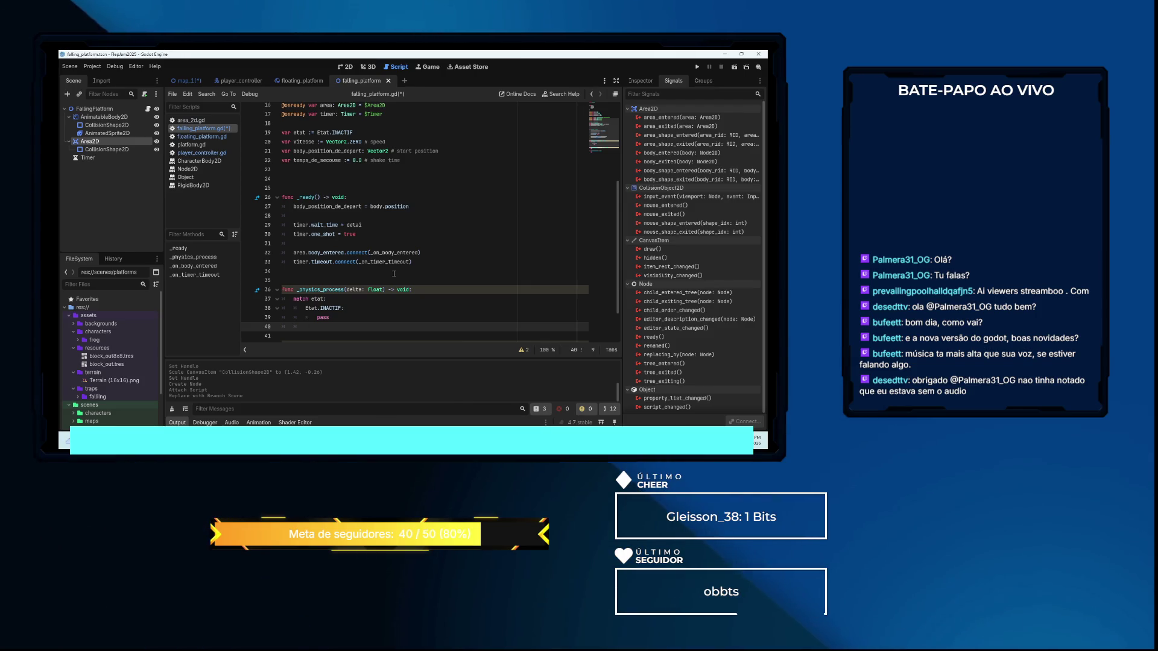
key("ctrl+space")
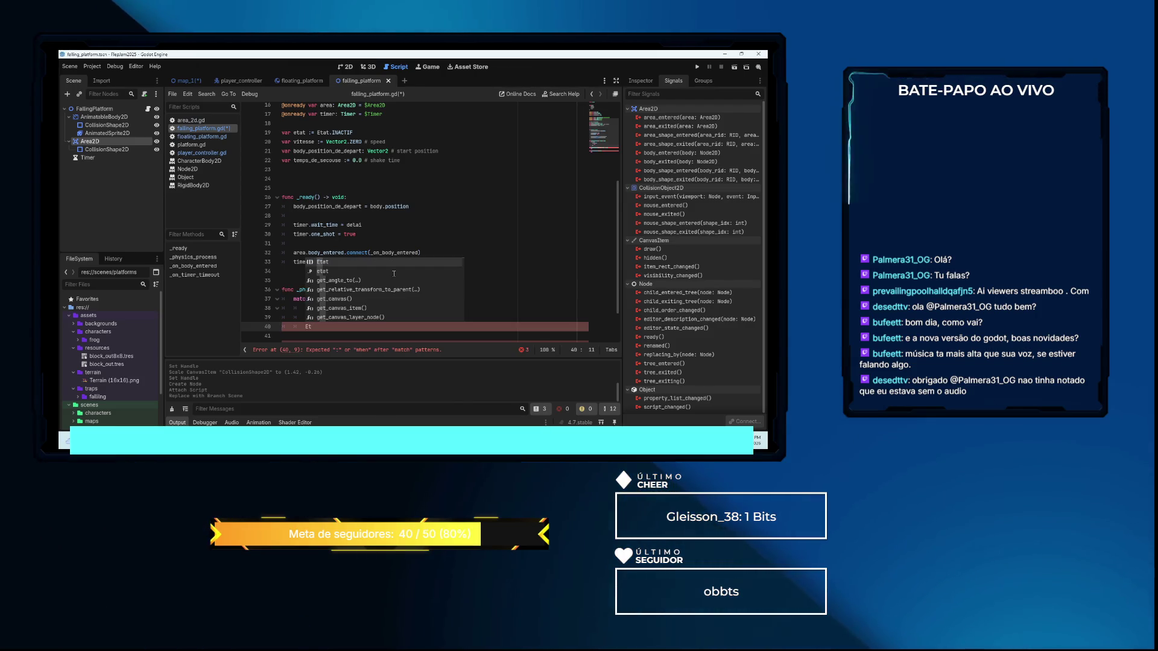
key("Return")
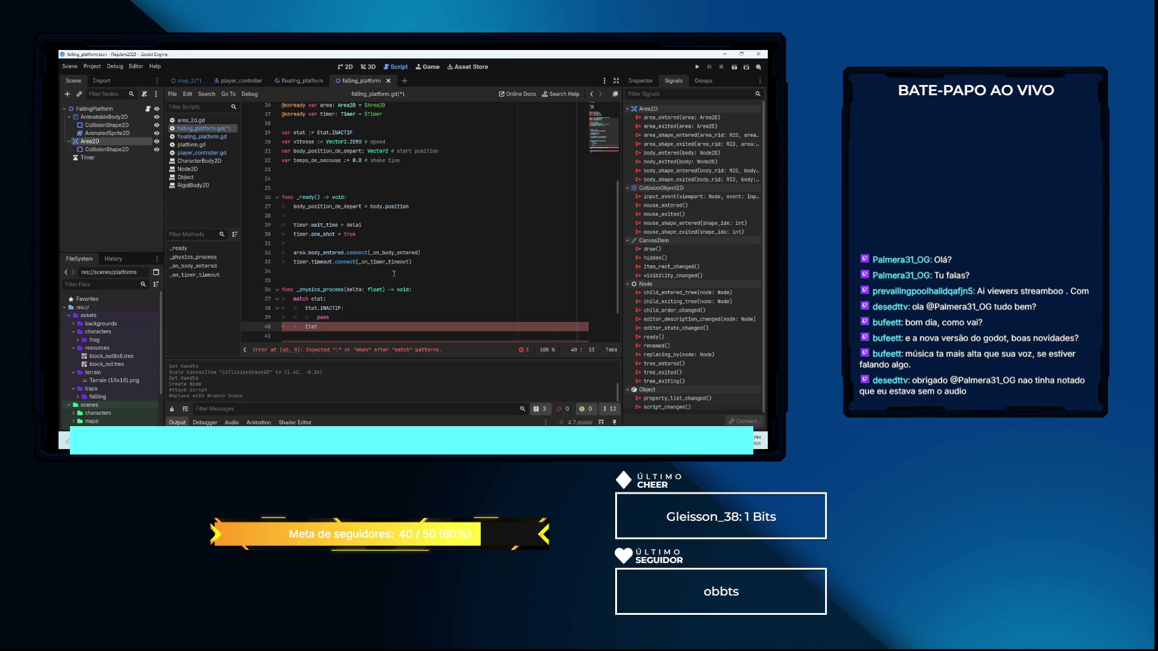
type(".")
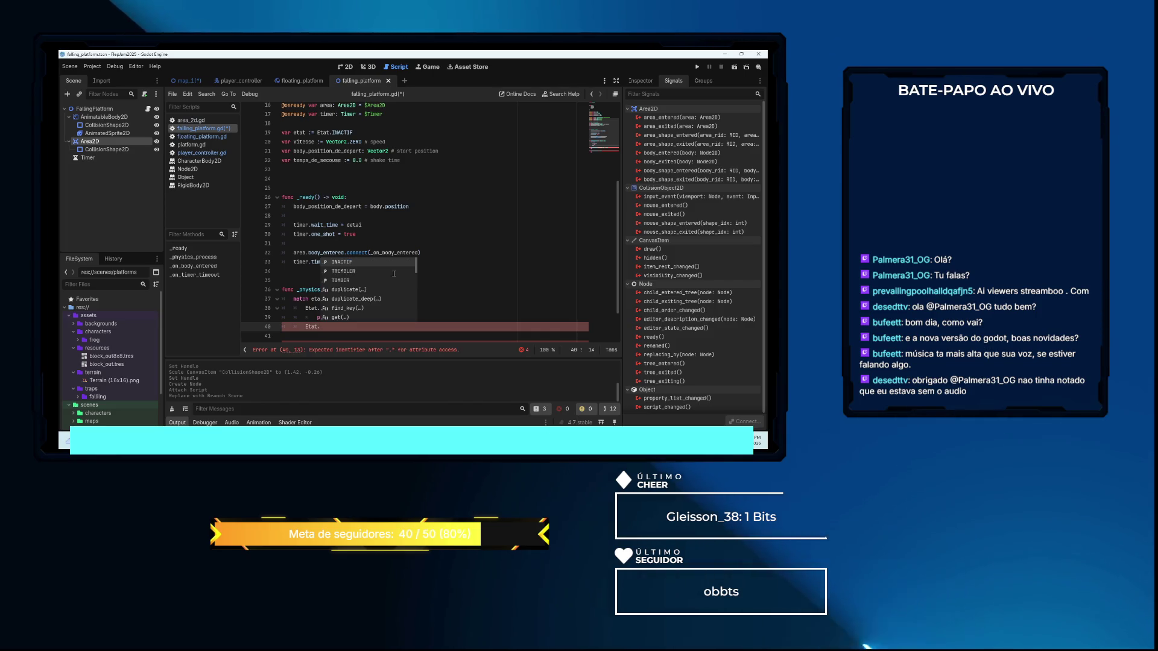
key("Down")
key("Return")
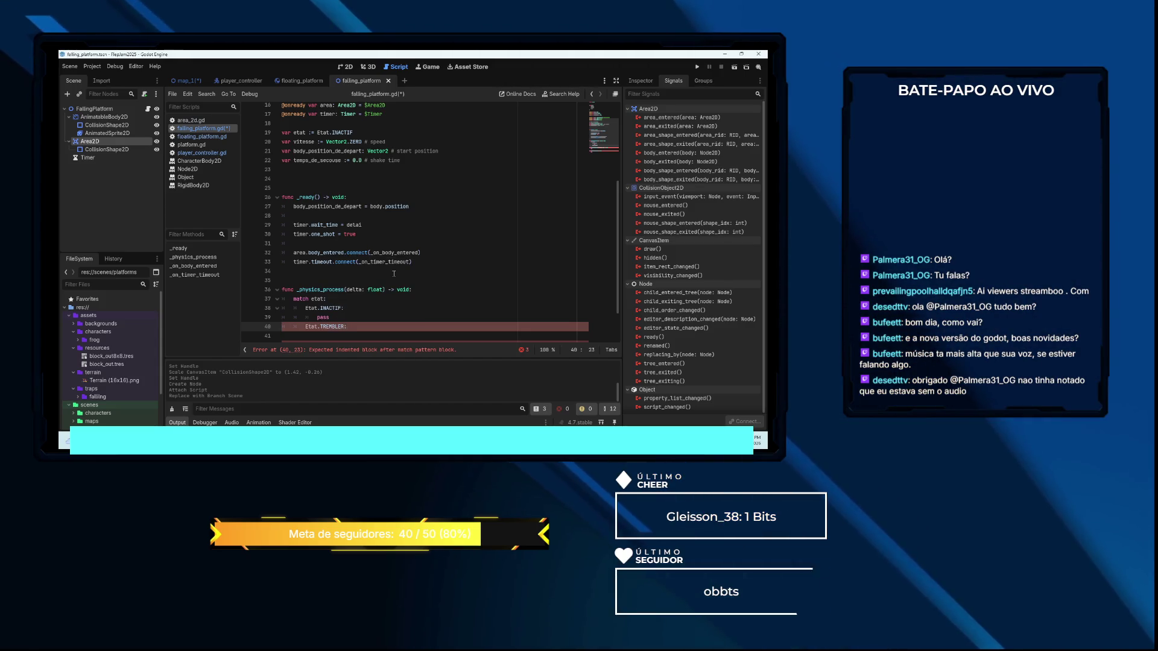
key("Return")
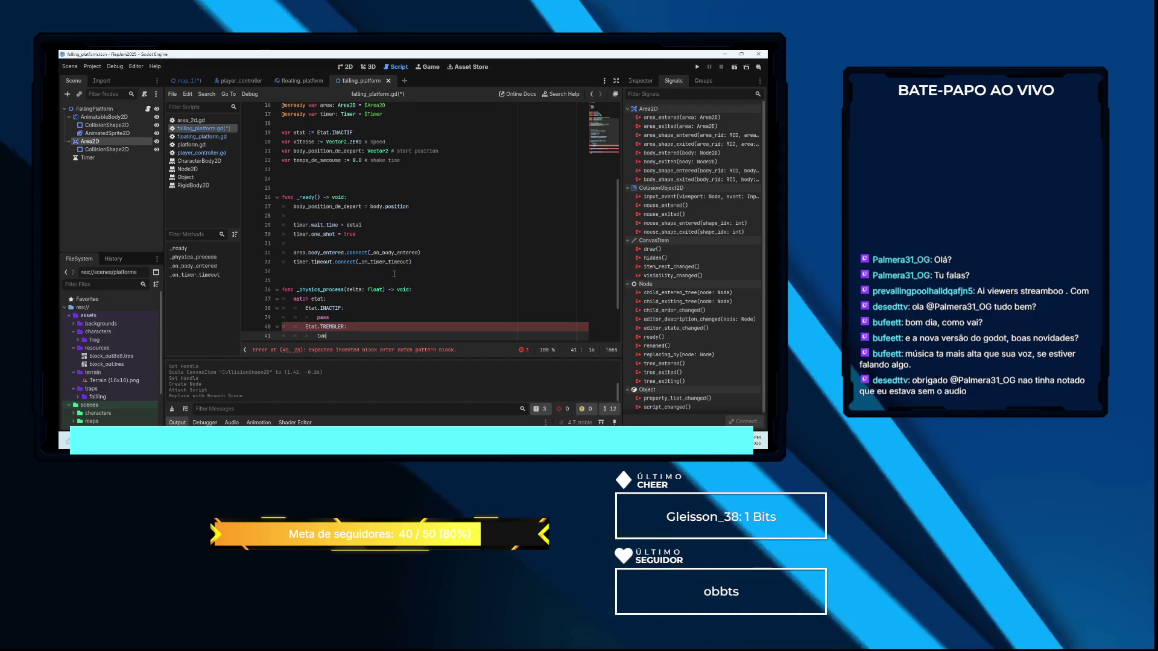
- In the TREMBLER branch, write temps_de_secouse += delta, then begin body.position = on the next line
type("temp")
key("Return")
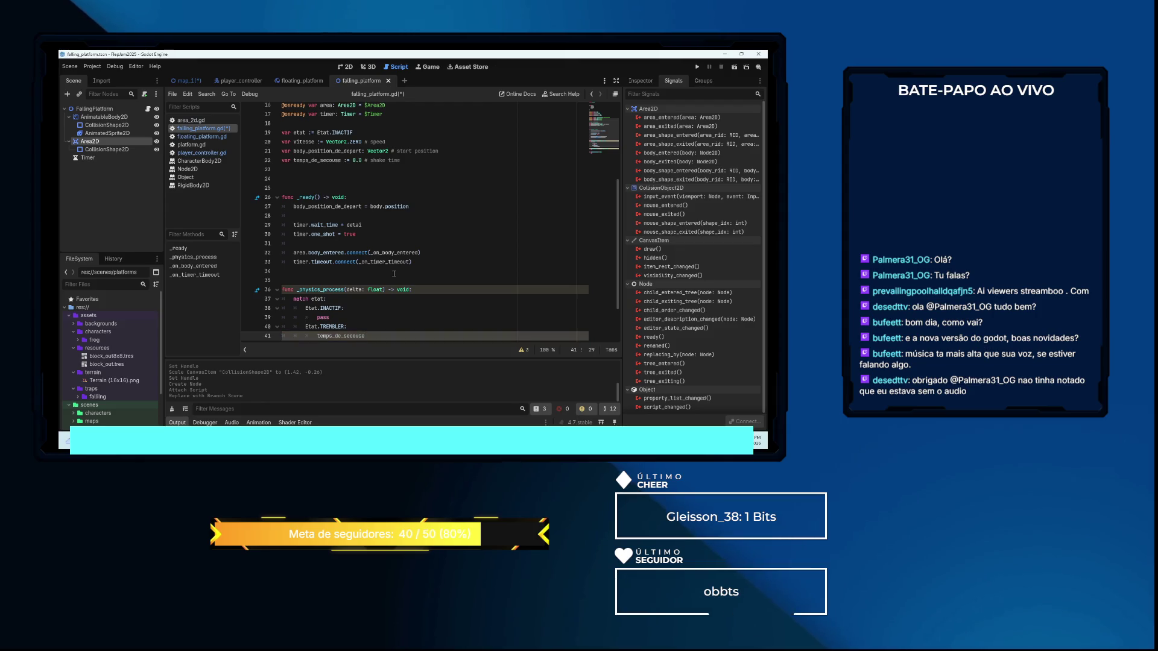
type("= de")
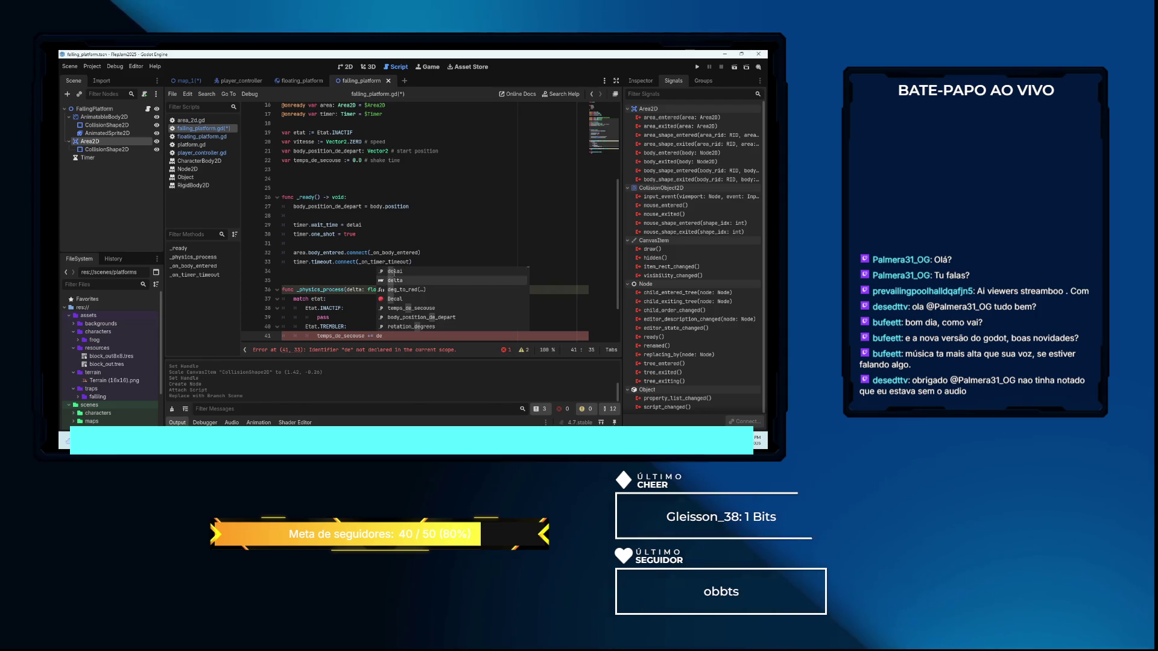
key("Return")
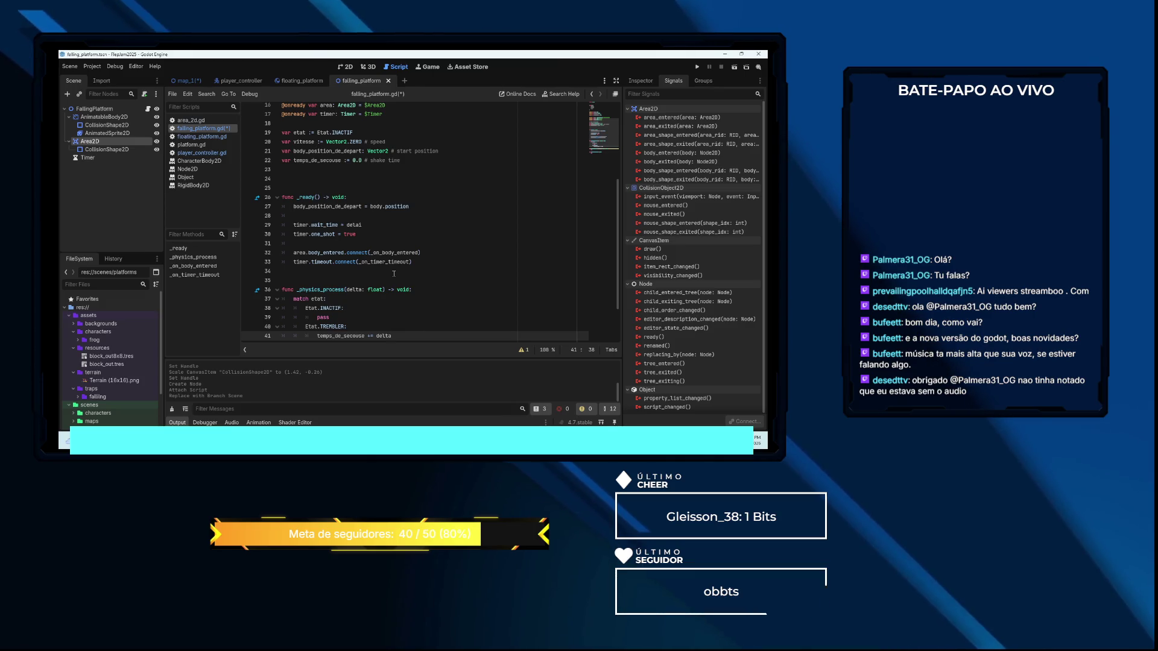
key("Return")
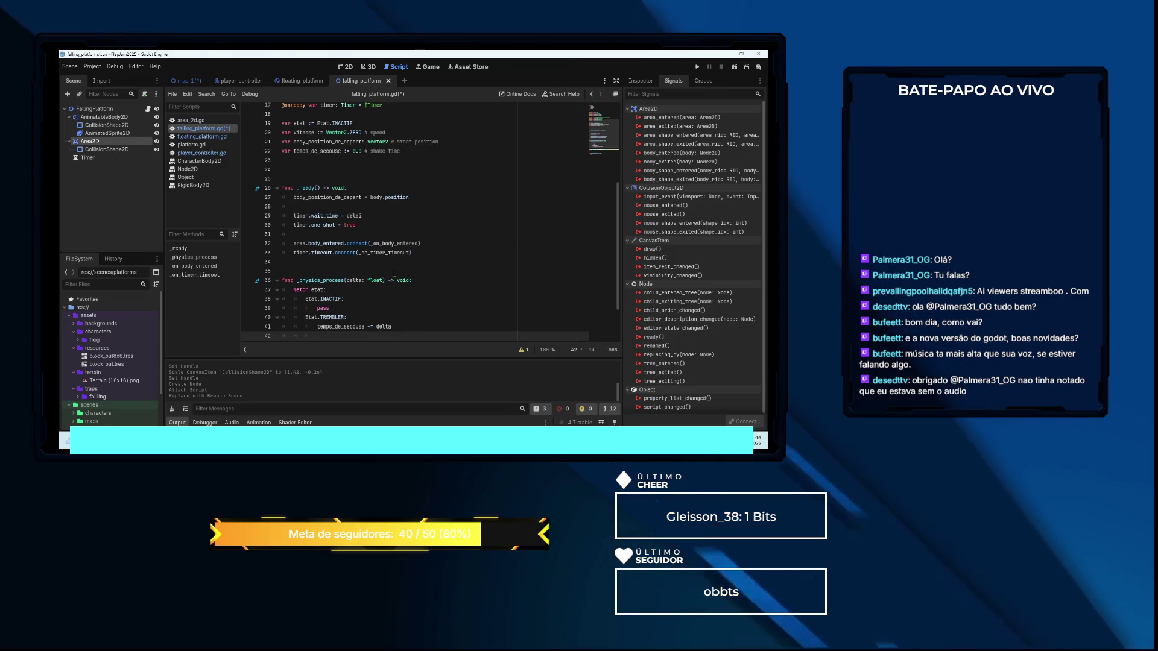
type("body")
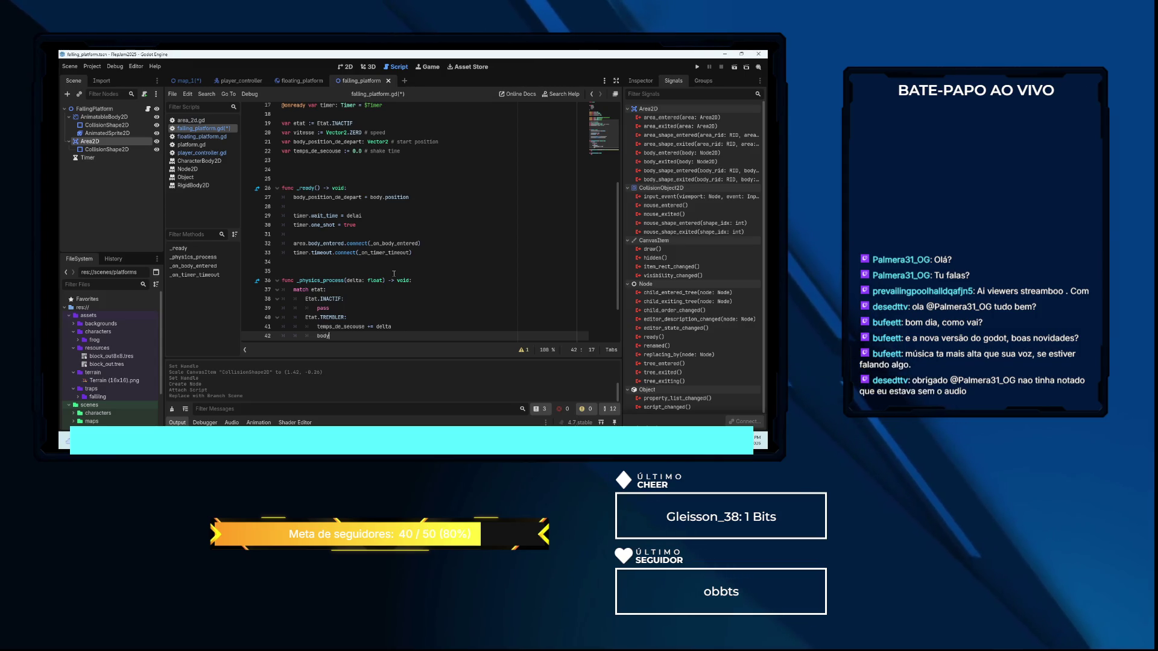
type(".po")
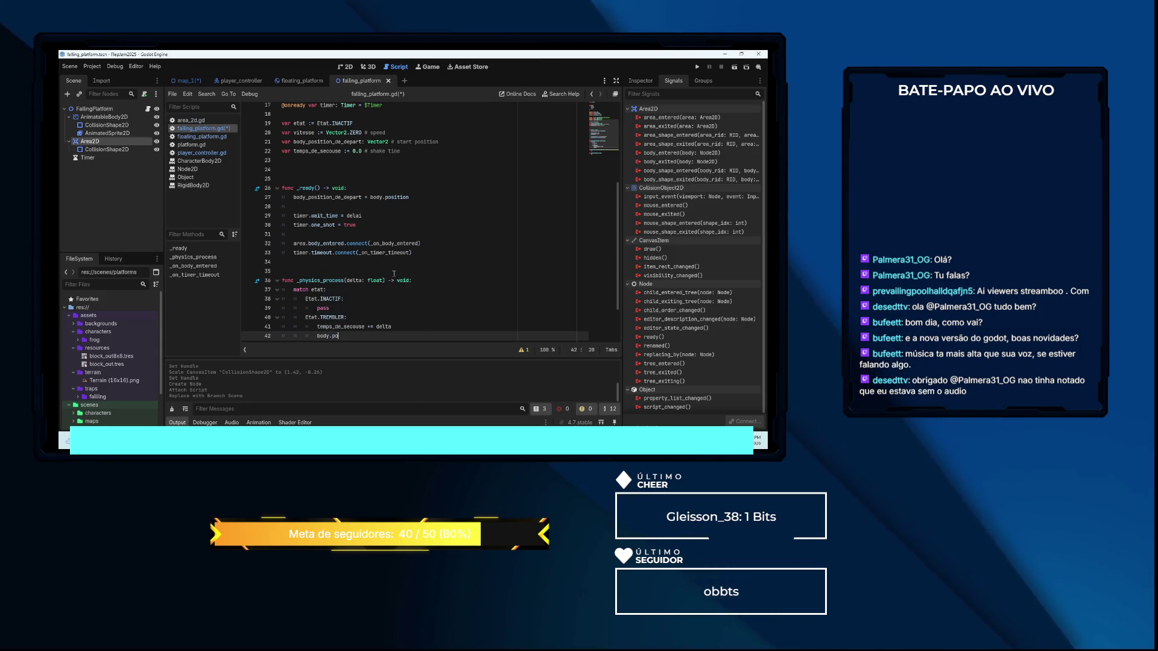
key("Return")
type("=")
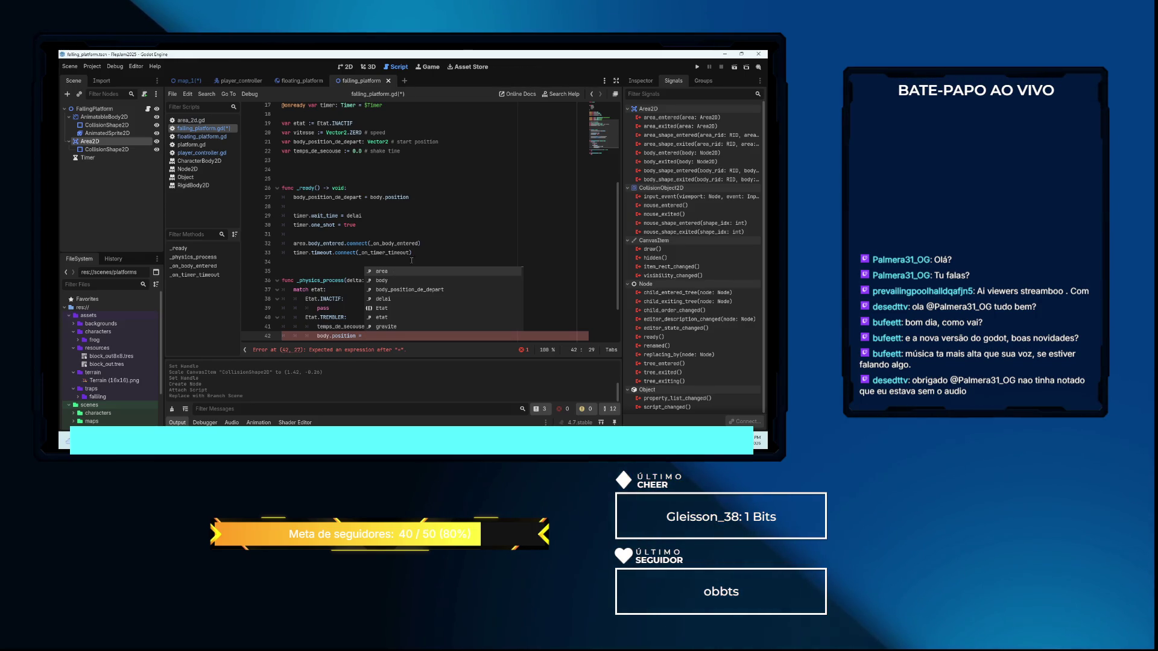
scroll(359, 176, "up", 4)
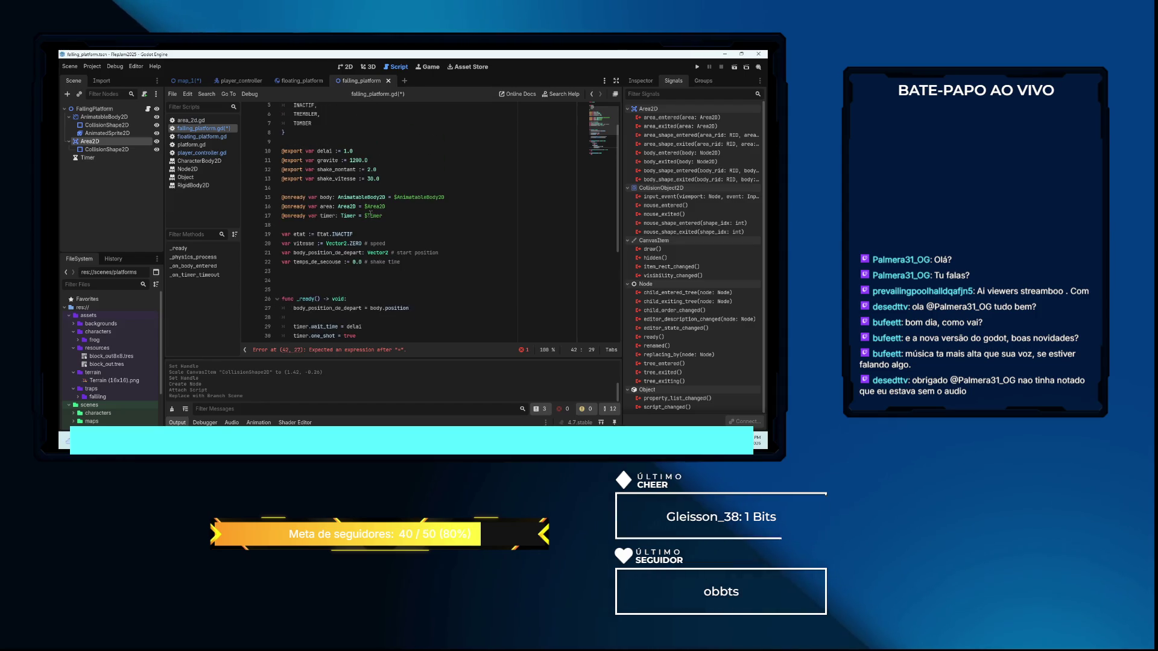
scroll(386, 211, "up", 2)
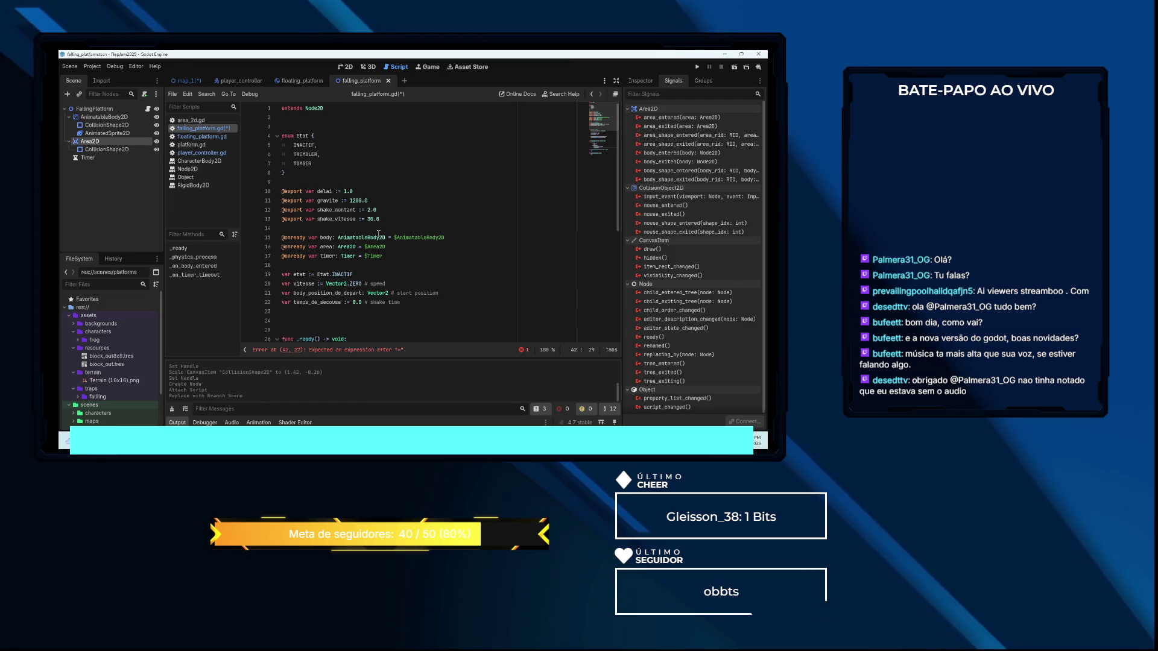
scroll(378, 234, "down", 1)
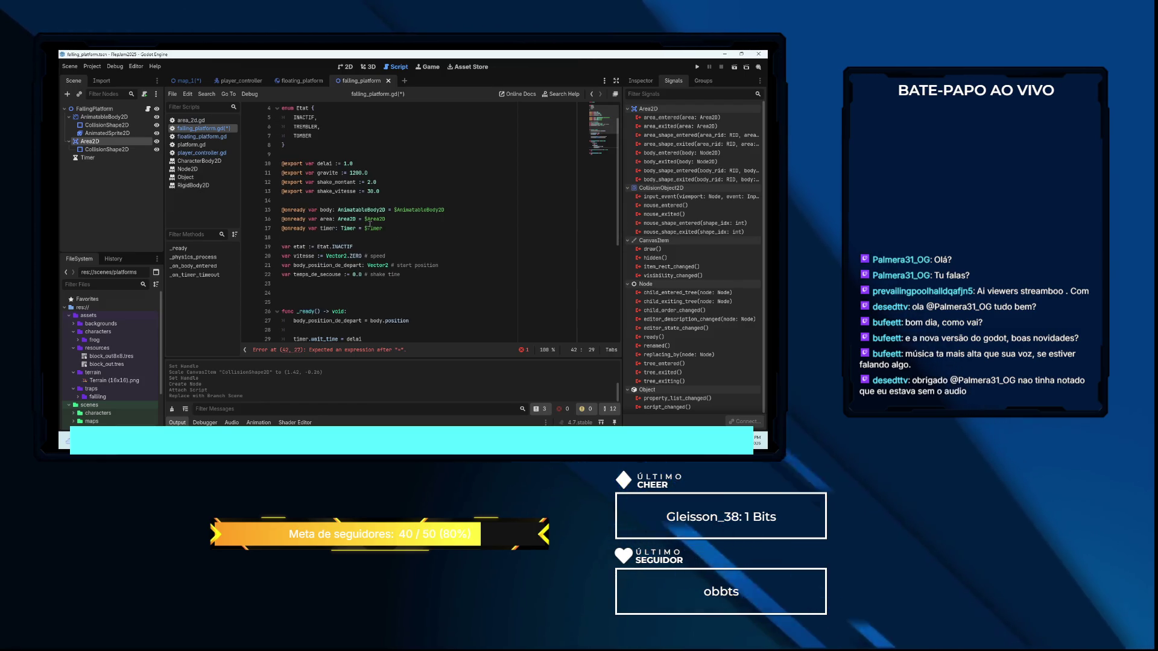
scroll(369, 225, "down", 6)
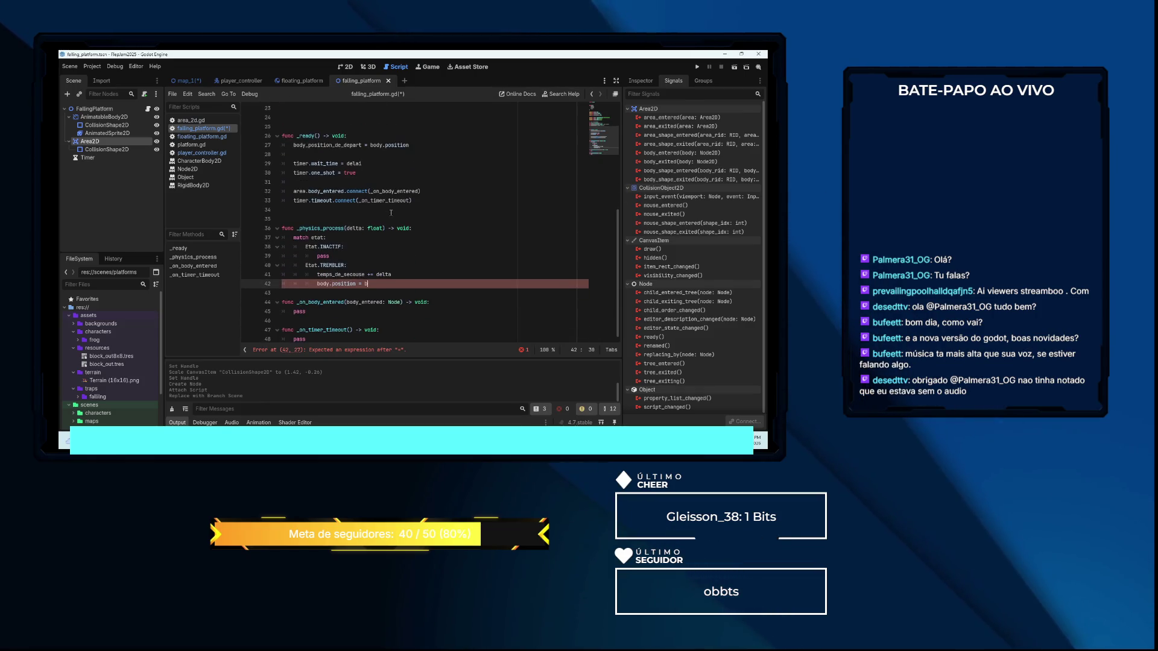
type("o")
- Extend the body.position assignment to body_position_de_depart + Vector2(sin(...))
key("Down")
key("Return")
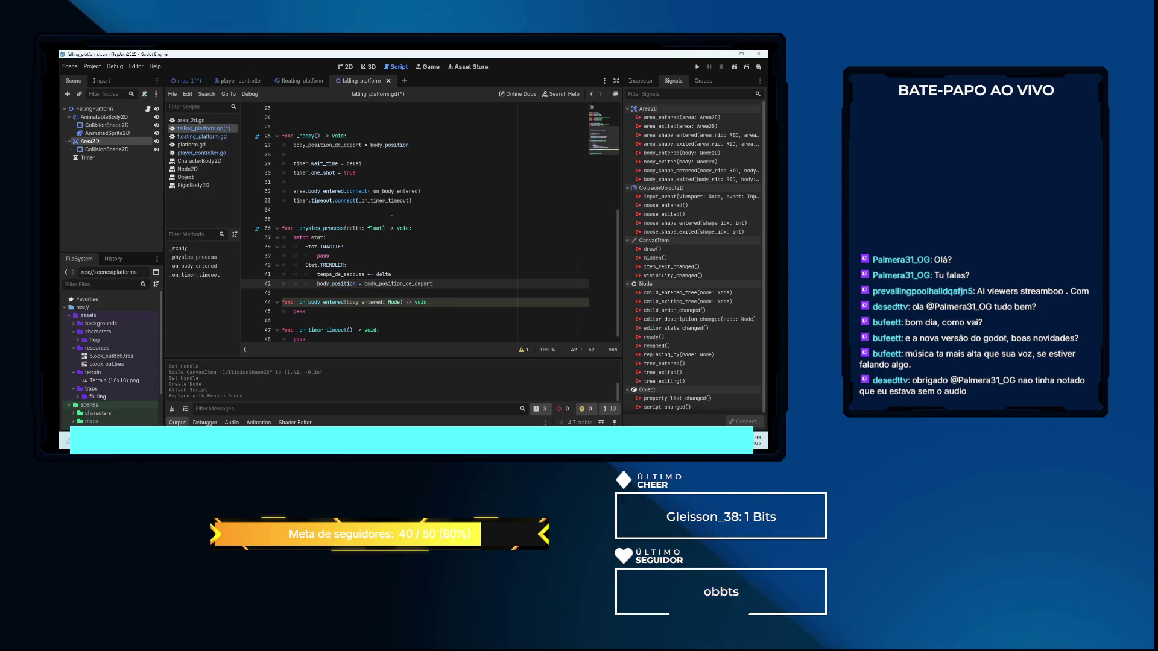
type("+ Vec")
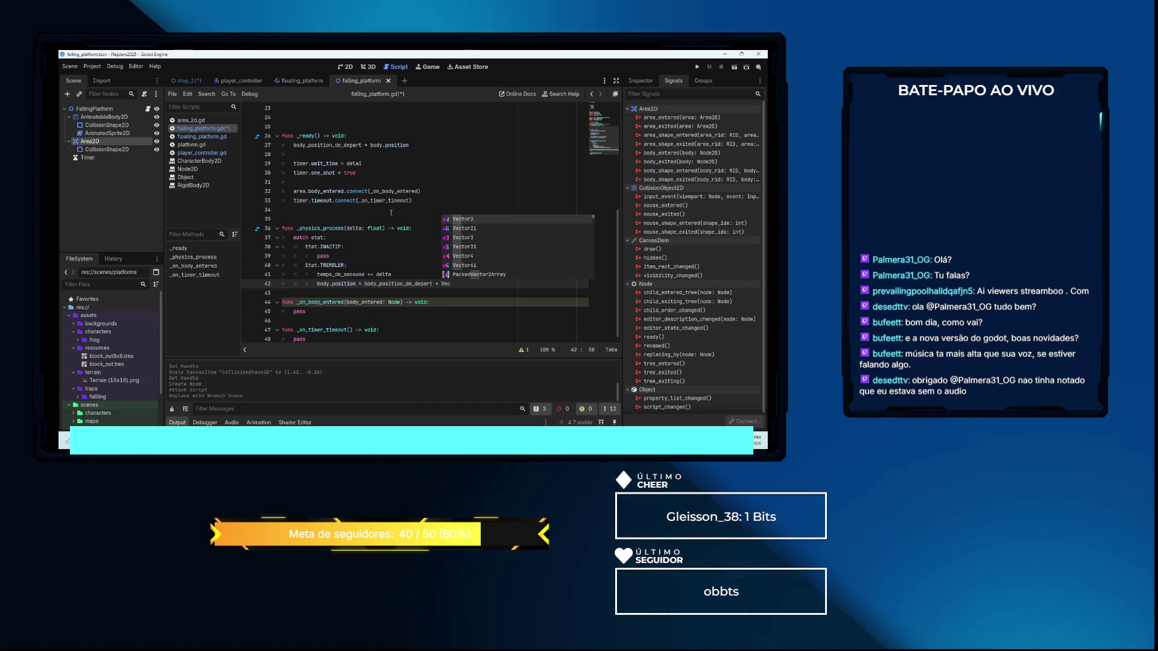
key("Return")
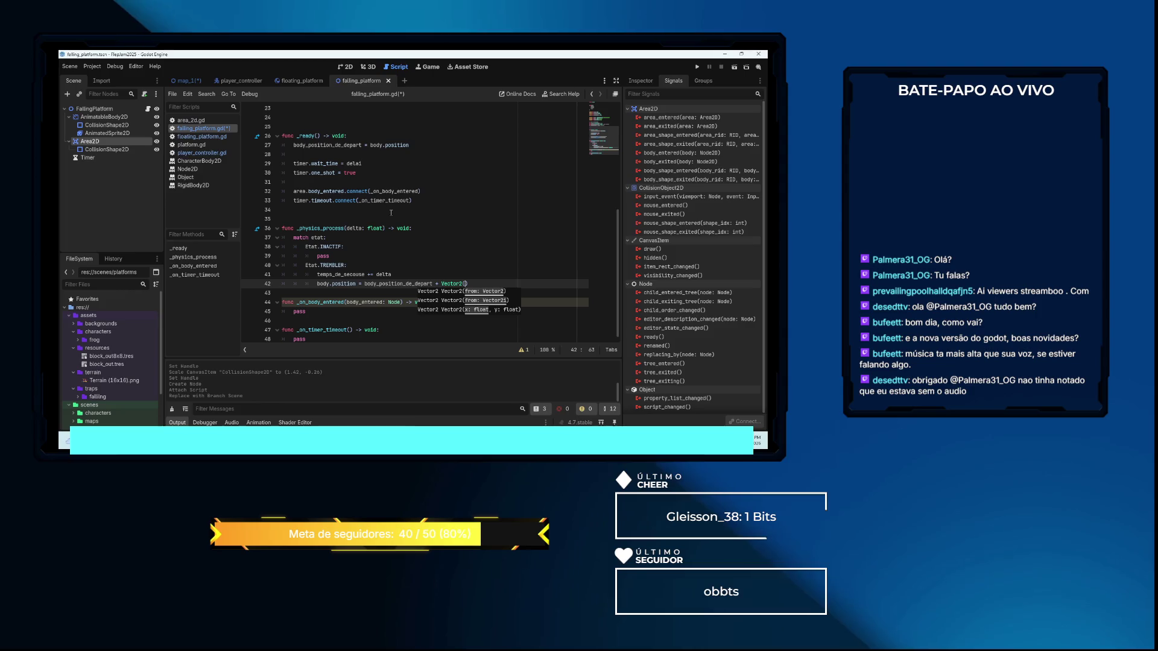
type("s")
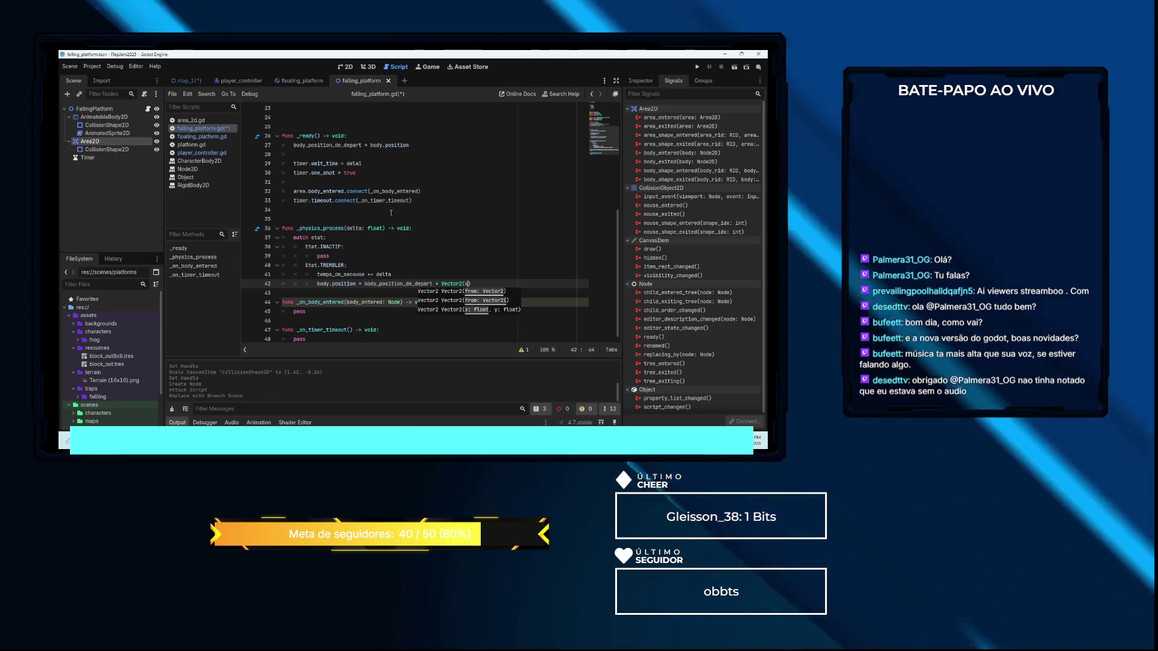
type("in(")
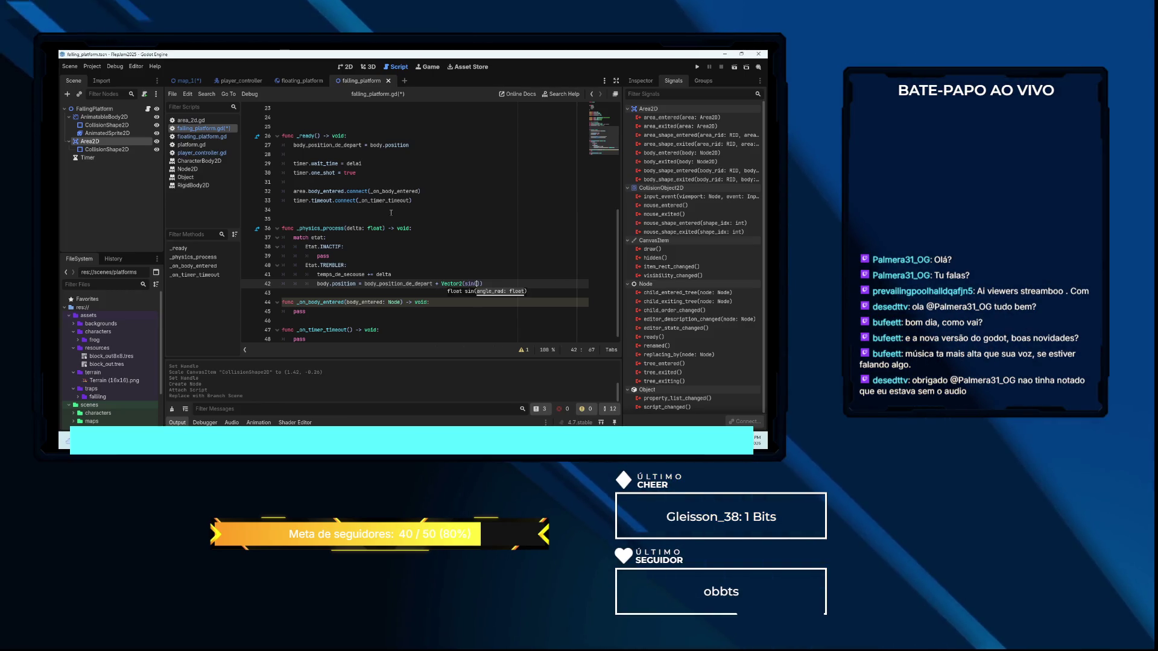
type("sh")
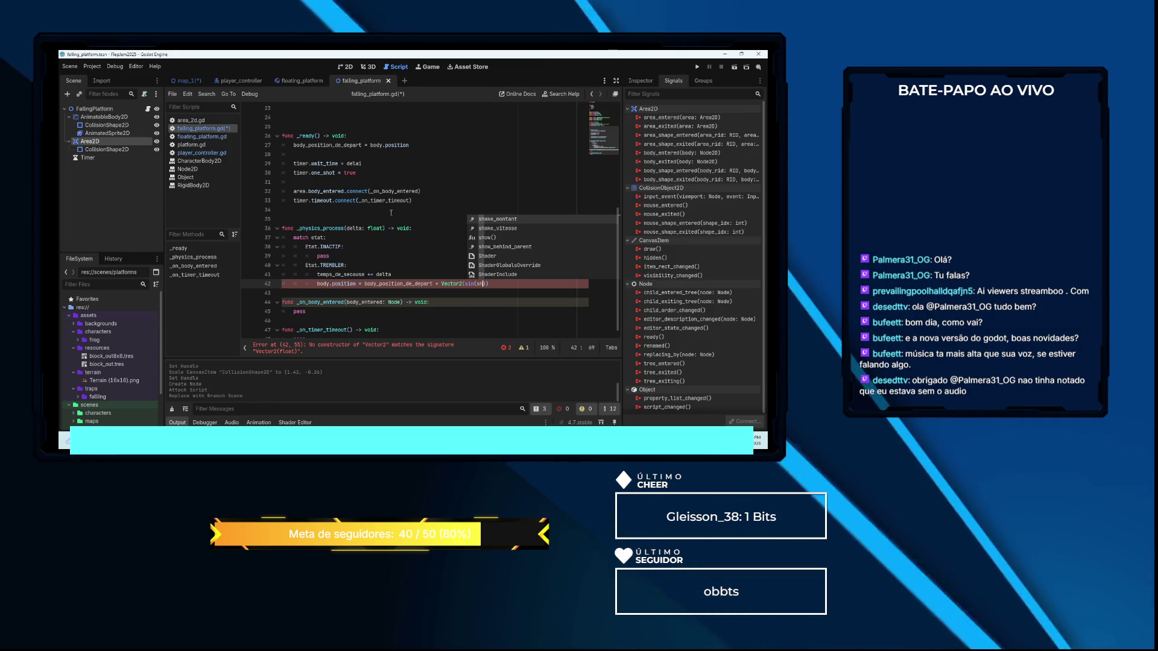
key("BackSpace")
key("BackSpace")
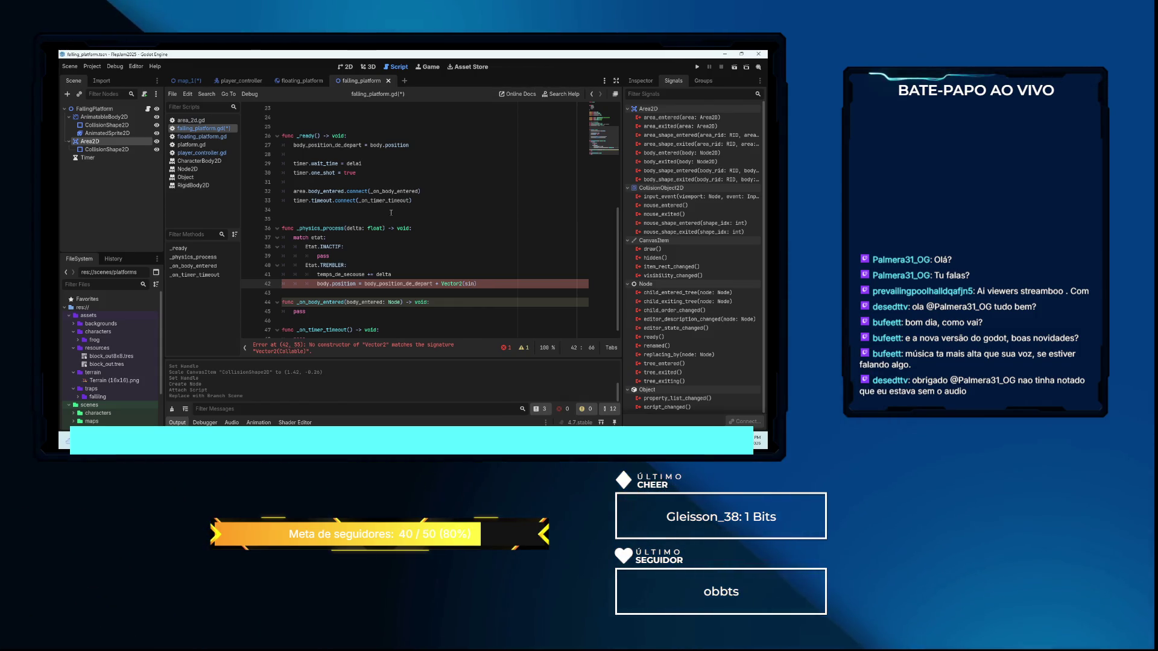
- Put temps_de_secouse followed by a * inside the sin() call
scroll(362, 193, "up", 3)
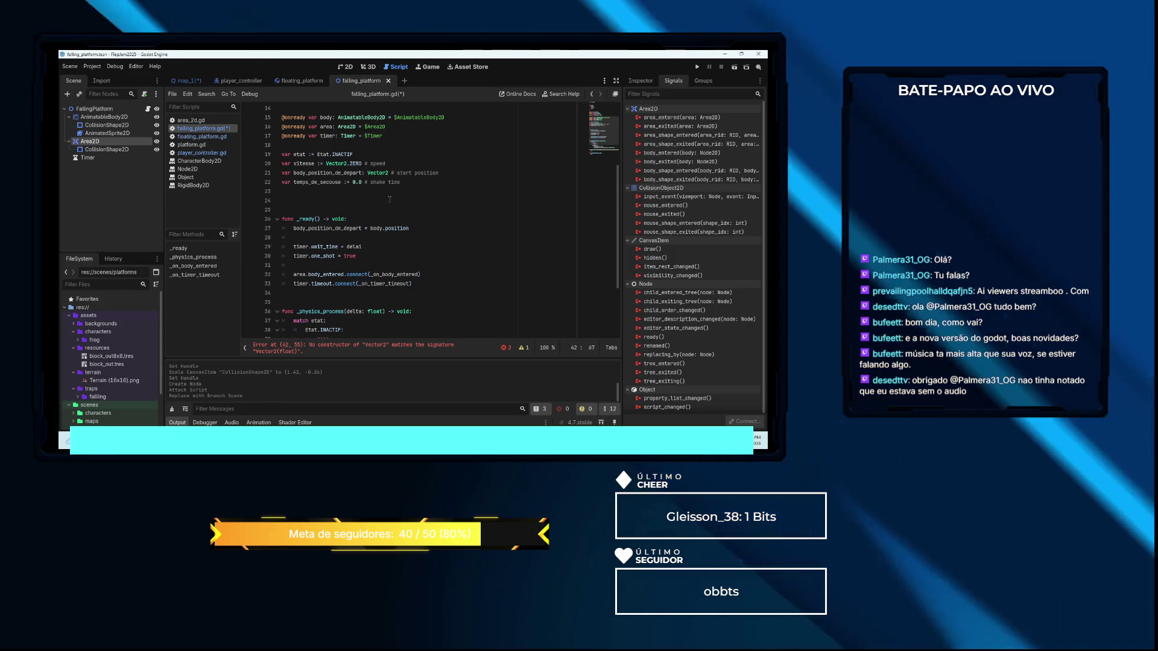
scroll(392, 196, "down", 3)
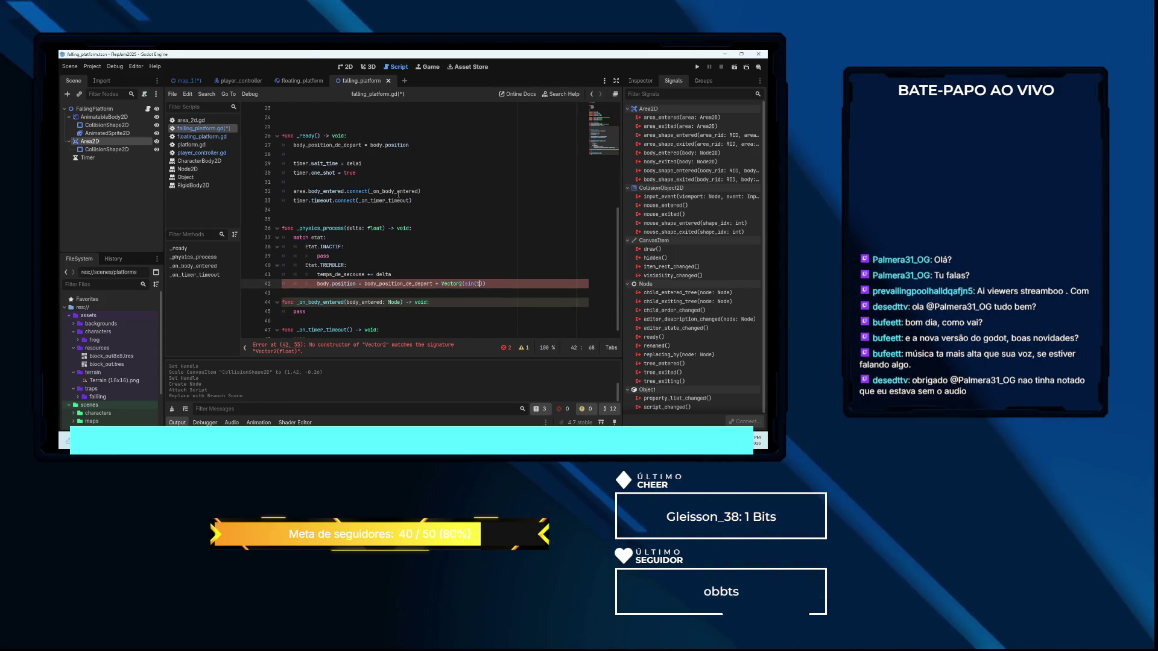
type("e")
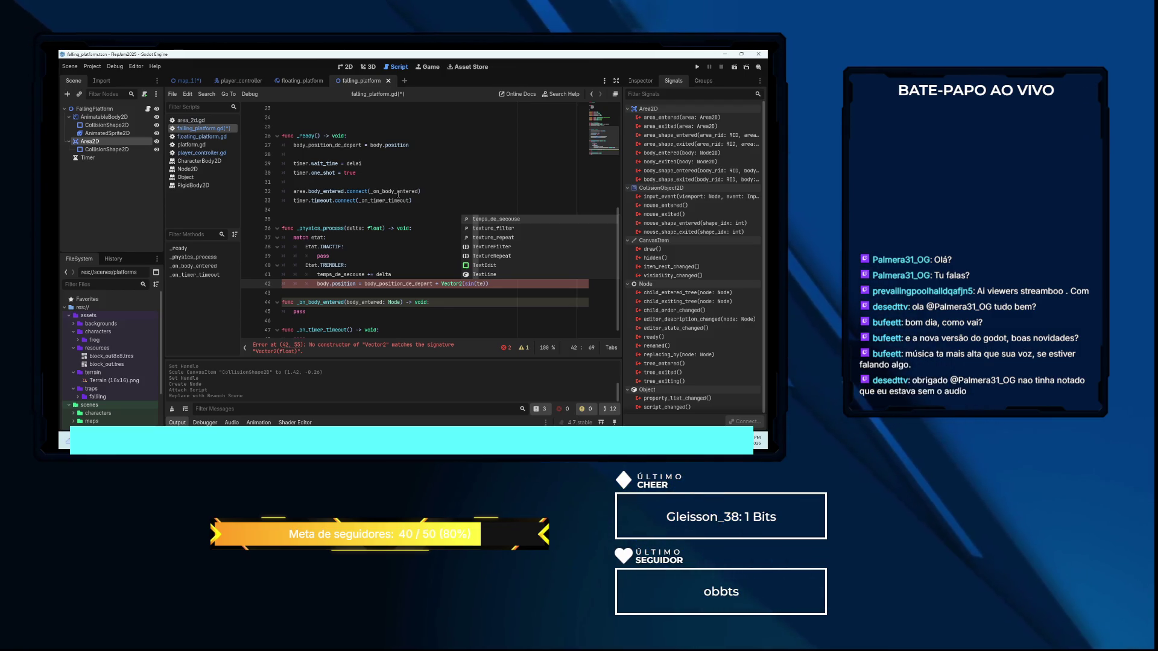
key("Return")
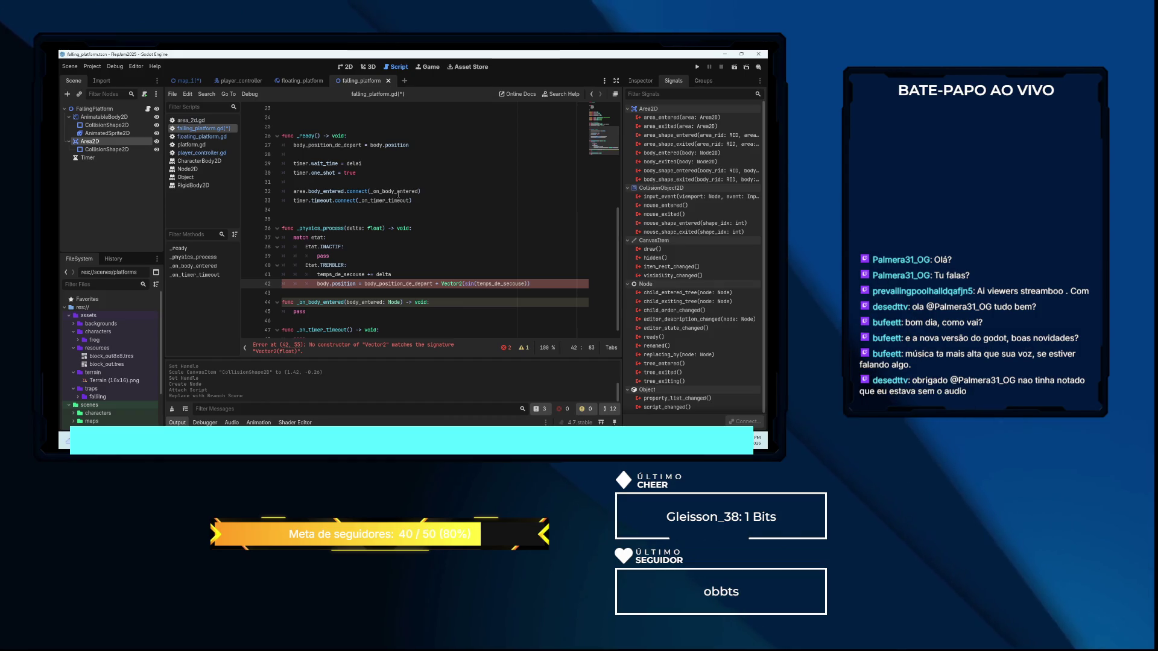
type("*")
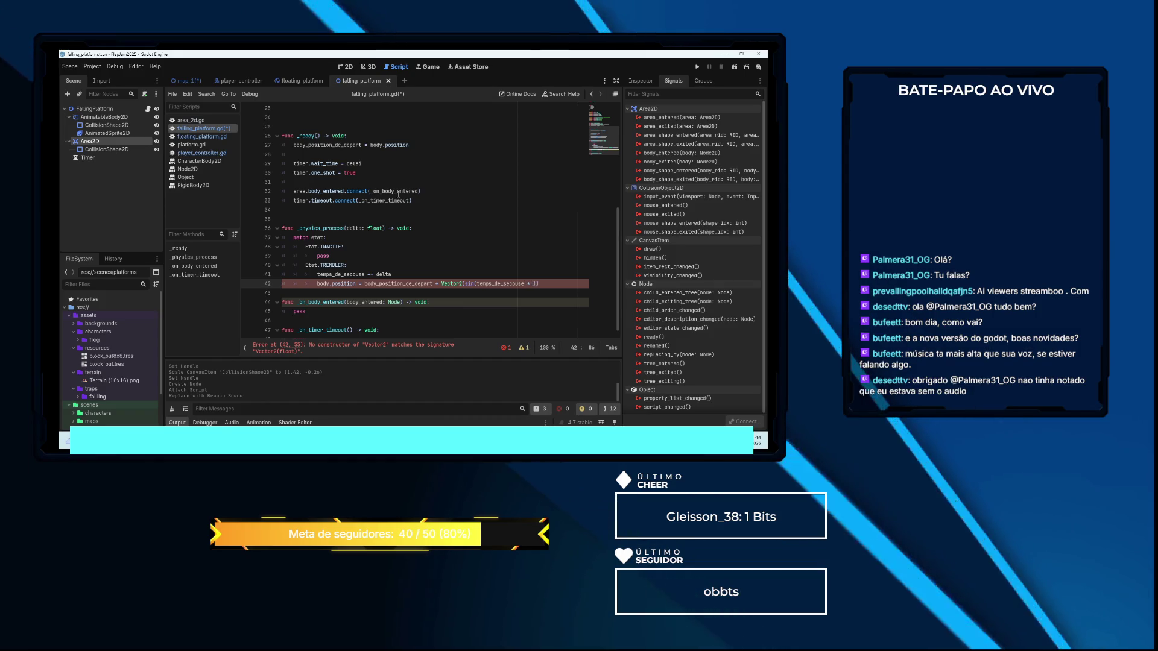
scroll(433, 188, "up", 2)
scroll(433, 189, "up", 1)
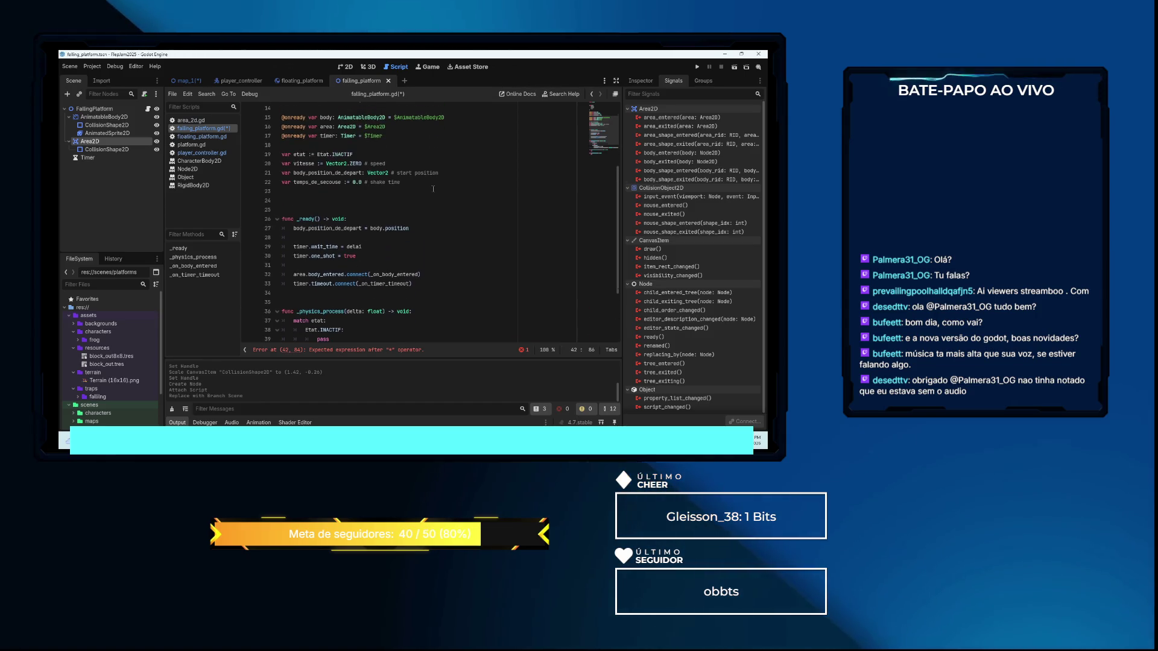
scroll(433, 188, "up", 1)
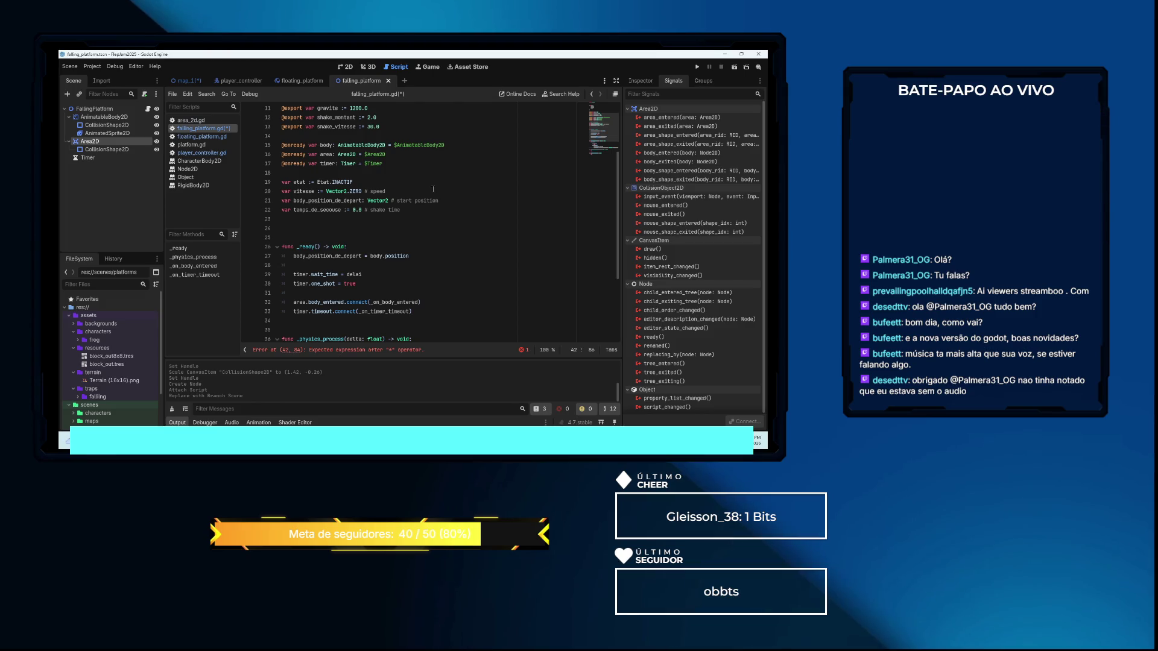
scroll(433, 189, "down", 4)
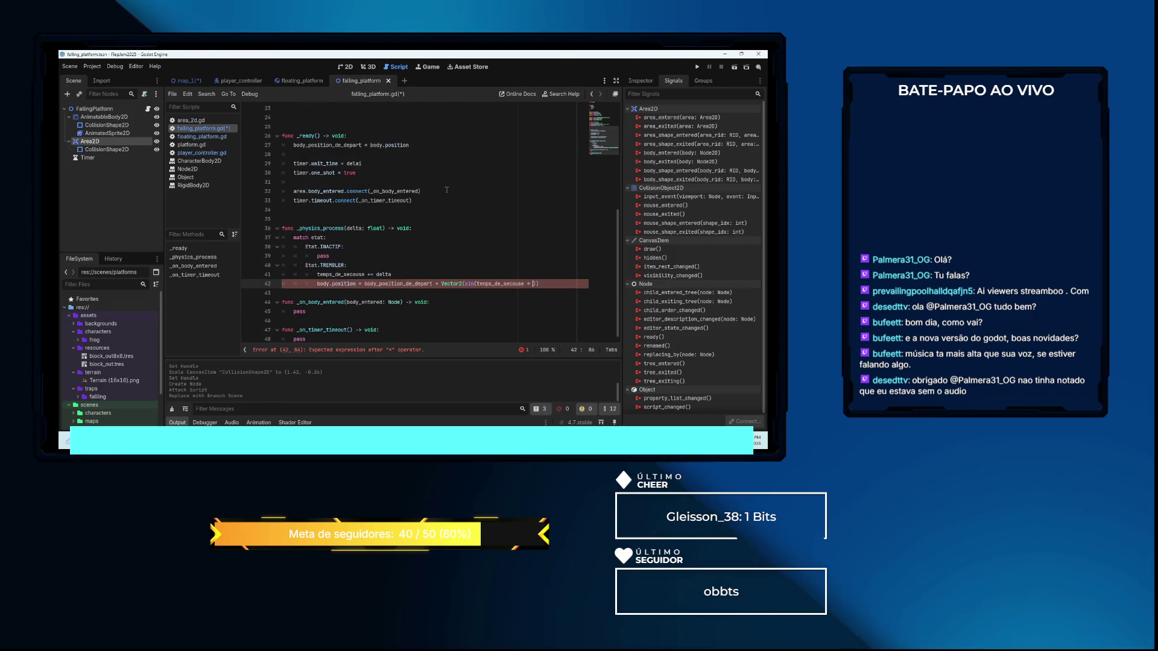
- Finish the shake with * shake_vitesse) * shake_montant, 0 and start a new line below
type("sha")
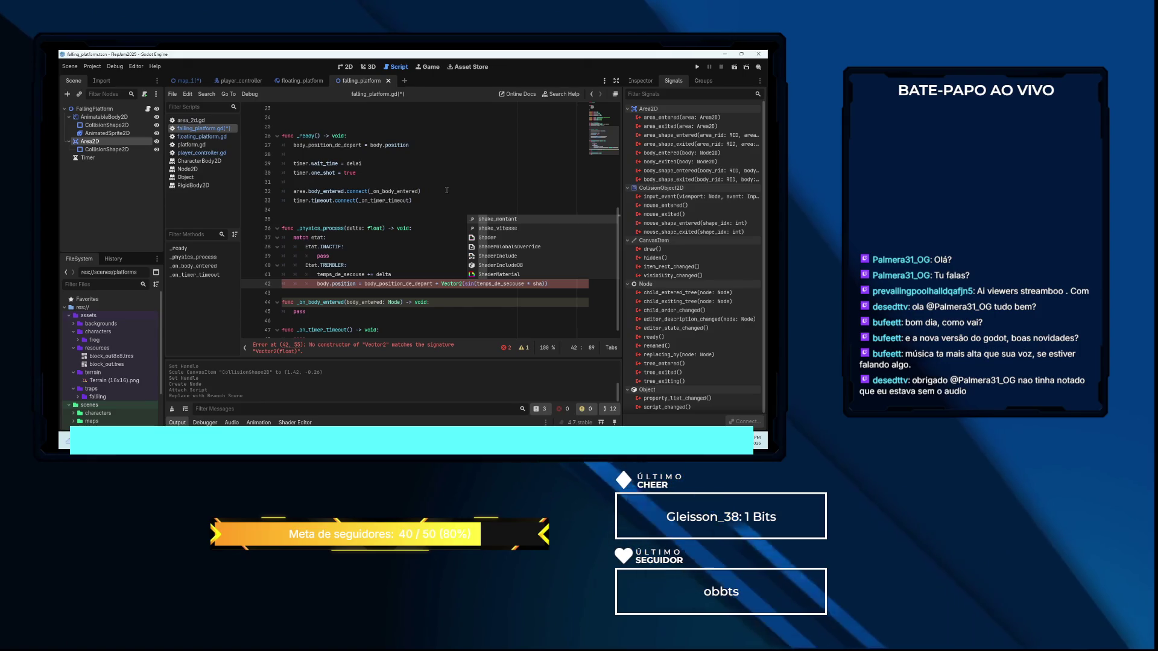
key("Down")
key("Return")
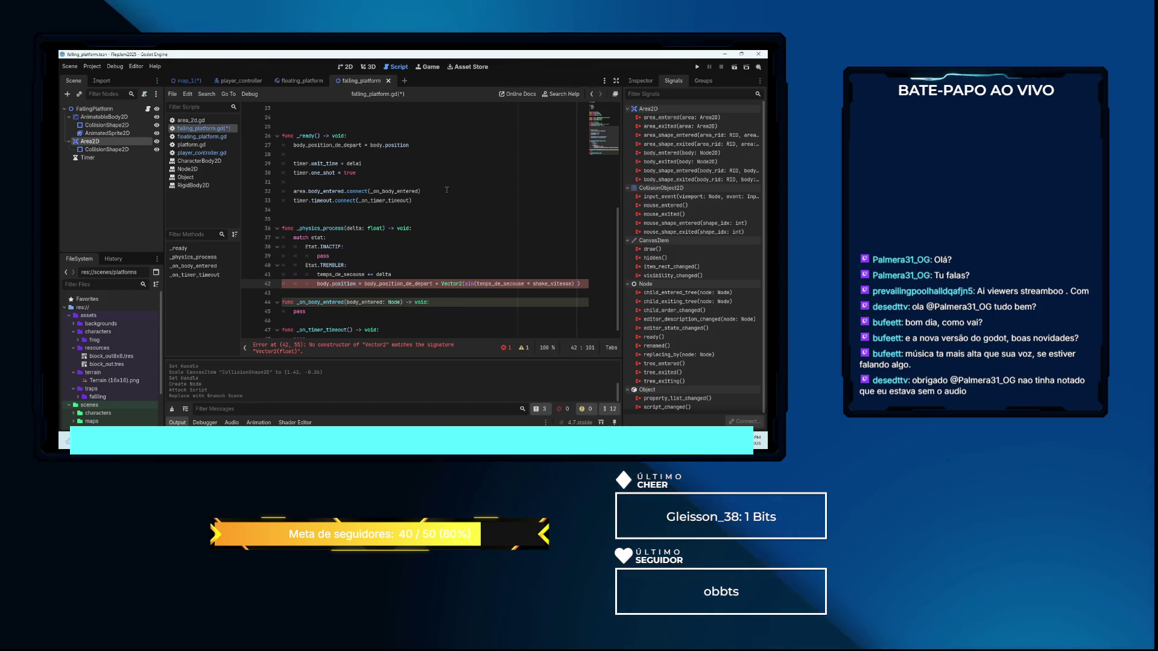
type("shake_montant")
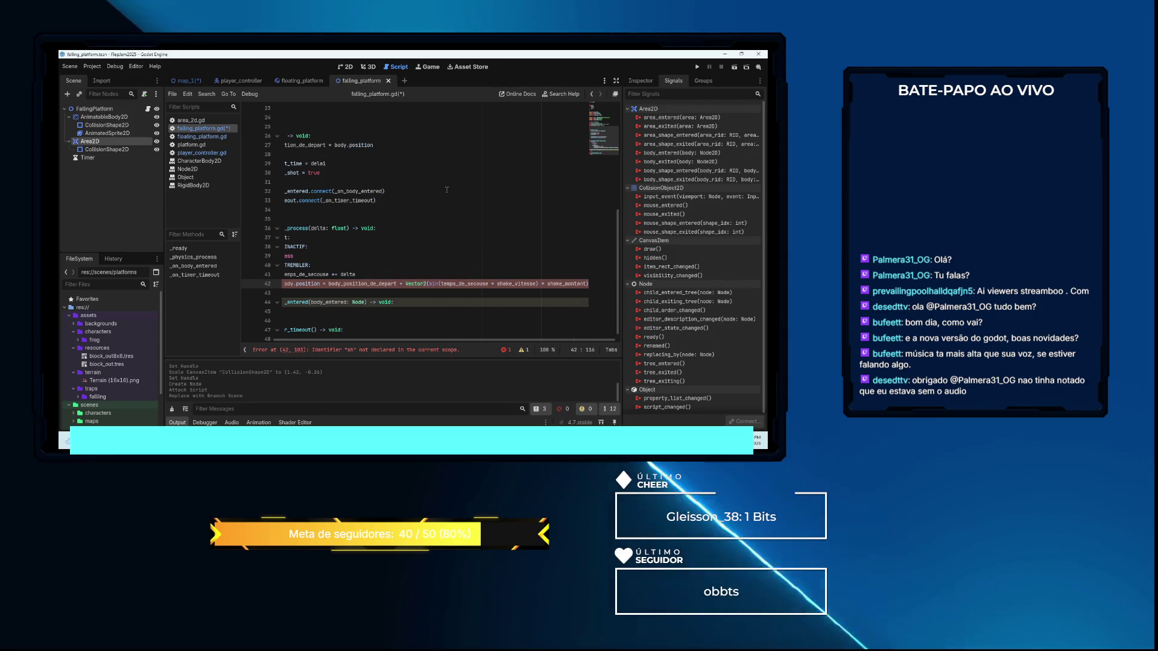
key("Return")
type(", ")
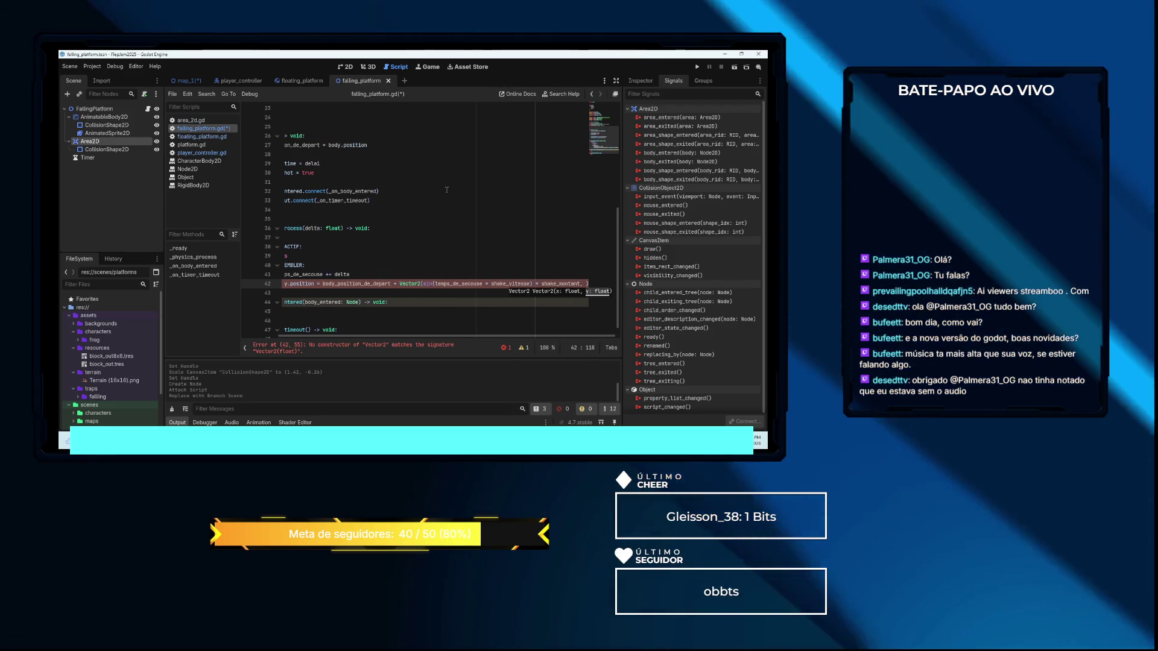
type("0")
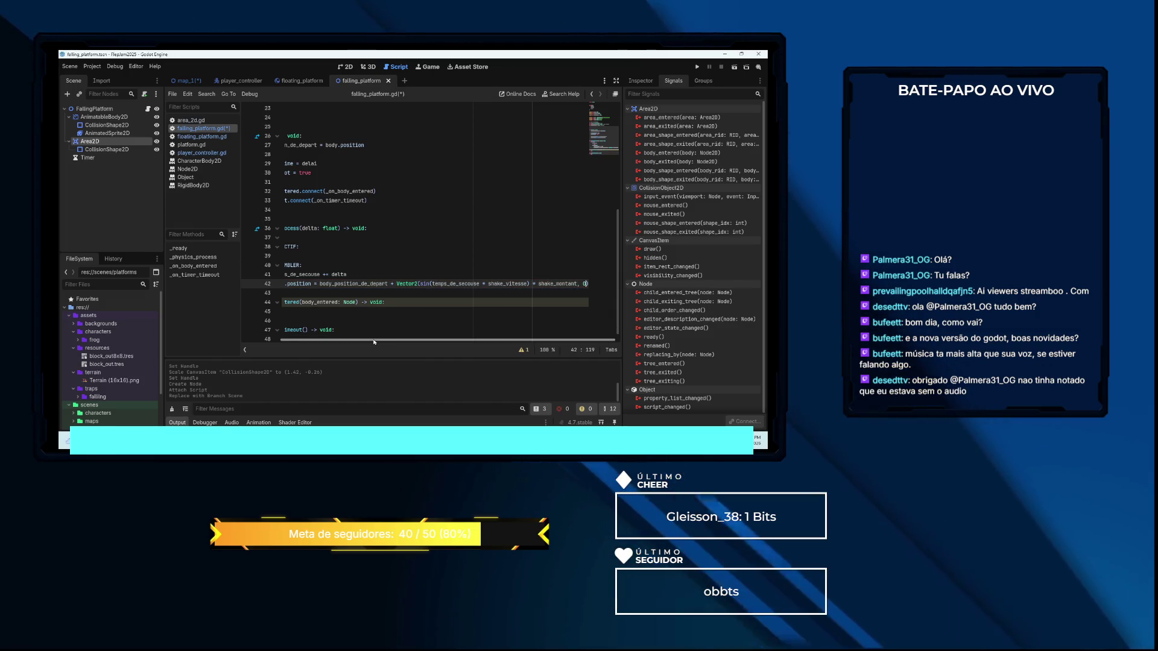
scroll(374, 340, "left", 3)
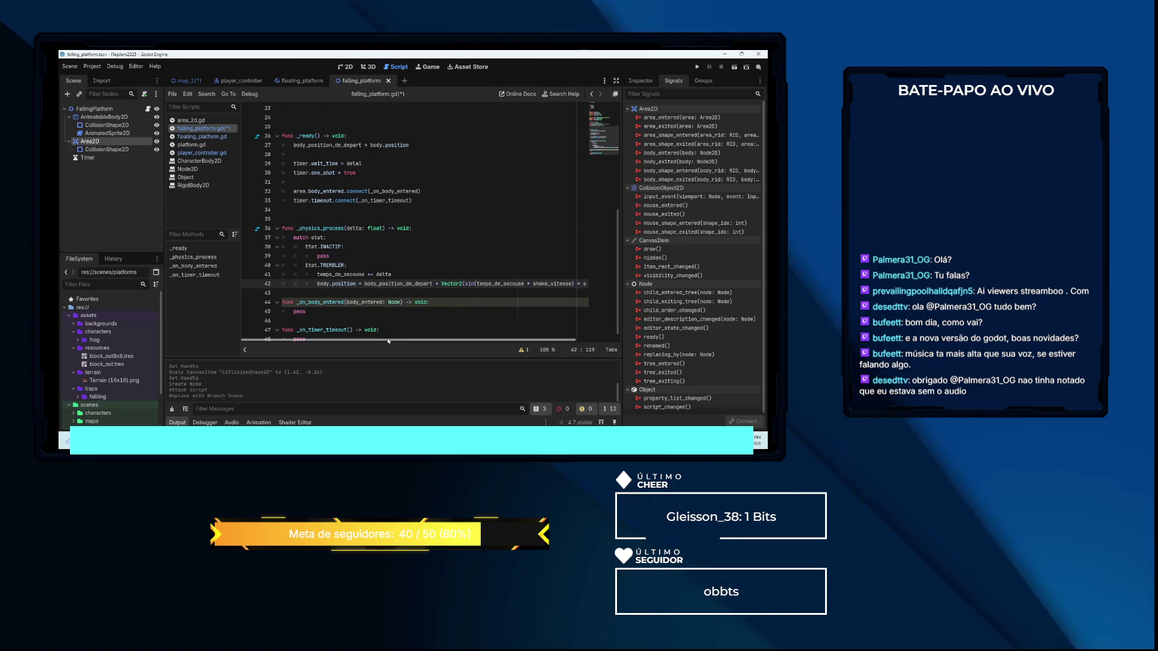
left_click_drag(388, 341, 448, 344)
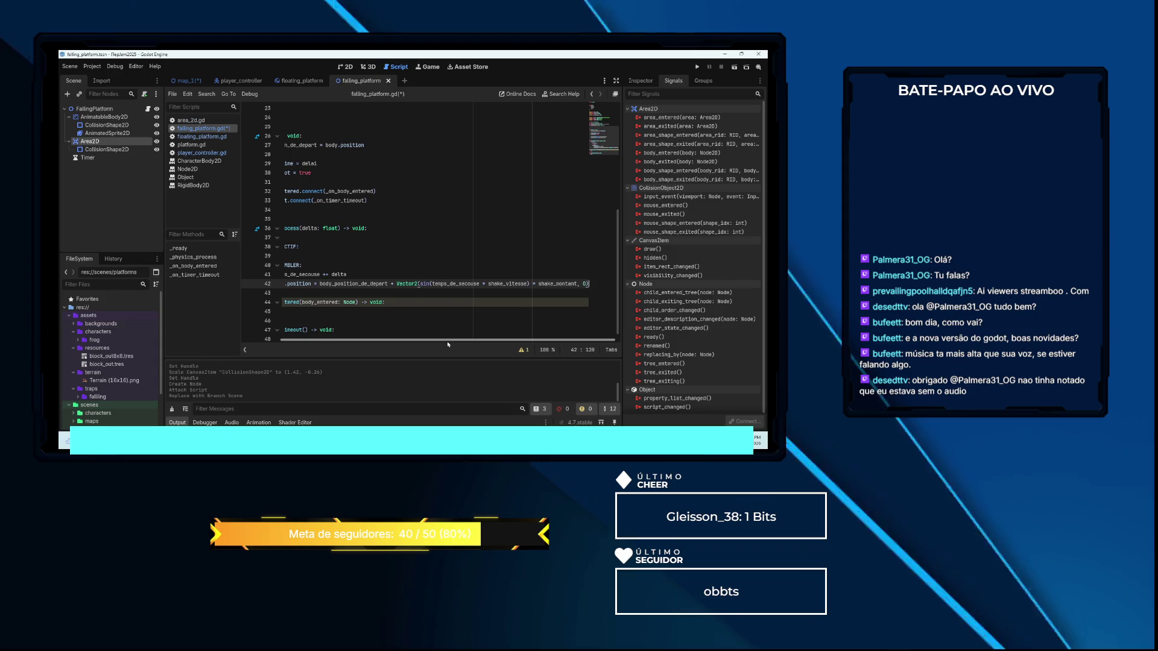
key("Return")
key("BackSpace")
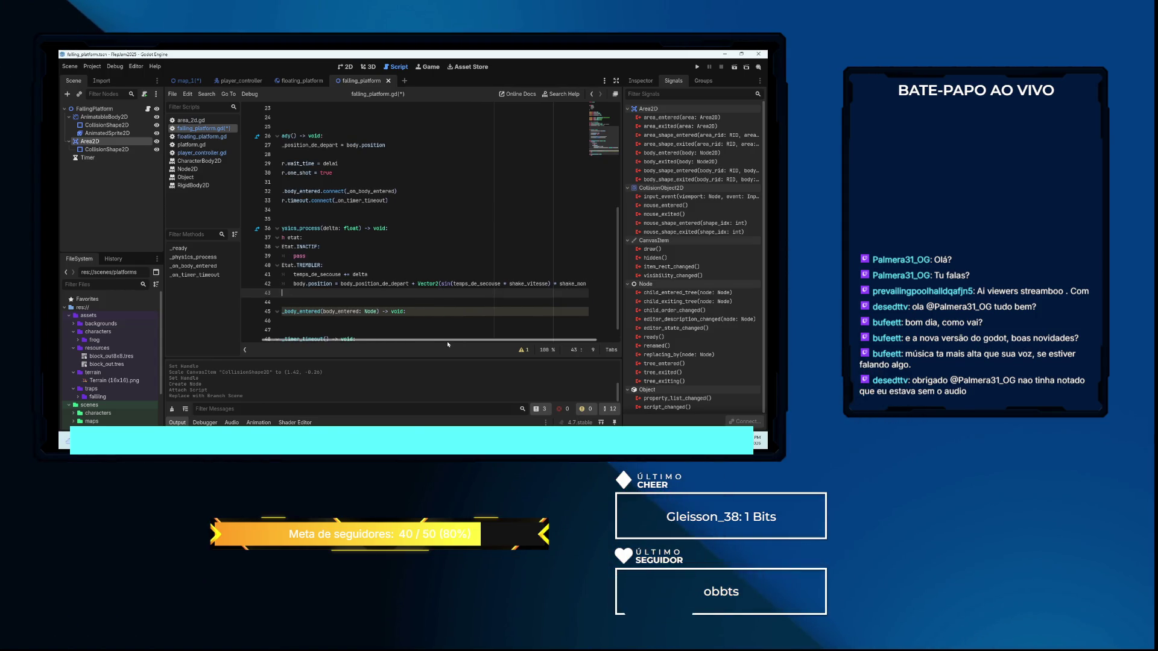
left_click_drag(424, 341, 370, 343)
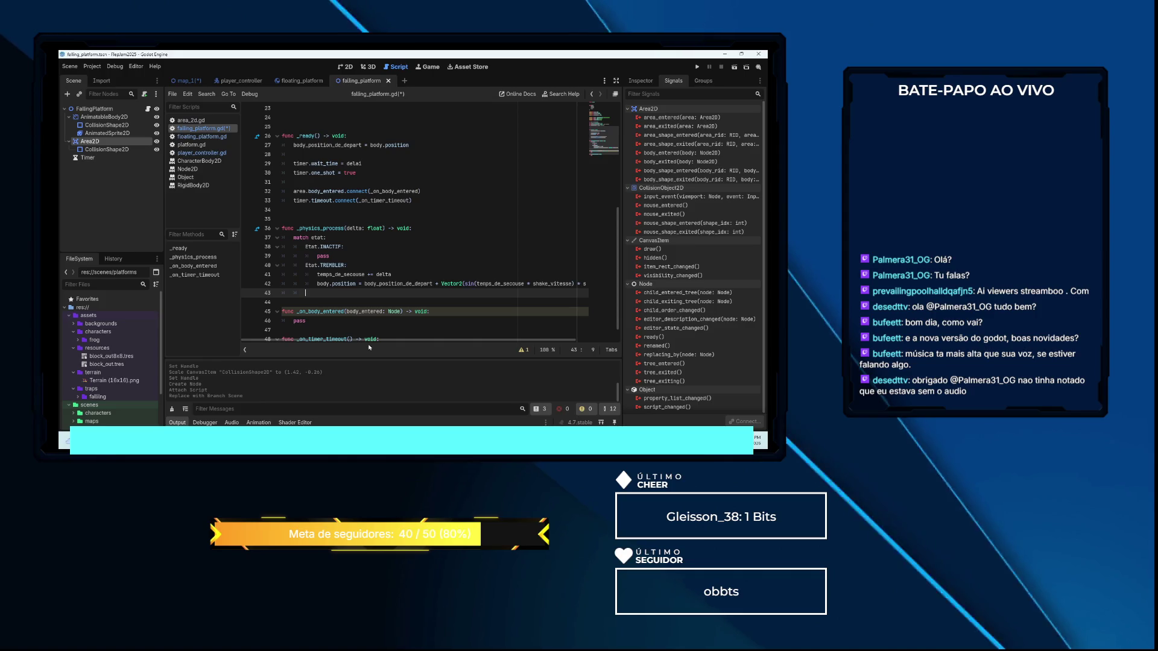
scroll(420, 279, "up", 1)
scroll(420, 279, "up", 5)
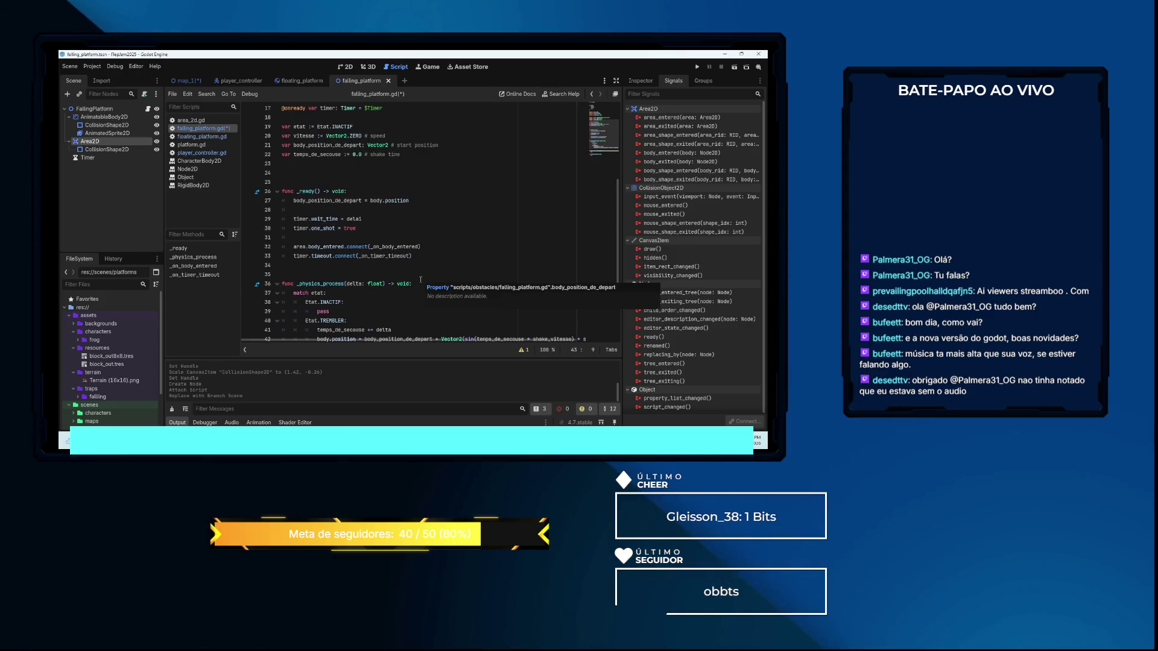
scroll(420, 279, "down", 5)
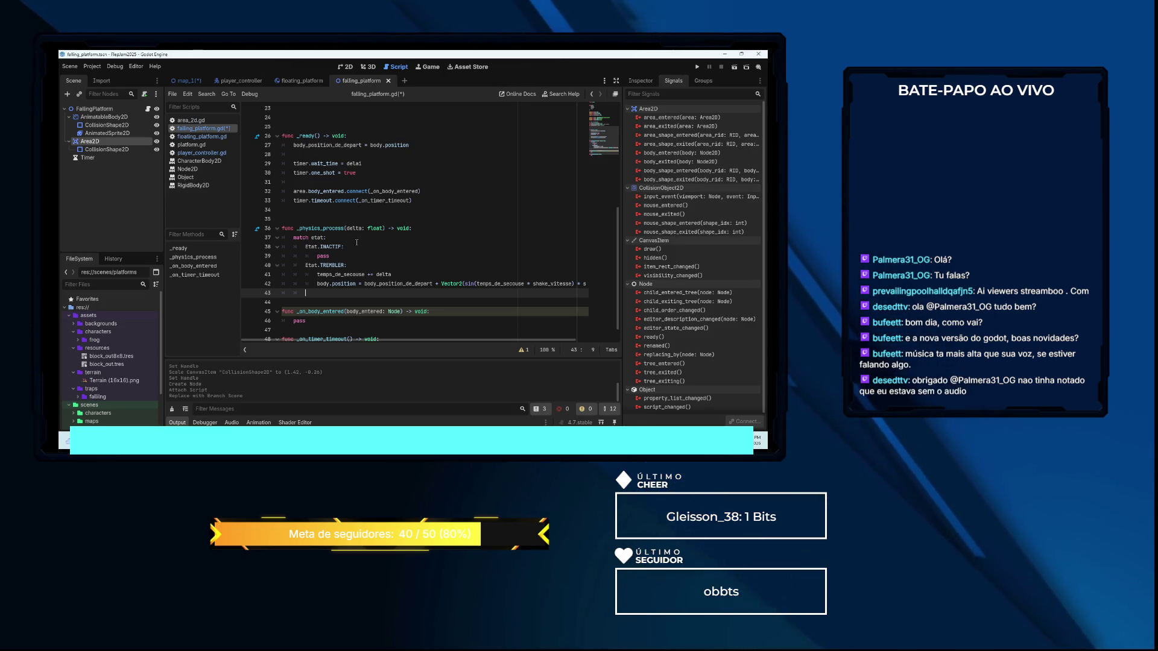
- Add an Etat.TOMBER case to the match, with an indented line beneath it
type("Etat")
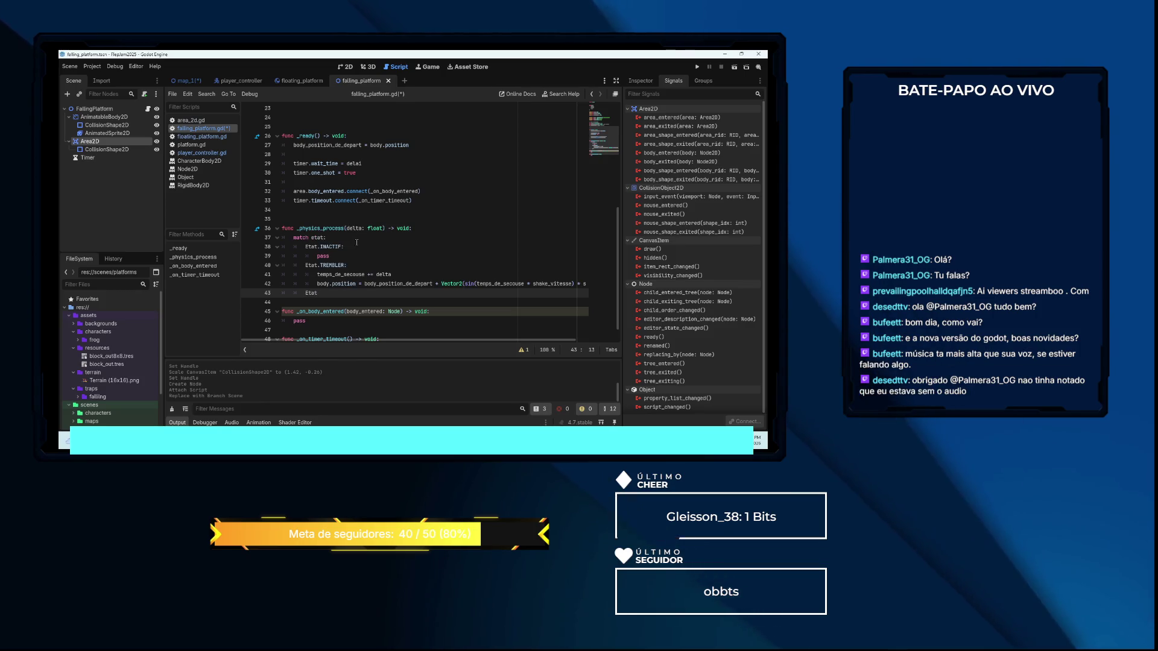
type(".")
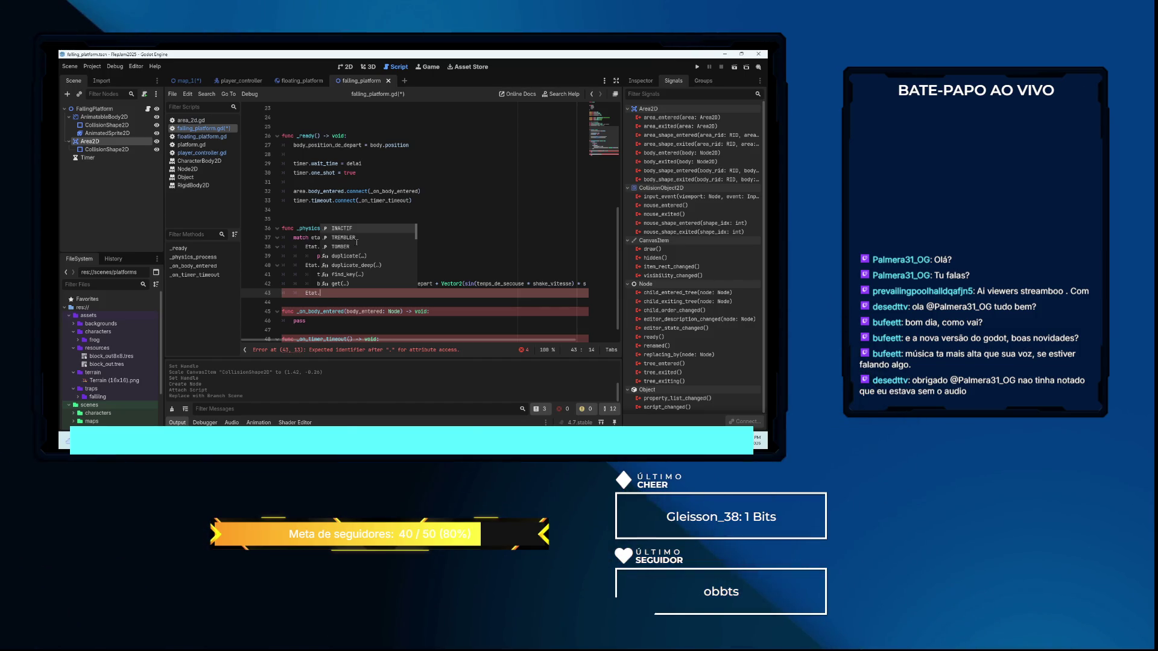
double_click(357, 243)
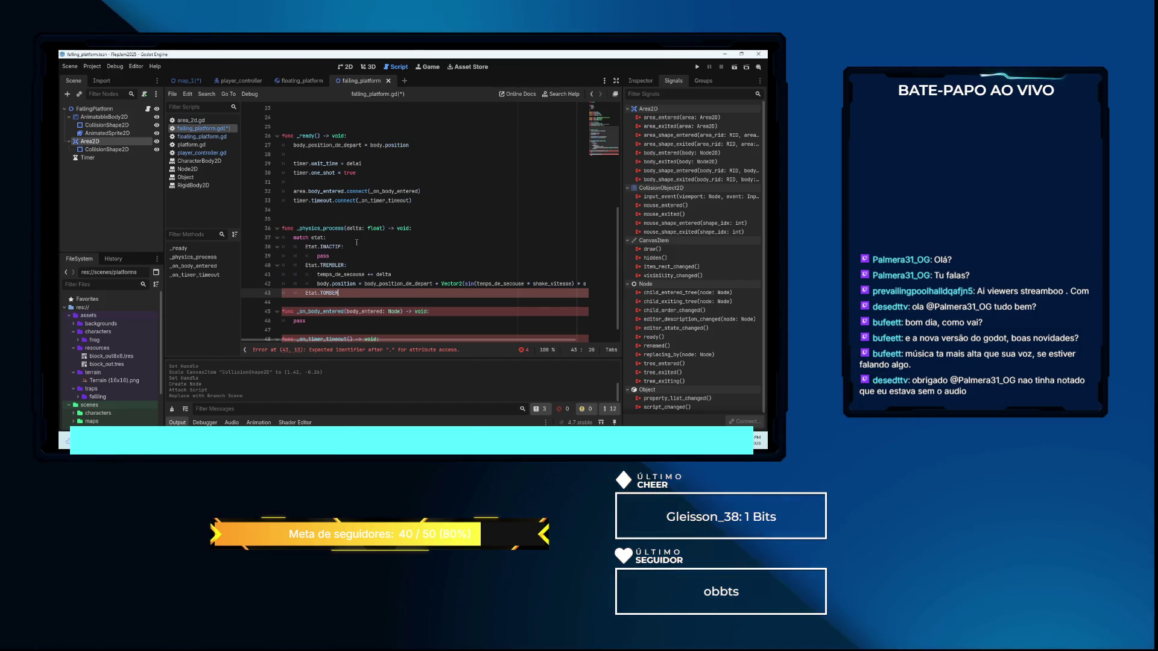
key("Return")
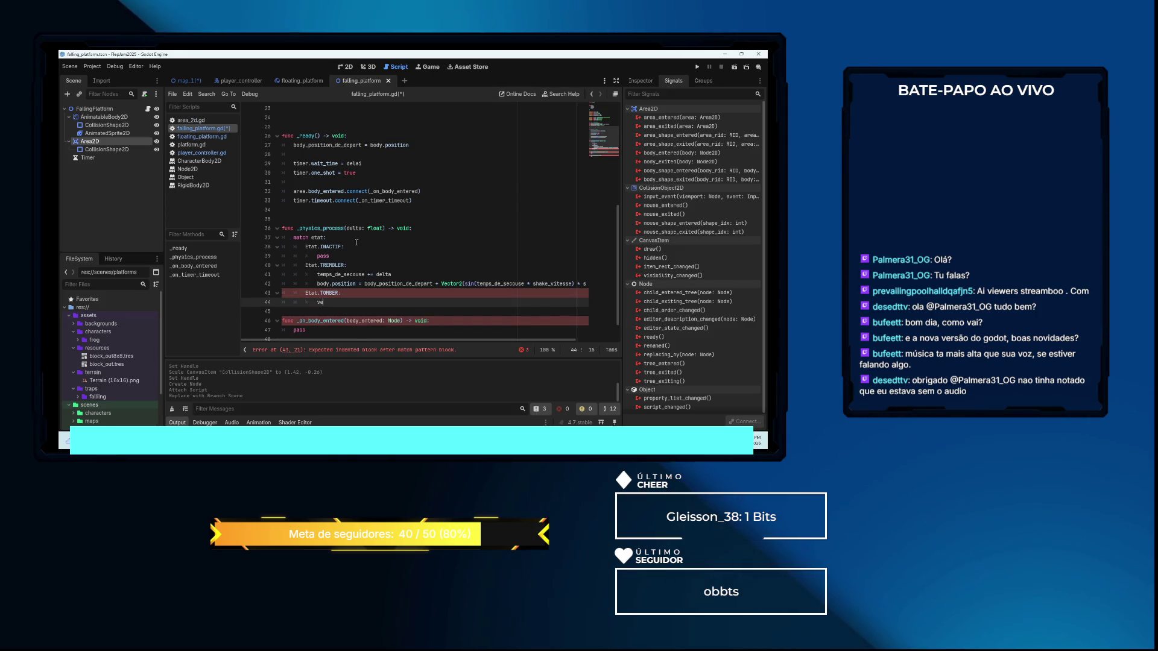
- Begin the TOMBER body with vitesse.y instead of the first-typed velocity.y
type("lo")
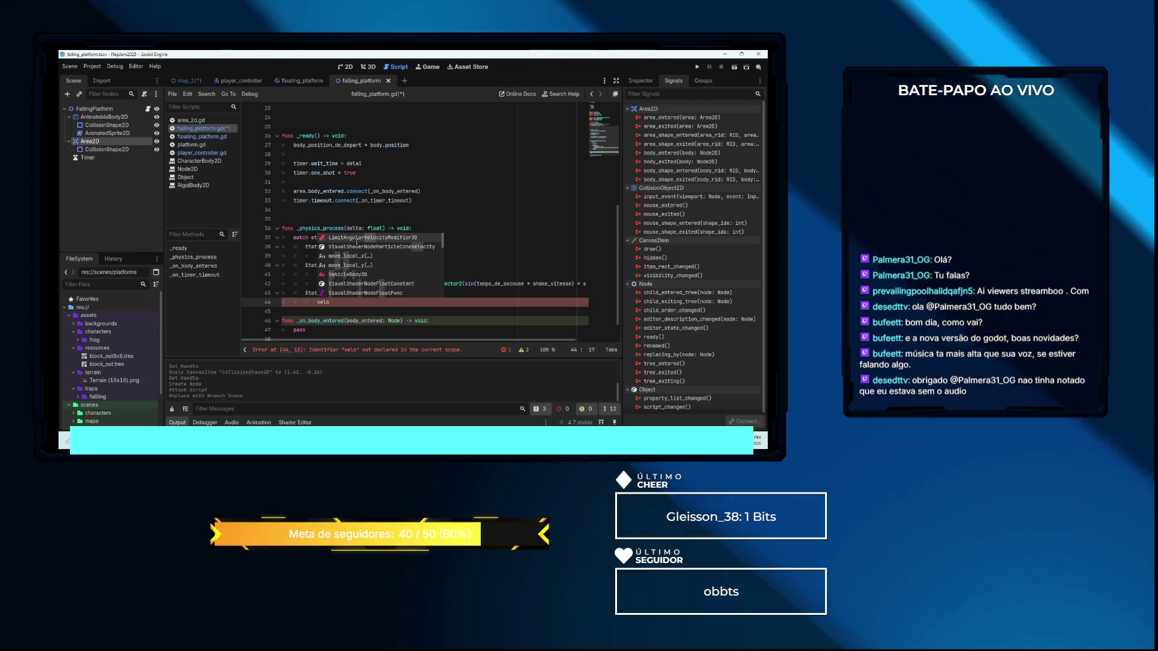
type("city")
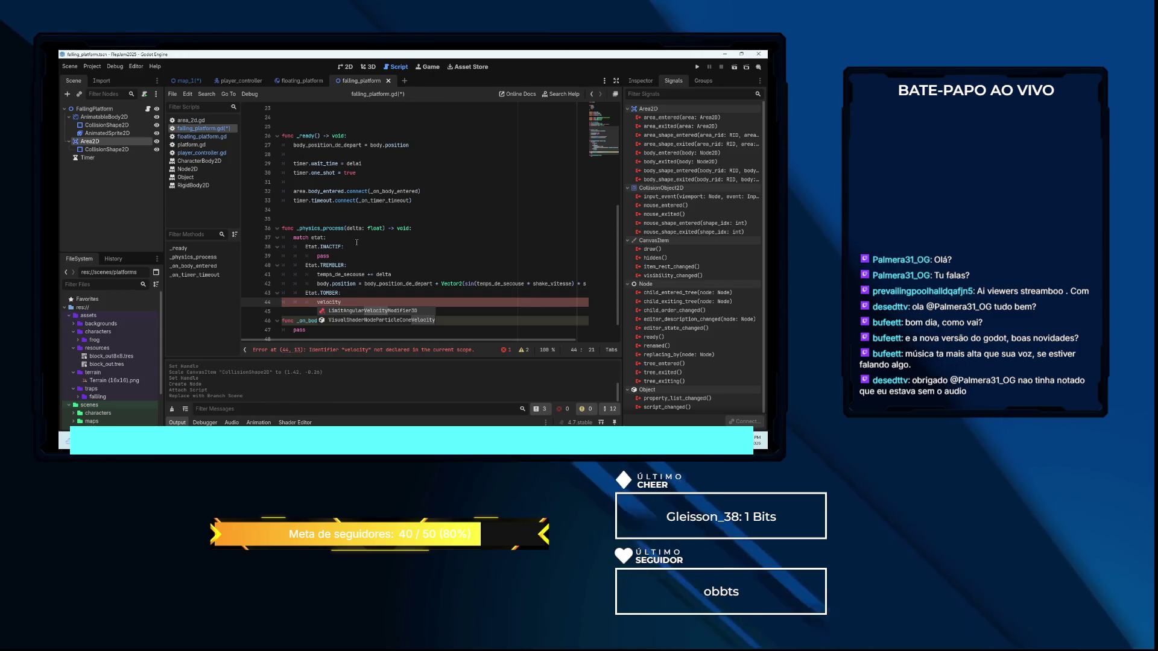
type(".")
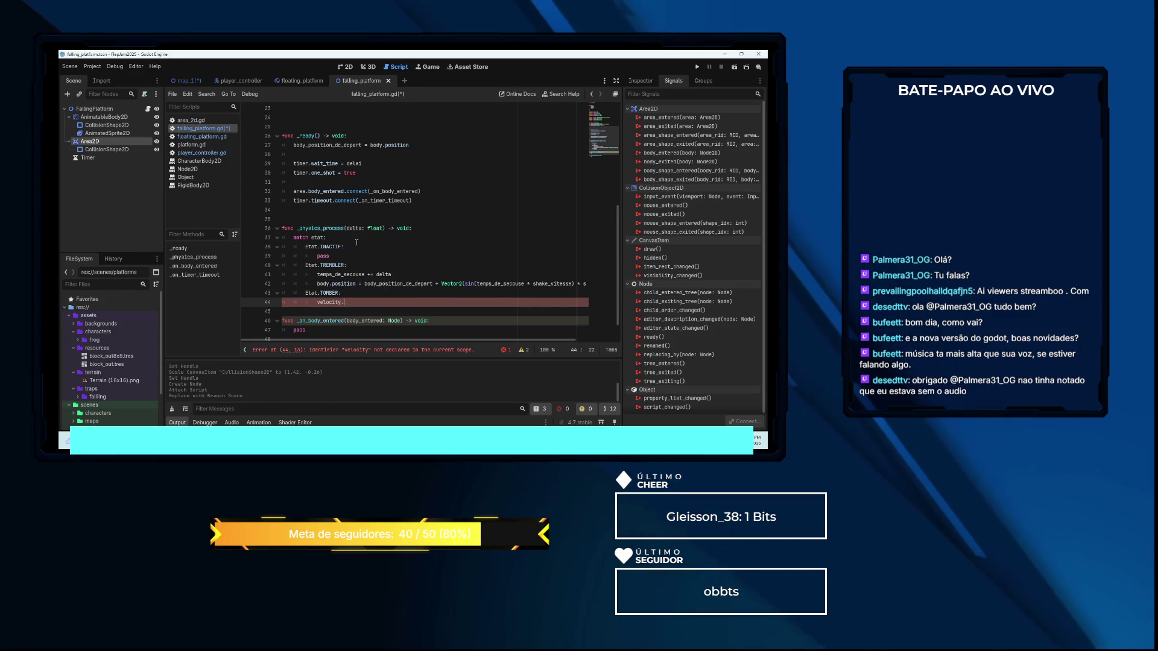
type("y")
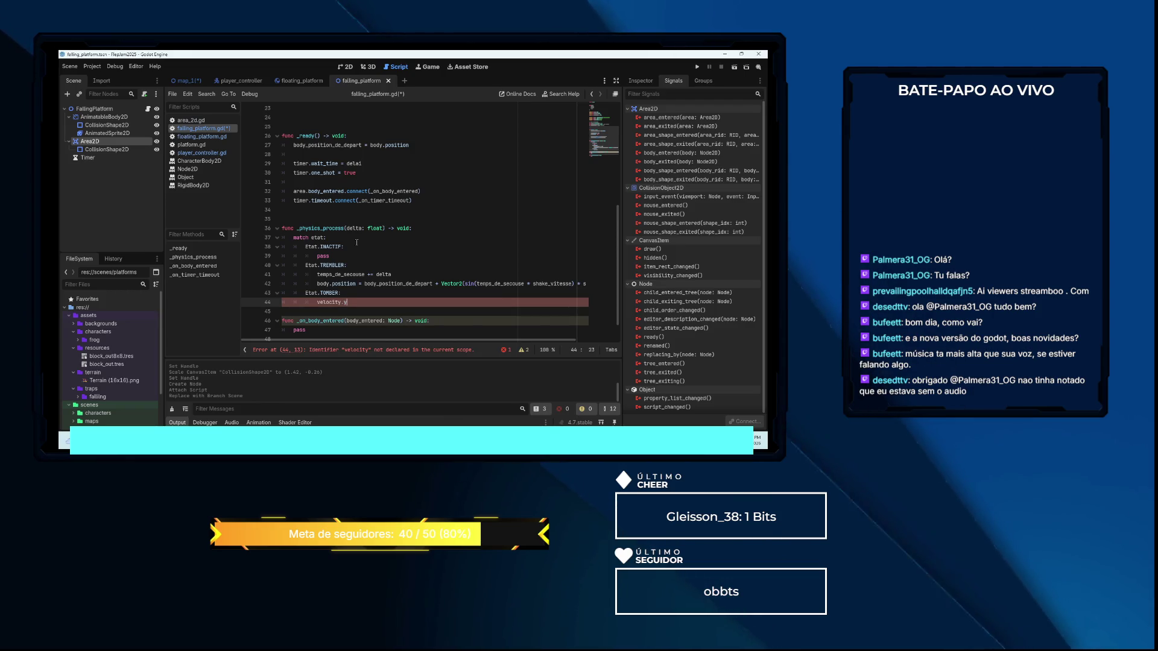
scroll(374, 242, "up", 7)
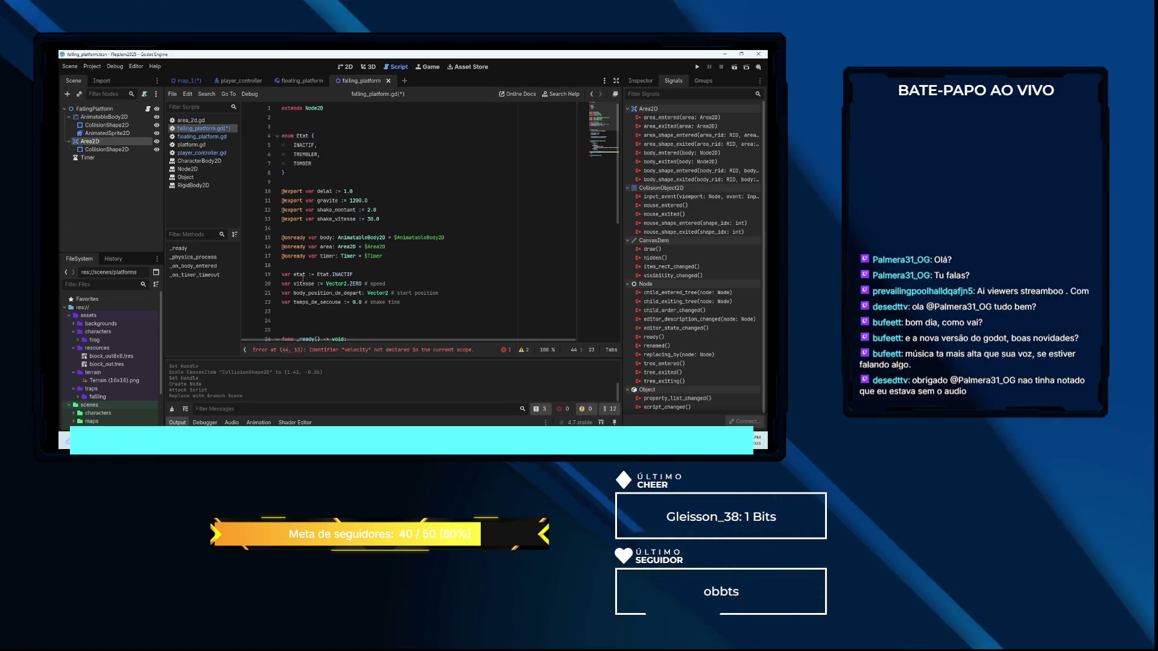
scroll(303, 277, "down", 8)
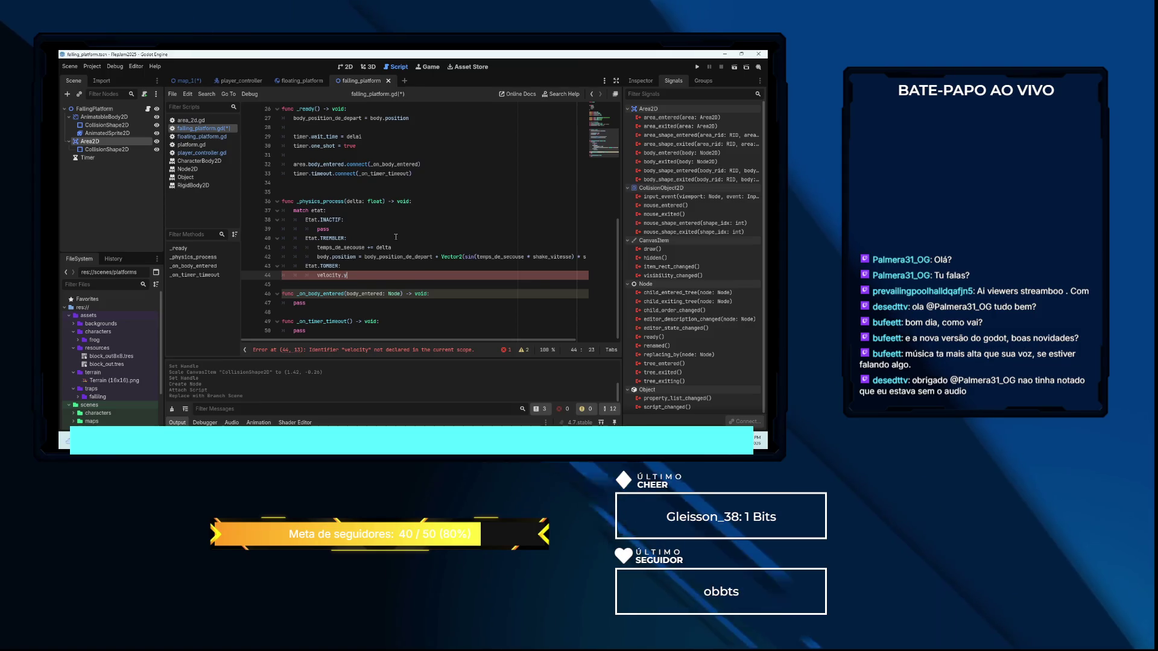
key("BackSpace")
key("BackSpace")
key("BackSpace")
type("it")
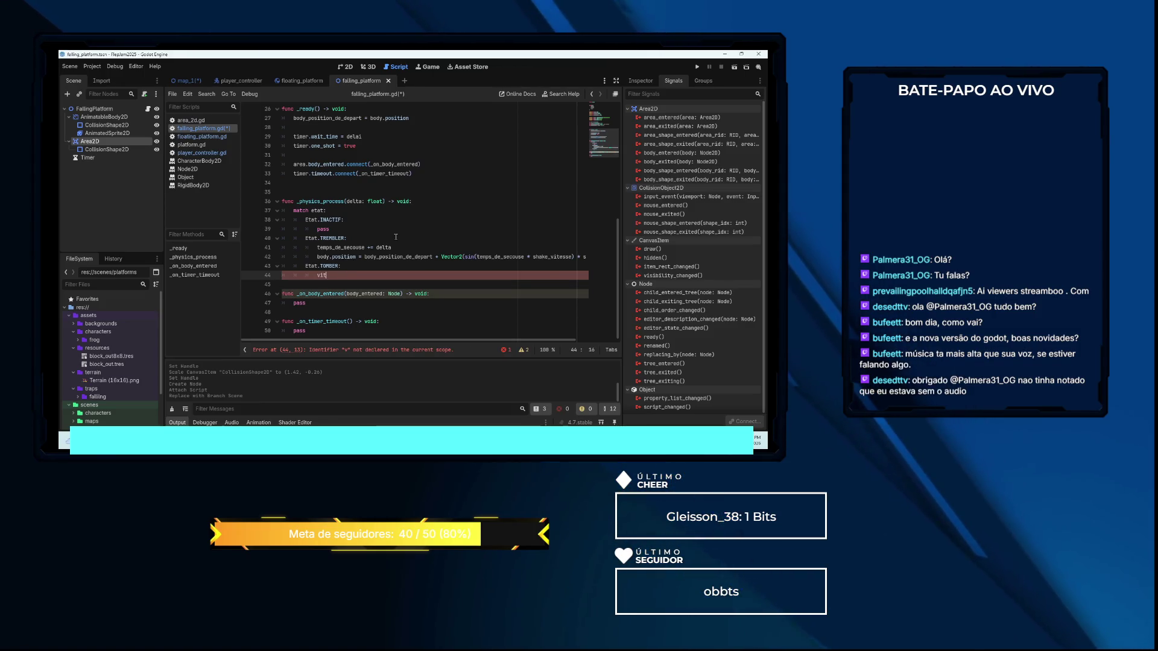
type("esse.y +=")
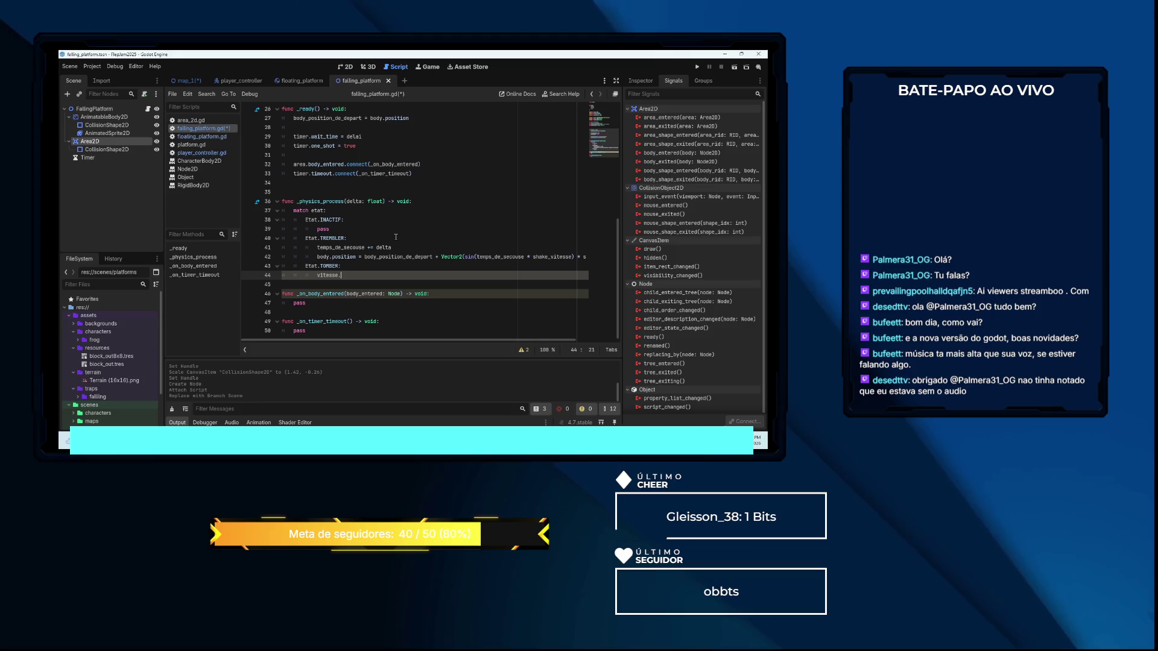
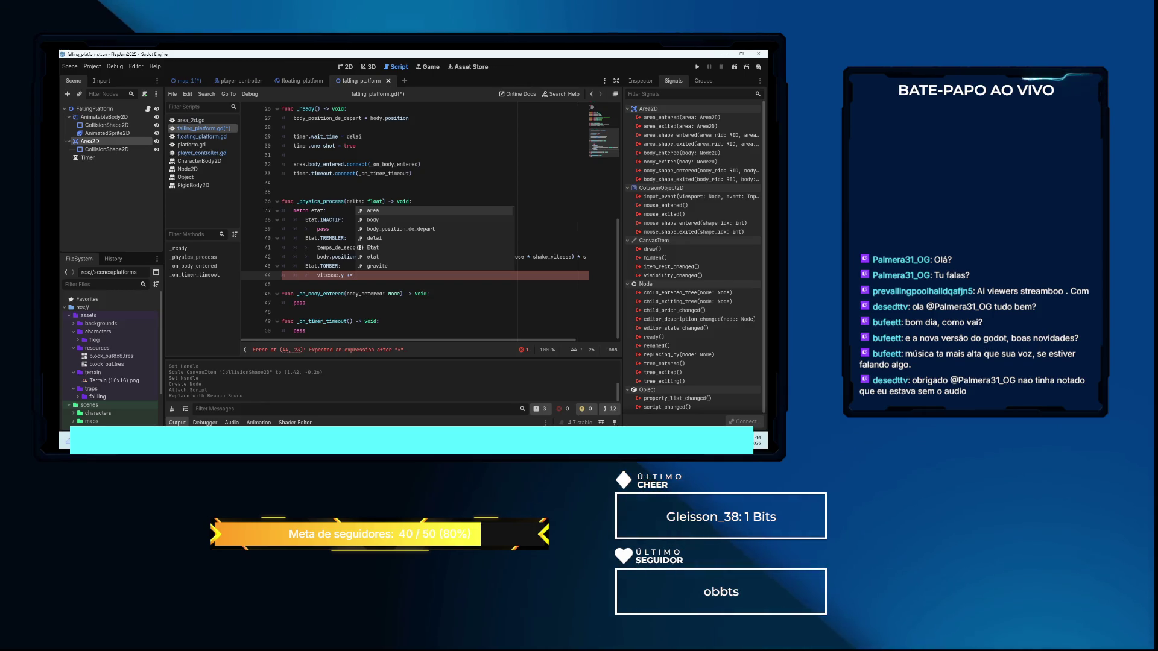
- Complete line 44 of the TOMBER state as 'vitesse.y += gravite * delta' using autocomplete
key("Down")
key("Down")
key("Down")
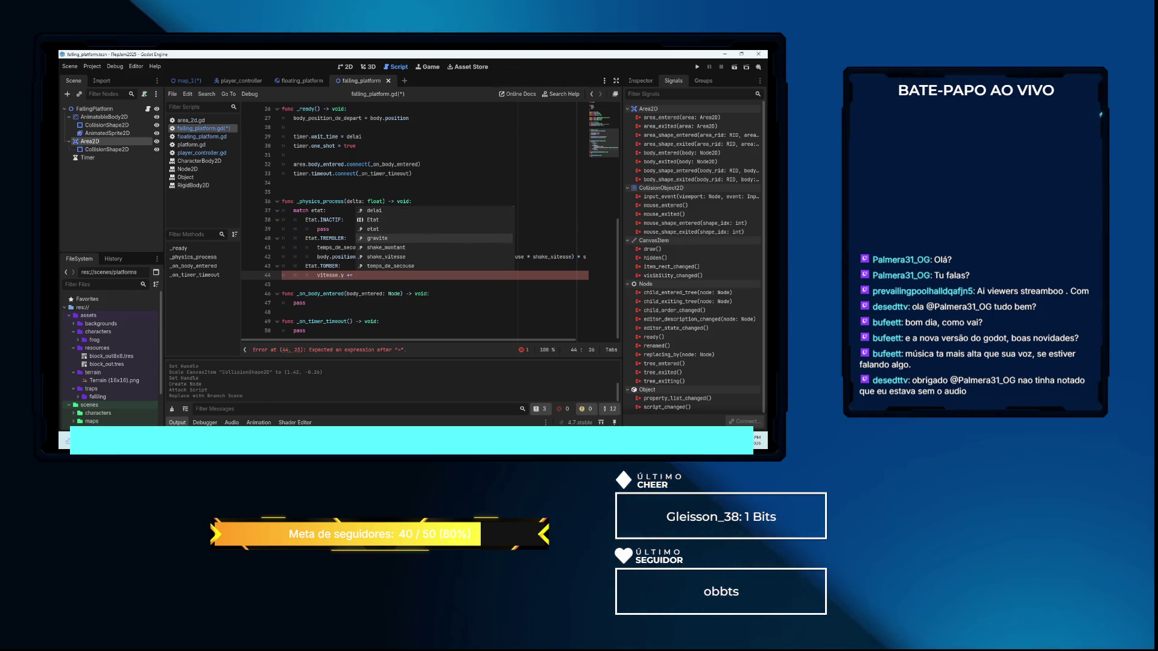
key("Return")
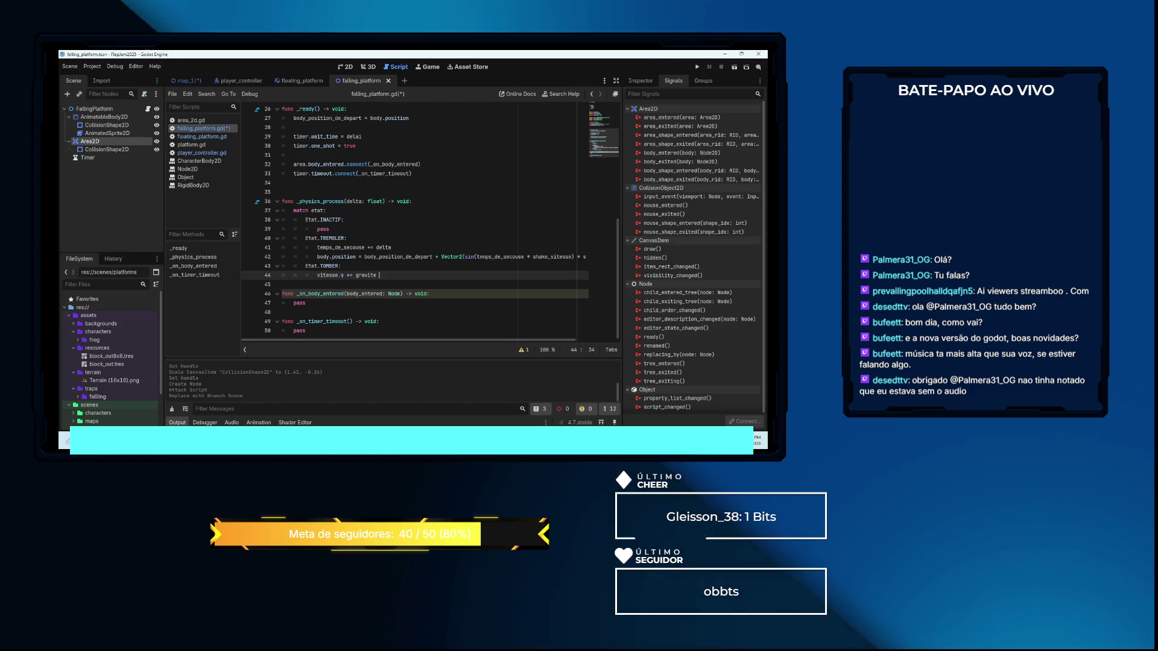
type("d")
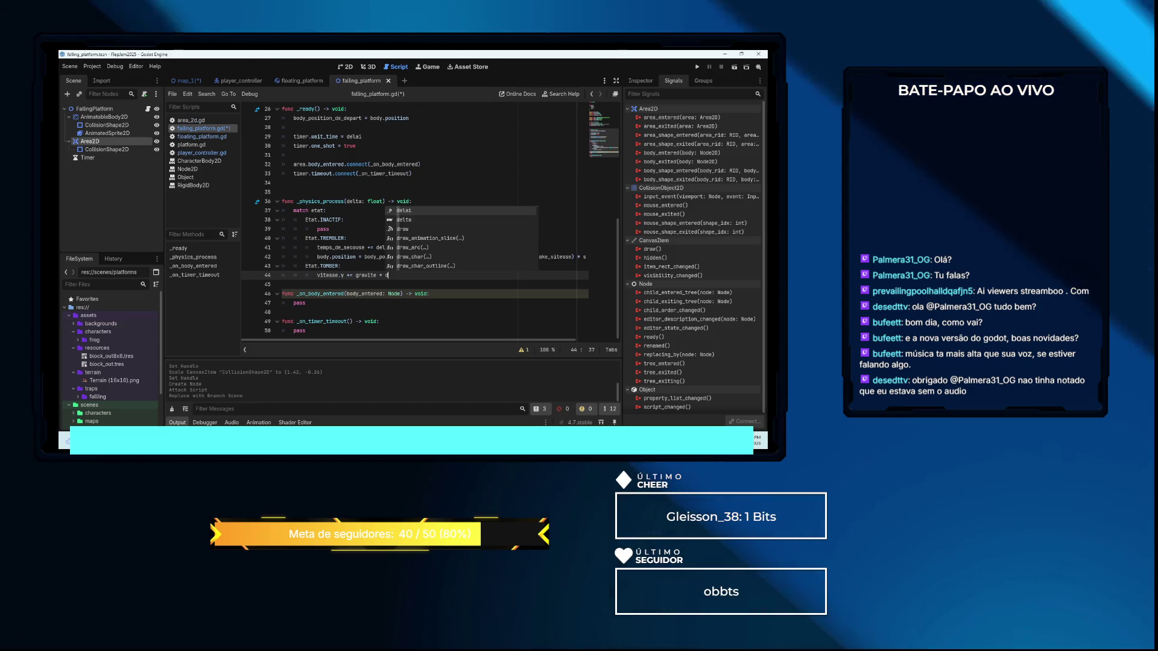
key("Down")
key("Return")
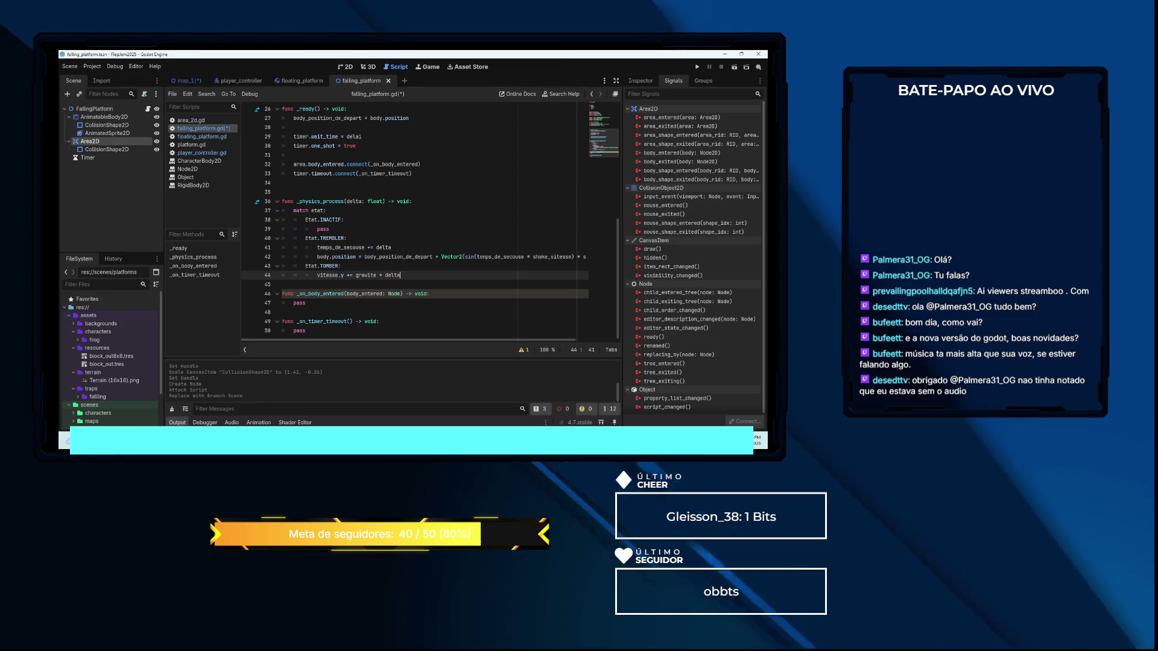
- Add line 45 'body.position += vitesse * delta' via autocomplete, clearing the script error
key("Return")
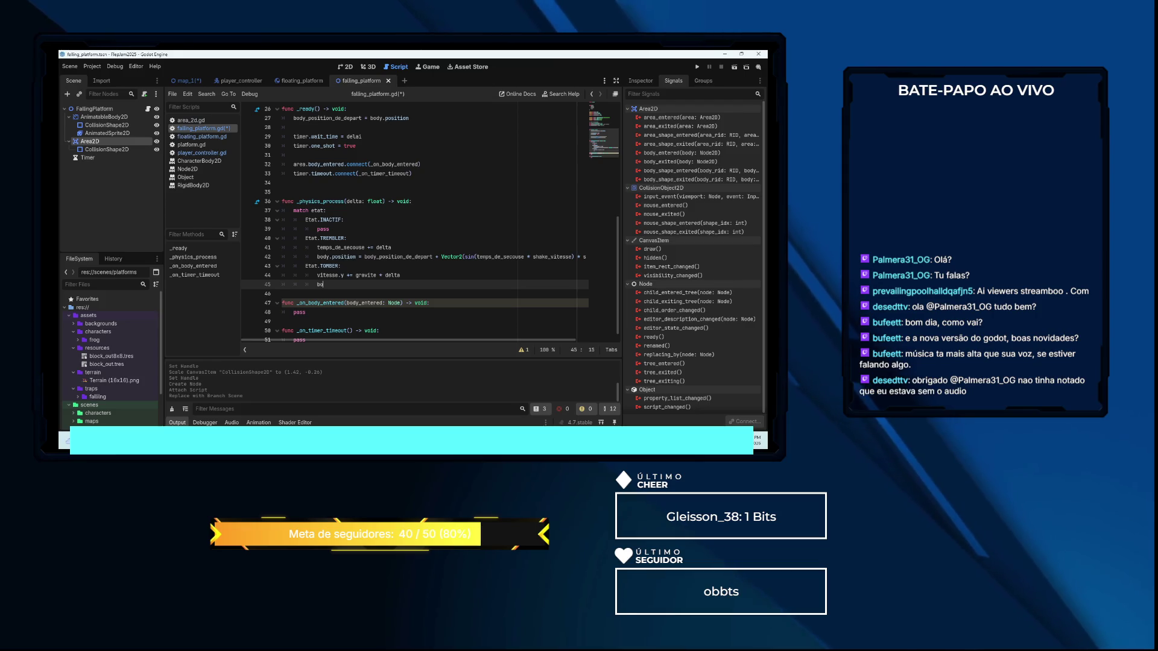
type("bo")
key("Return")
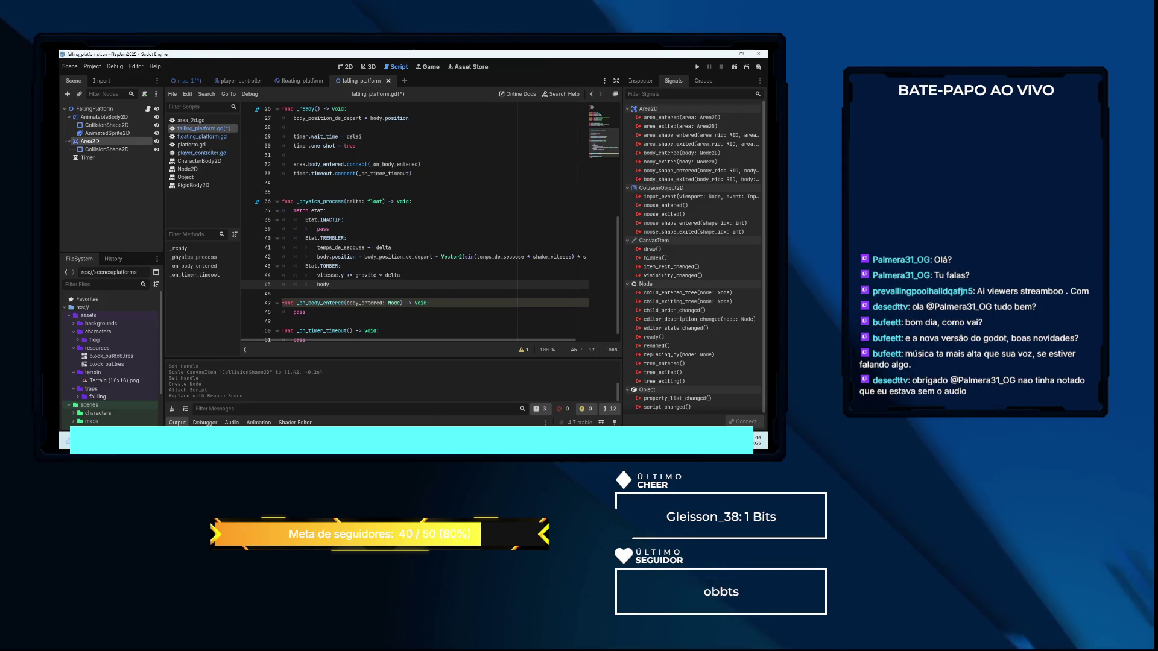
key("Return")
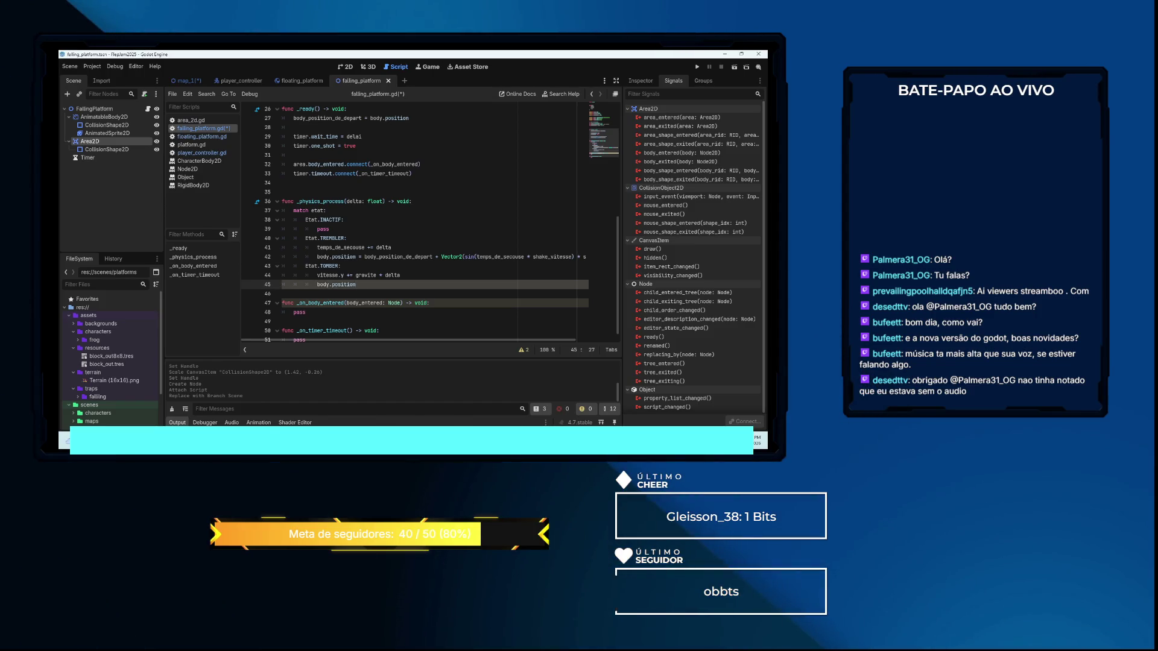
type("vi")
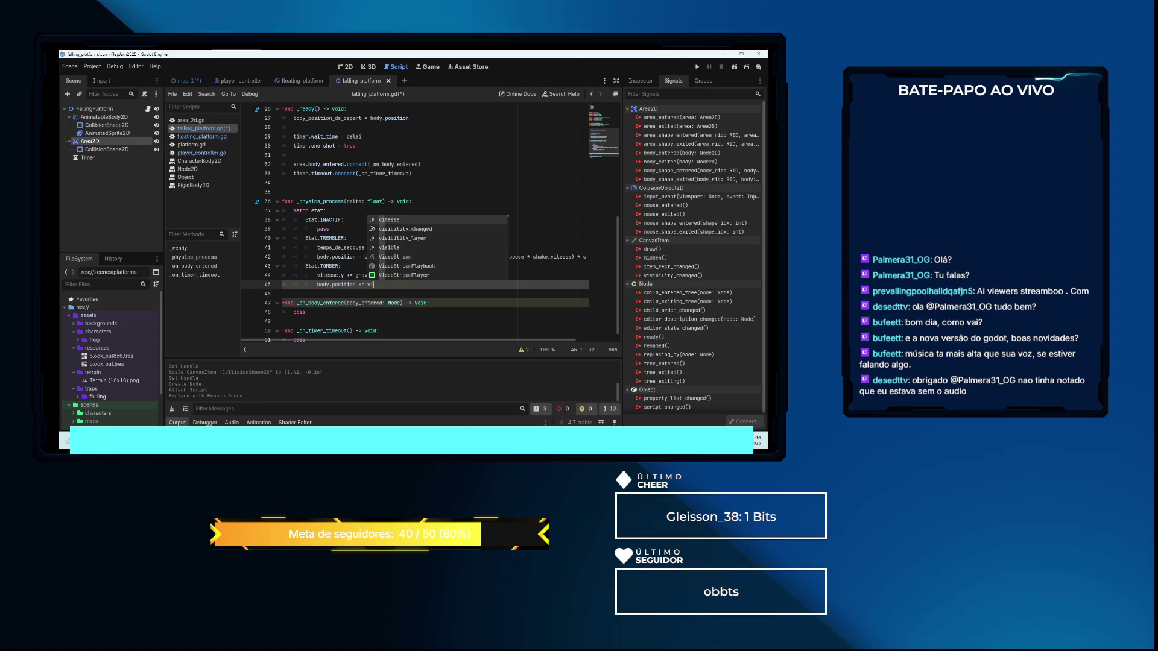
key("Return")
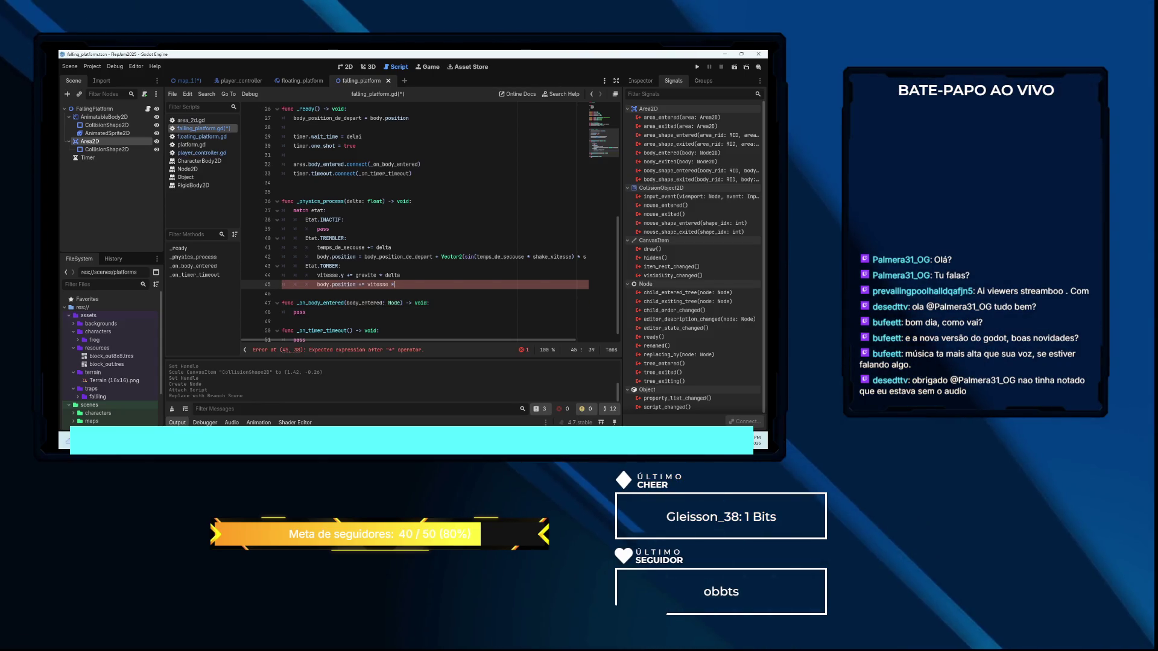
type("de")
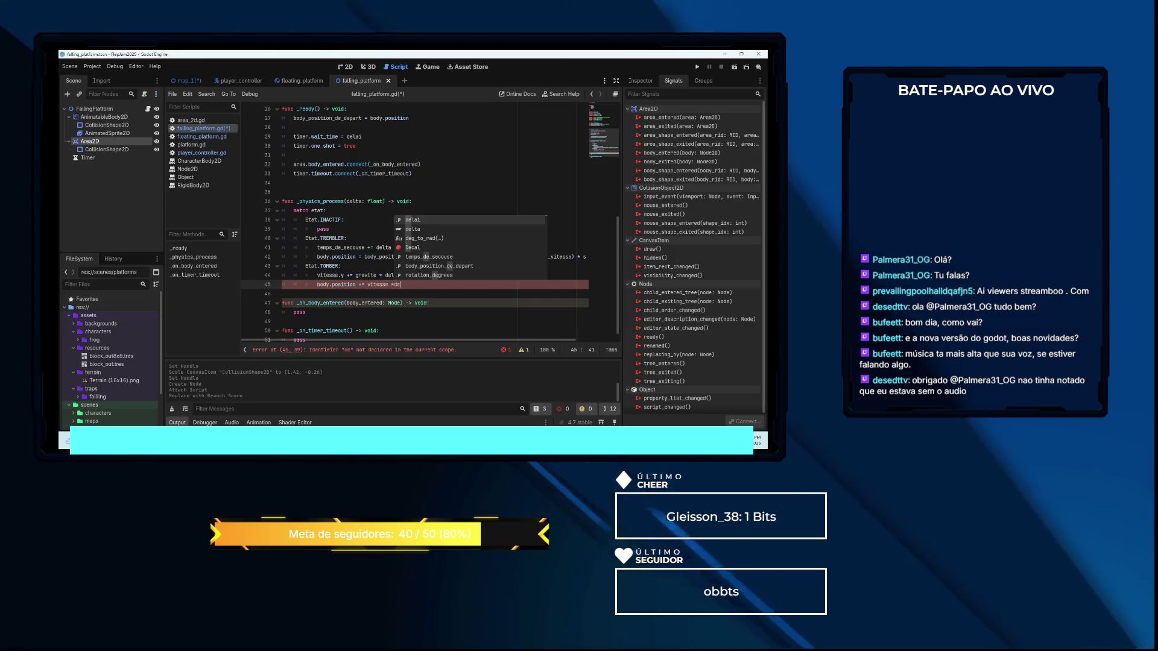
key("Down")
key("Return")
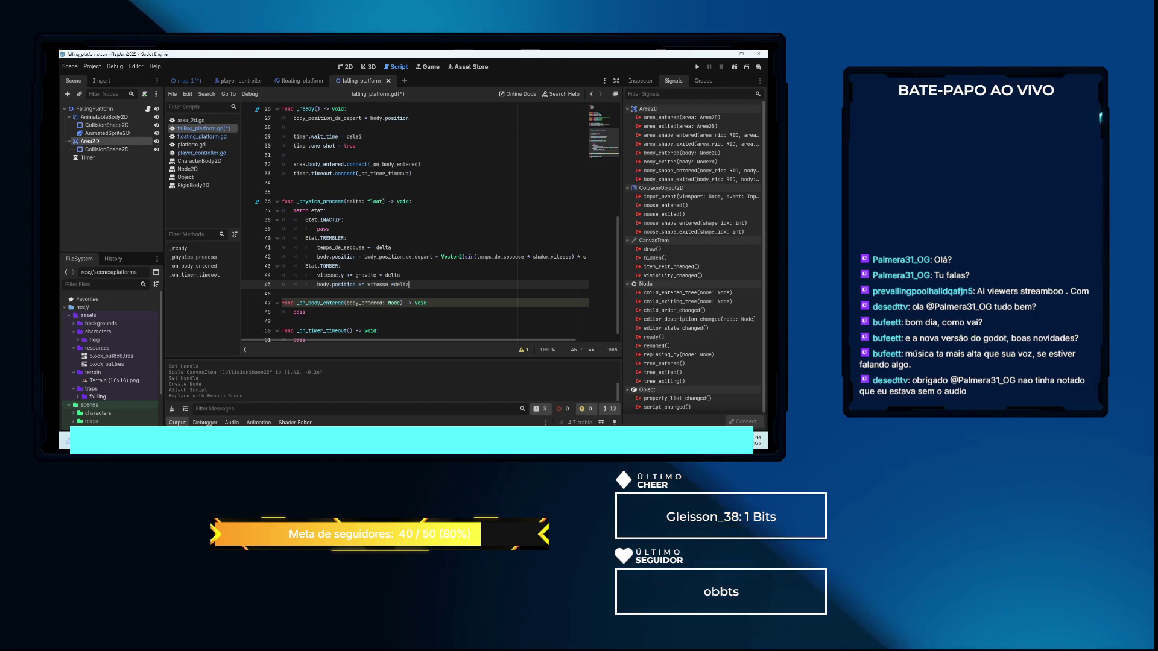
key("Down")
key("Down")
key("Down")
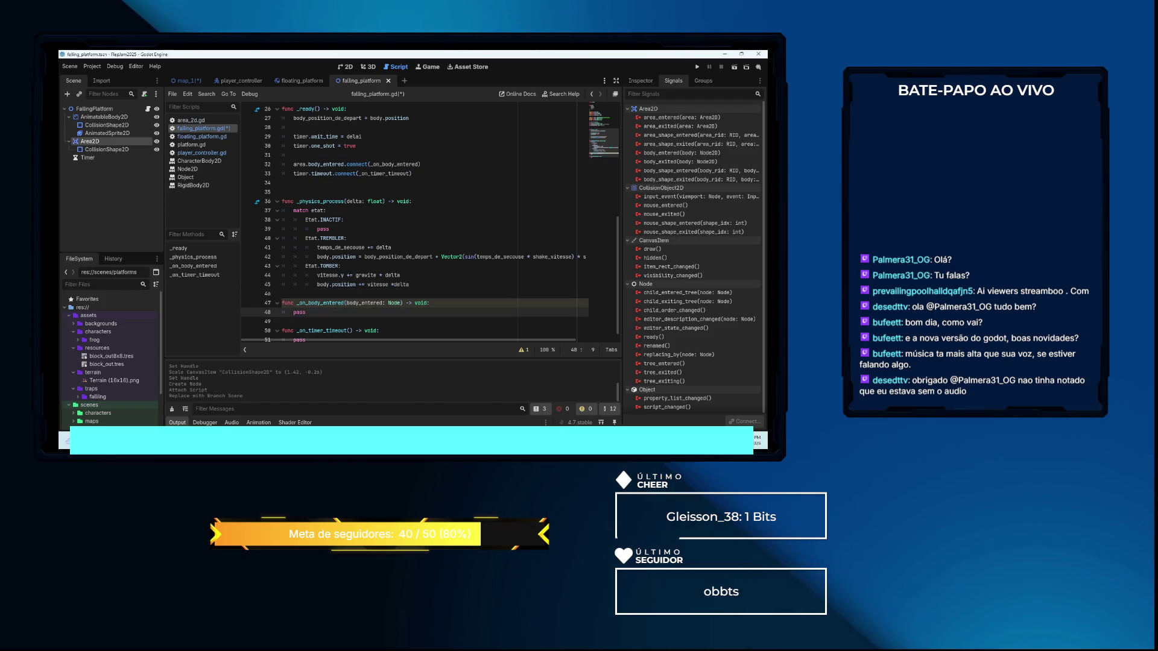
- Replace pass in _on_body_entered with 'if etat != Etat.INACTIF: return'
key("BackSpace")
key("BackSpace")
key("BackSpace")
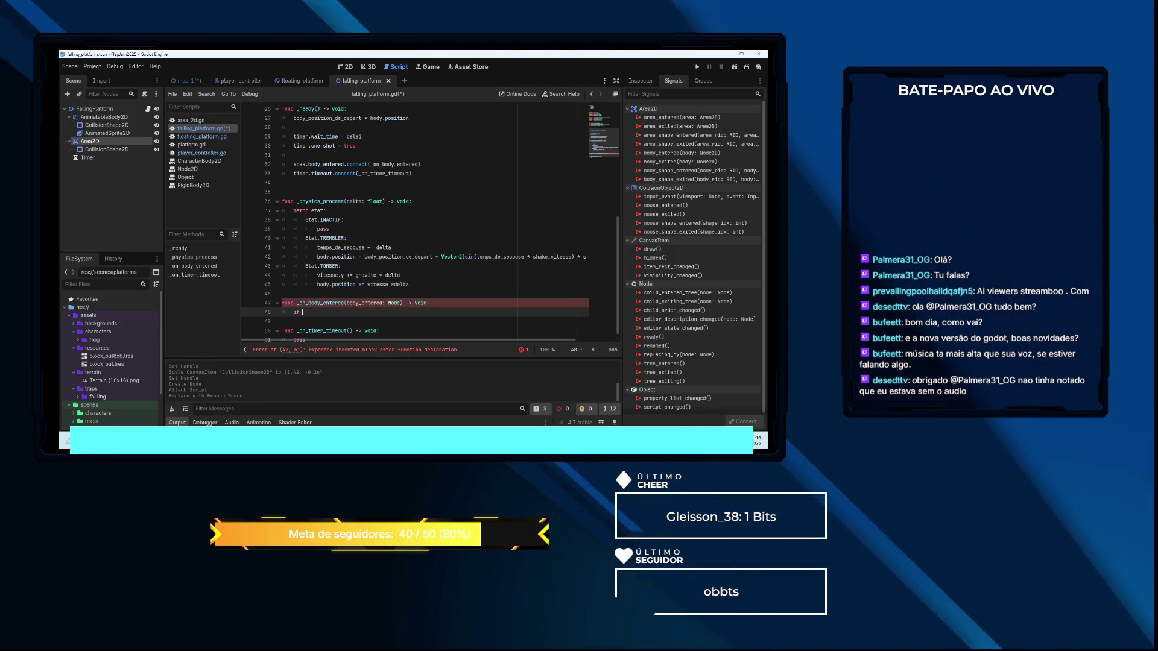
type("at")
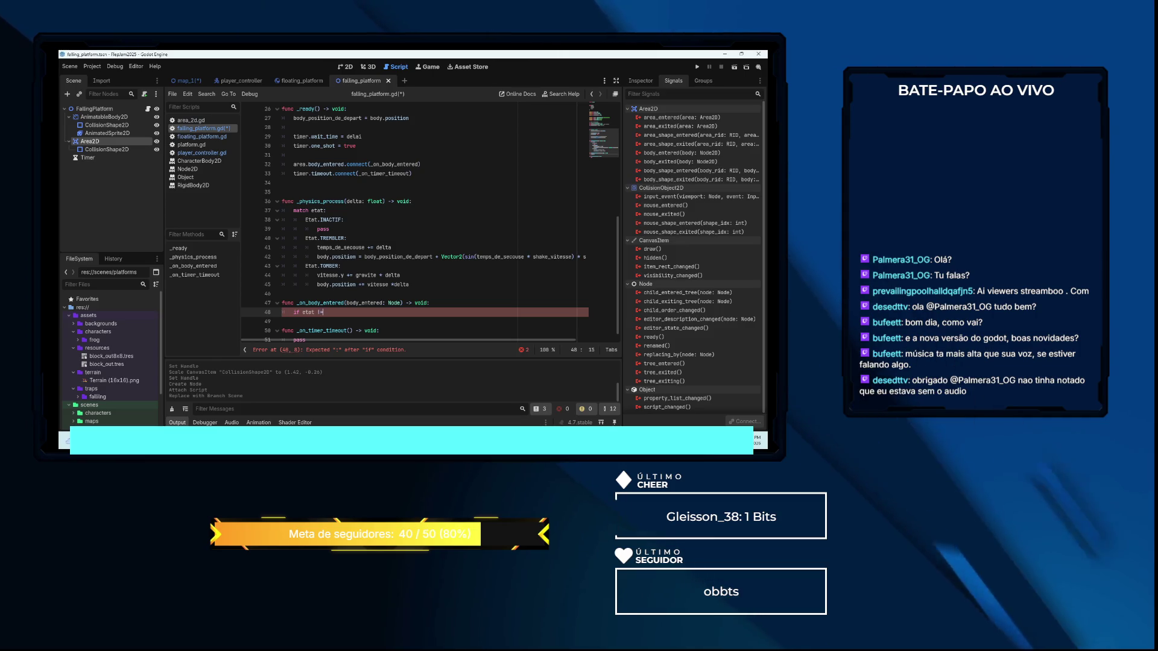
type(" !=")
key("Return")
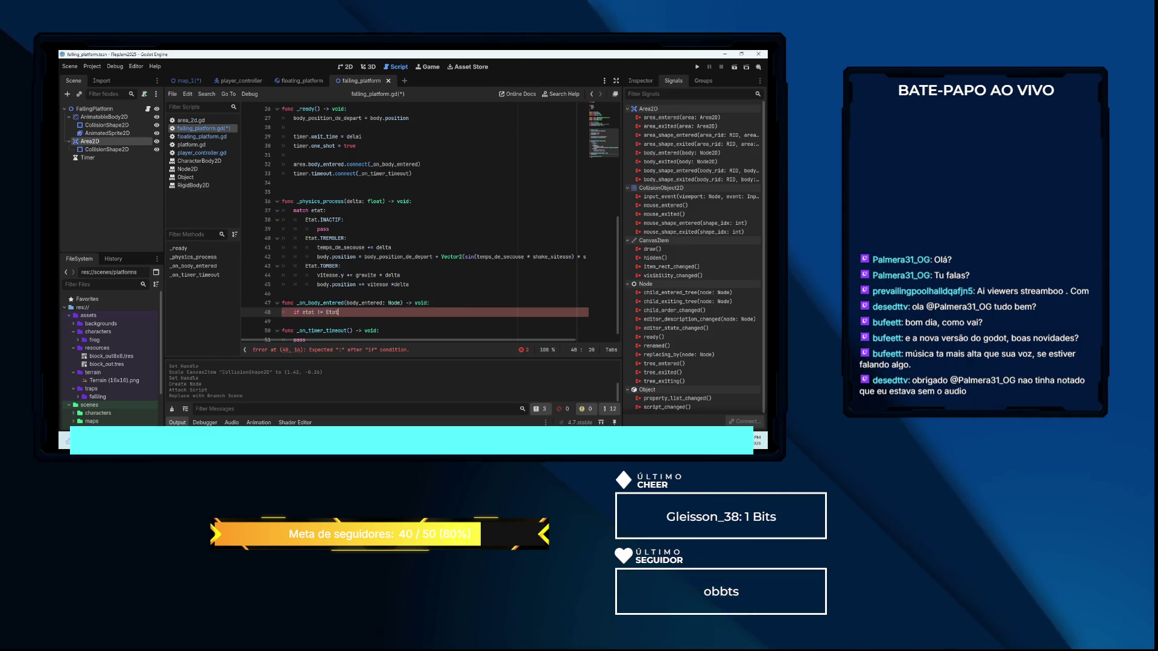
type(".INACTIF: ret")
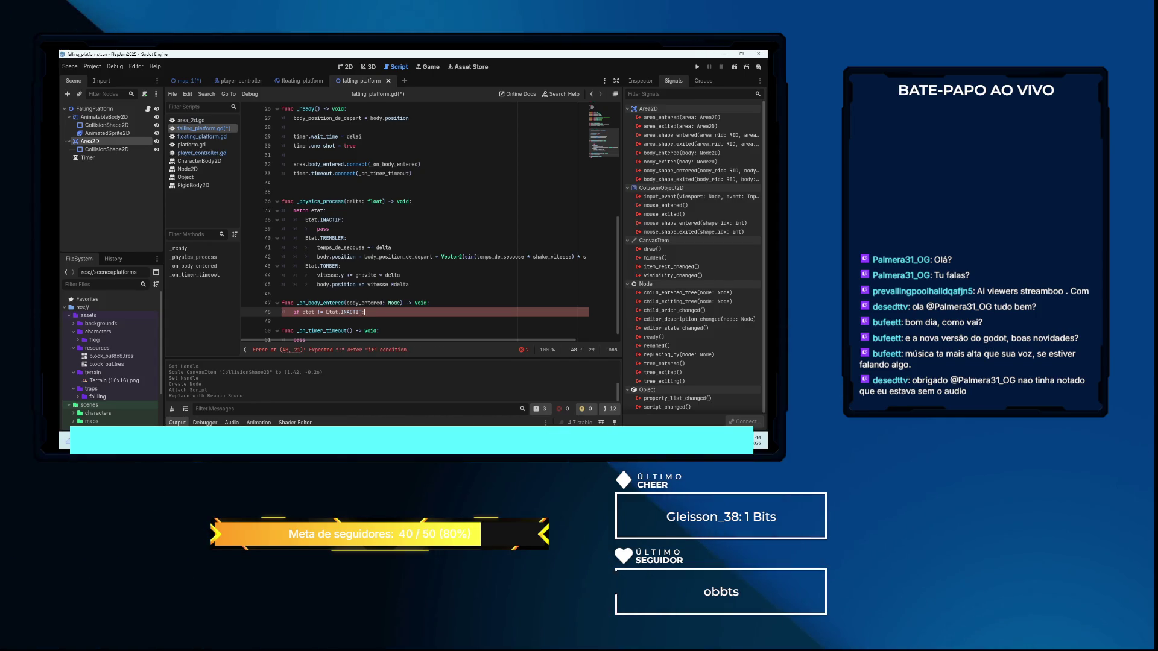
type("urn")
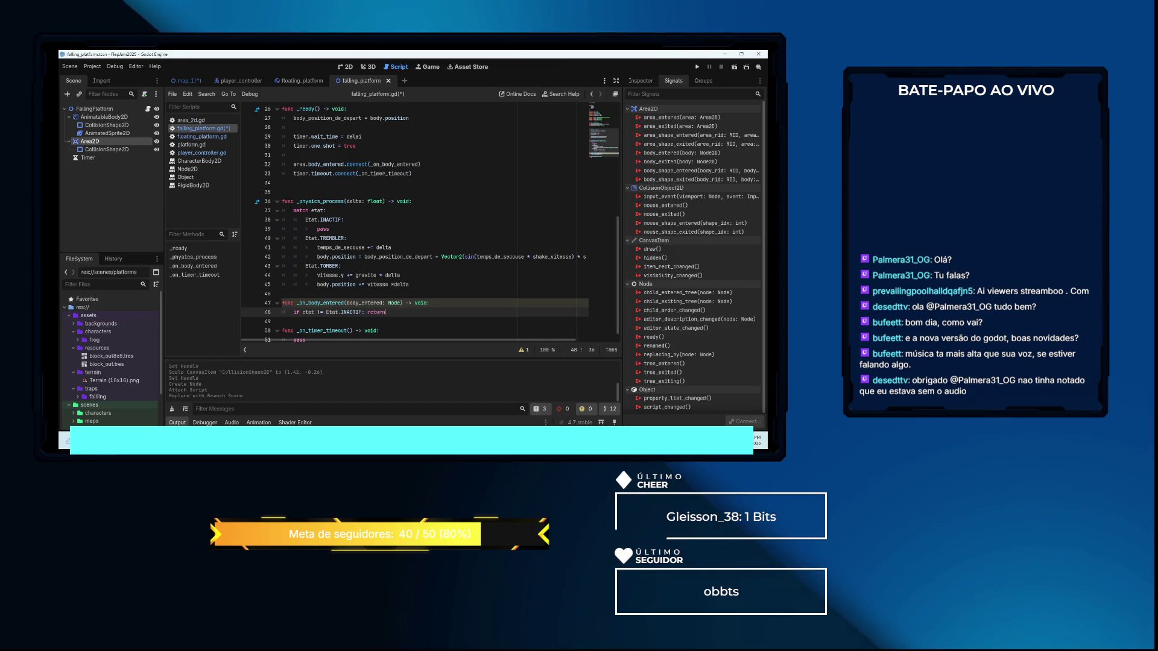
- Add a line checking body_entered.is_in_group("player") followed by return
key("Return")
type("if bo")
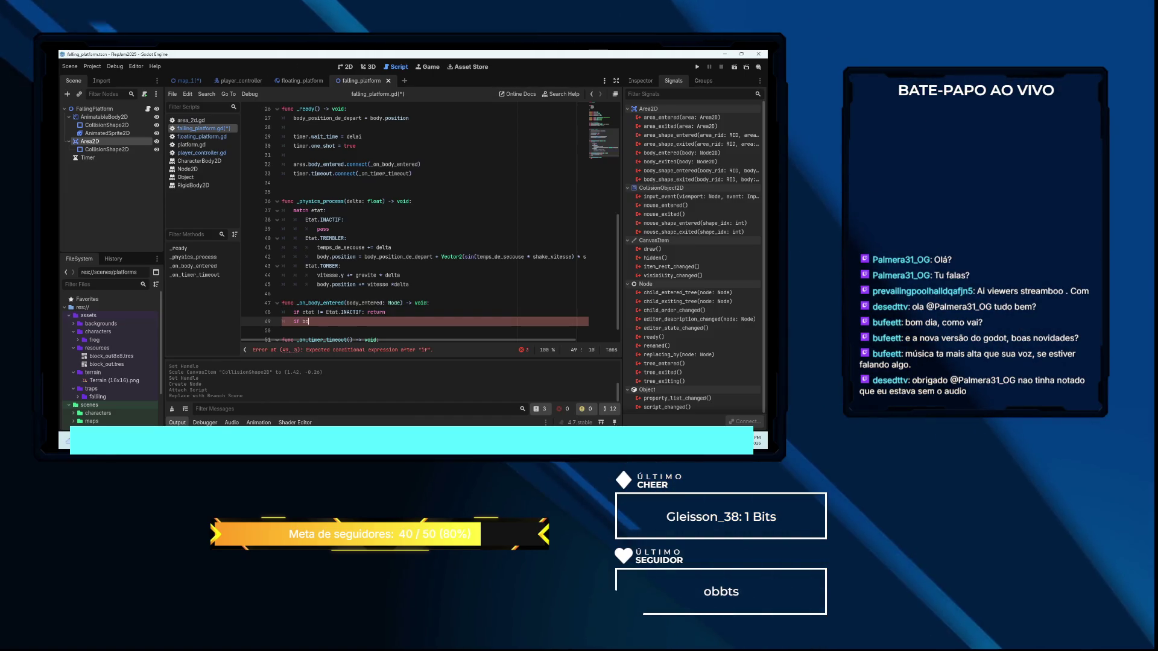
type("d")
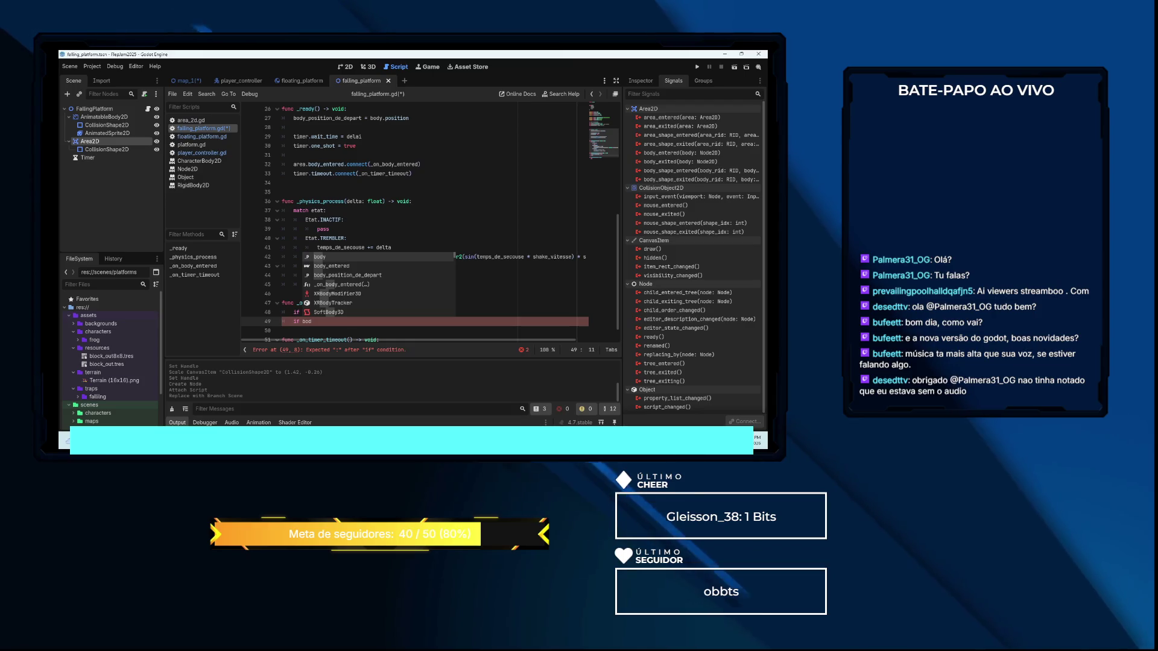
key("Down")
key("Return")
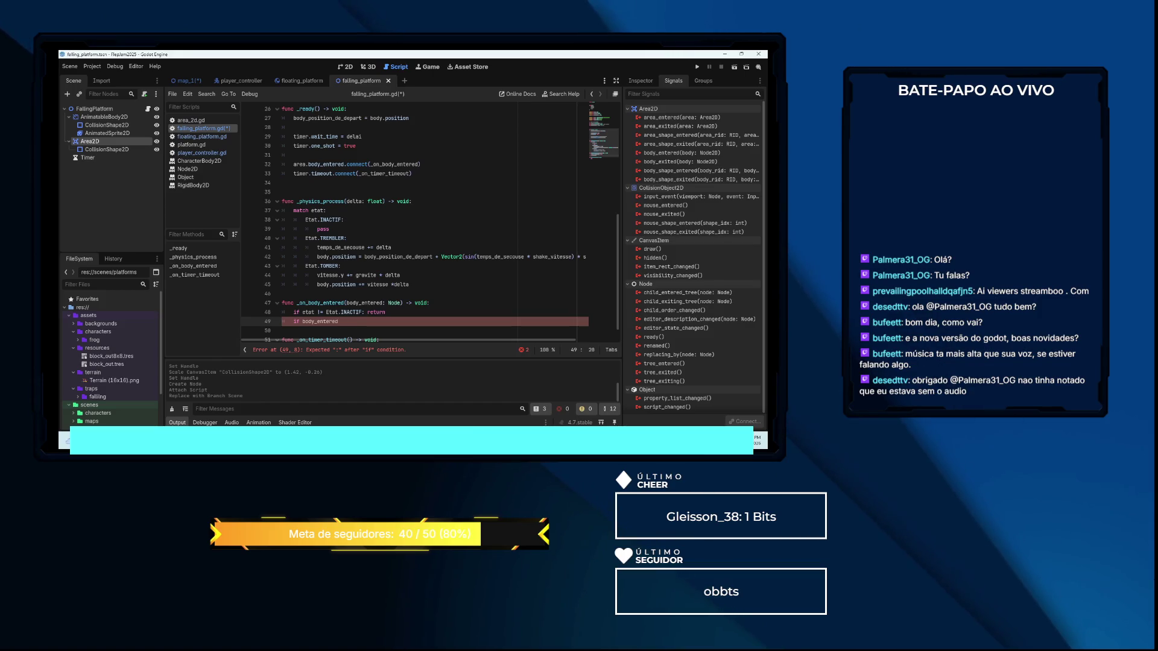
type(".in")
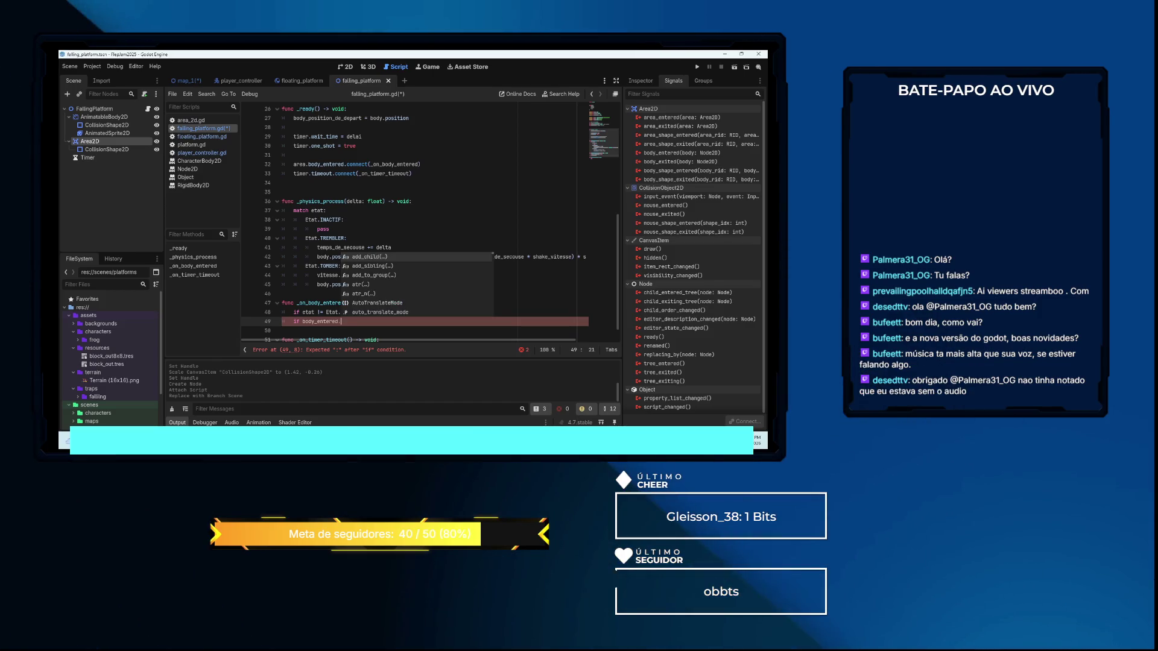
type("_in")
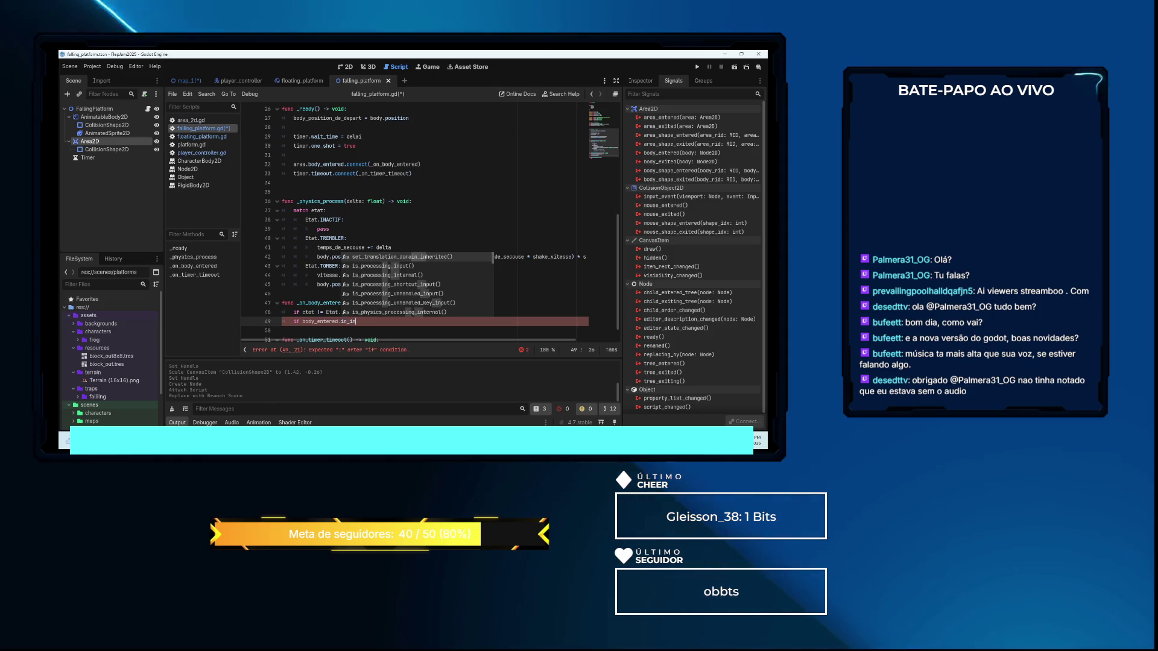
type("_gr")
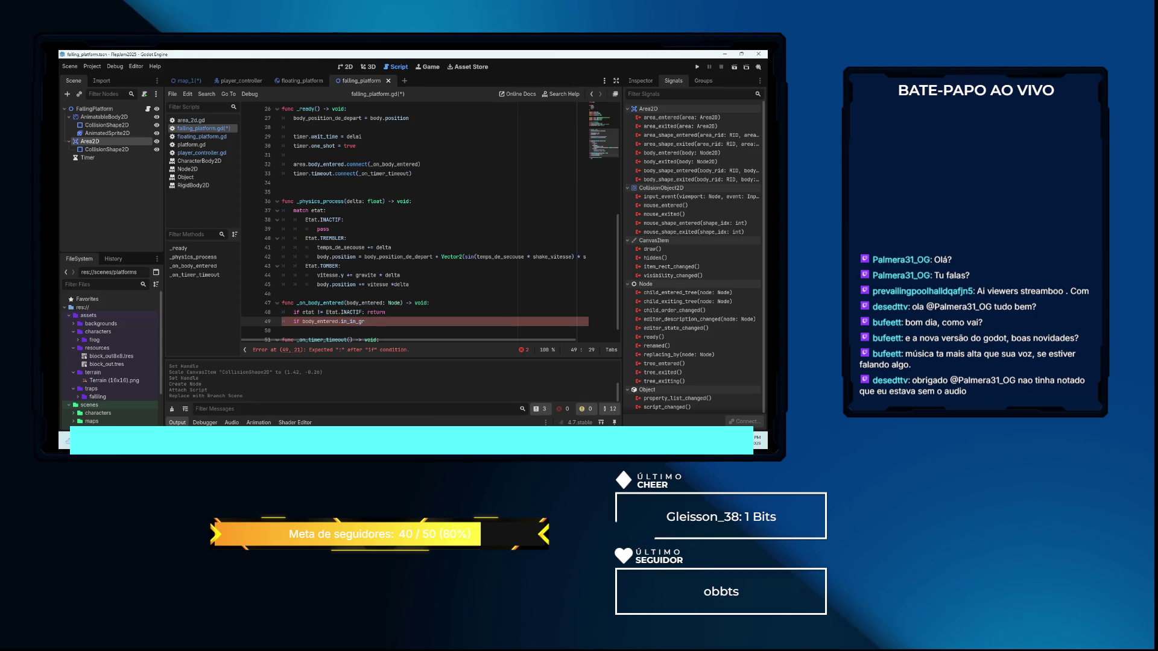
key("BackSpace")
key("BackSpace")
key("BackSpace")
type("s_")
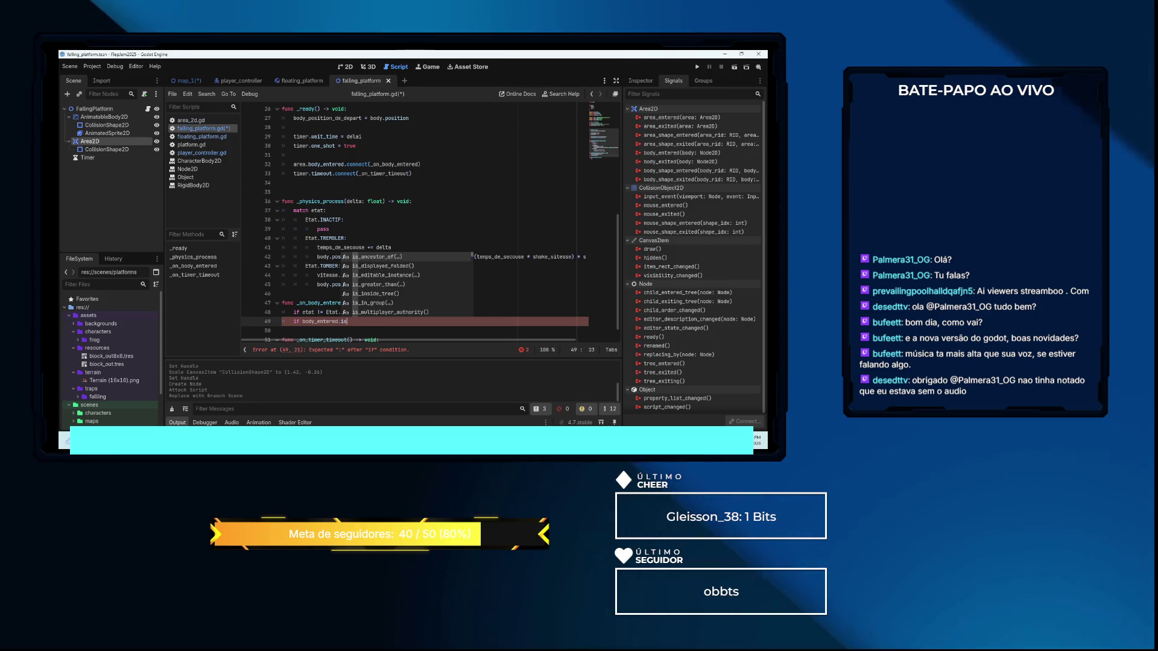
key("Down")
key("Down")
key("Down")
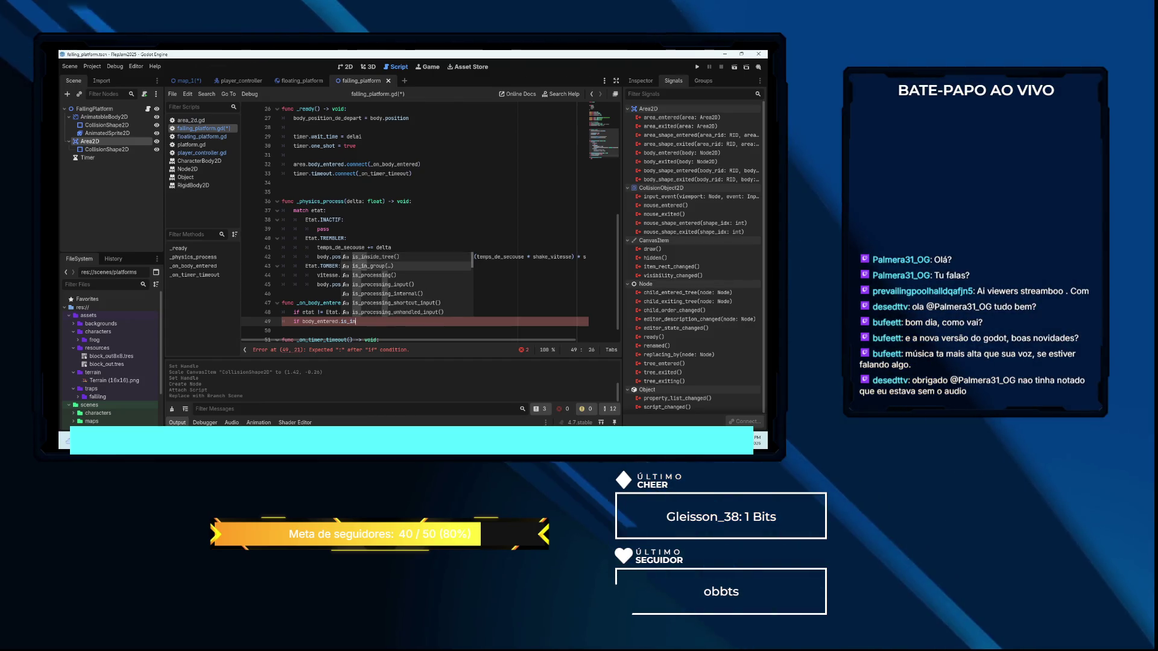
key("Return")
type("\"p")
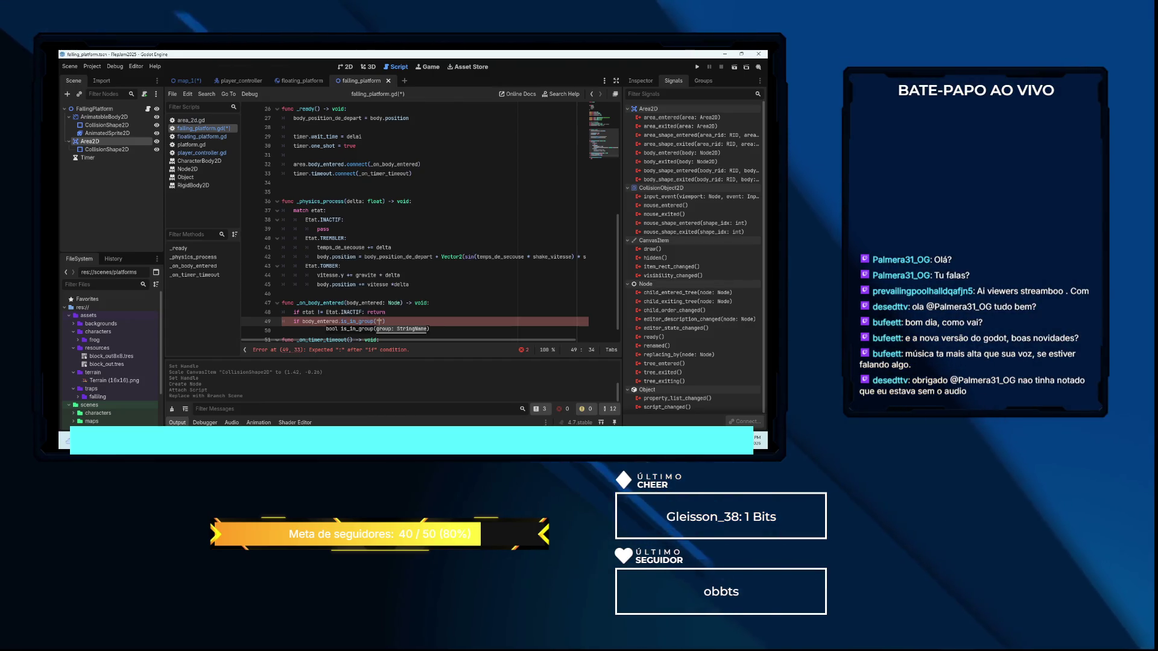
type("layer\")")
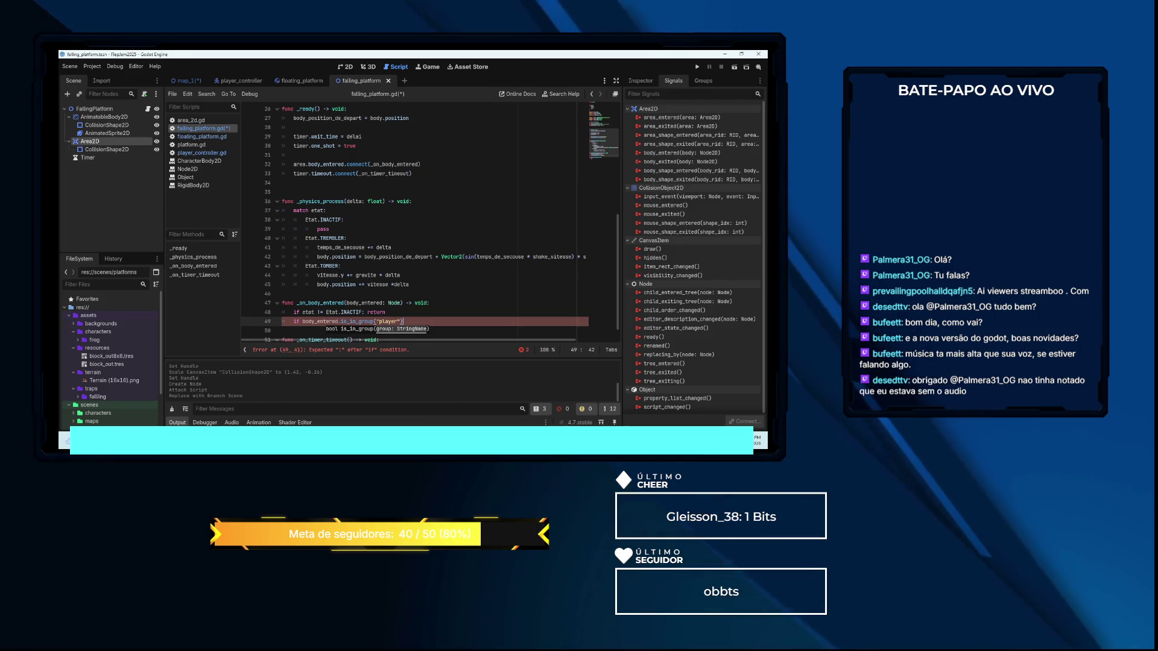
type(": return")
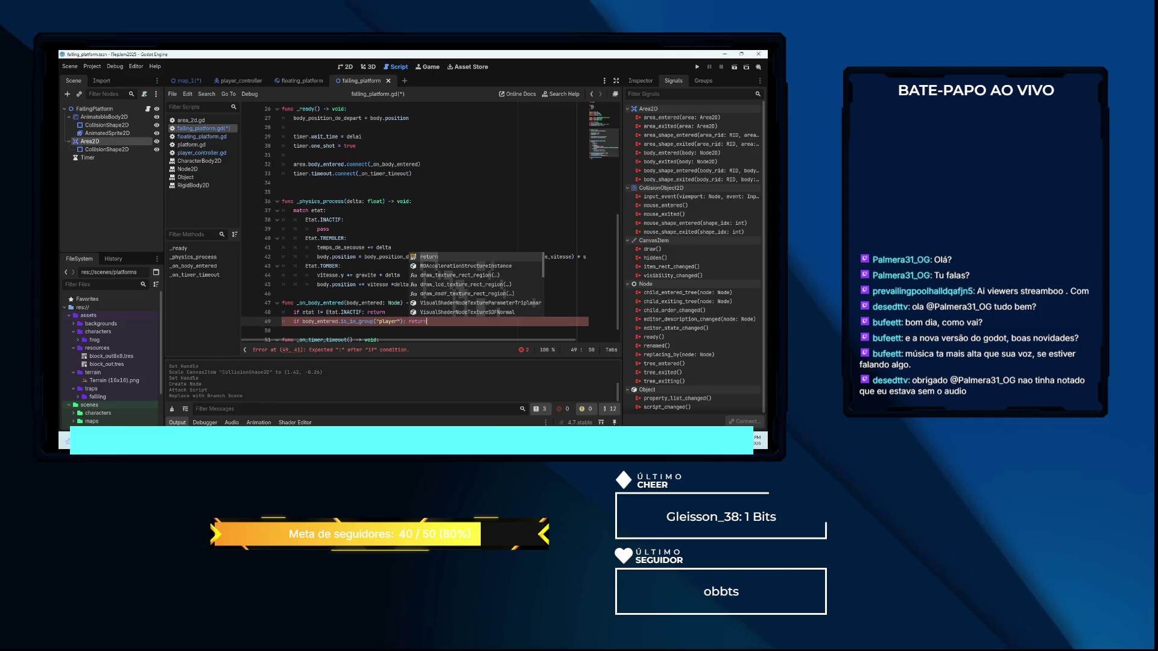
key("Escape")
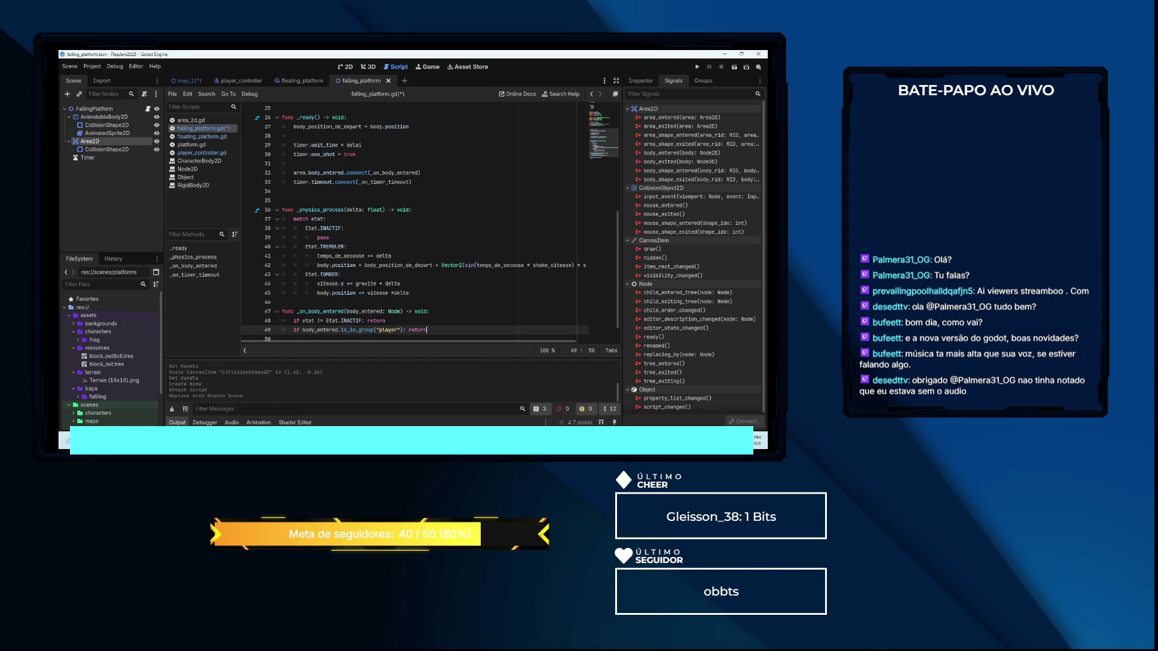
- Negate the player group check with '!' and start a new line below it
left_click(302, 330)
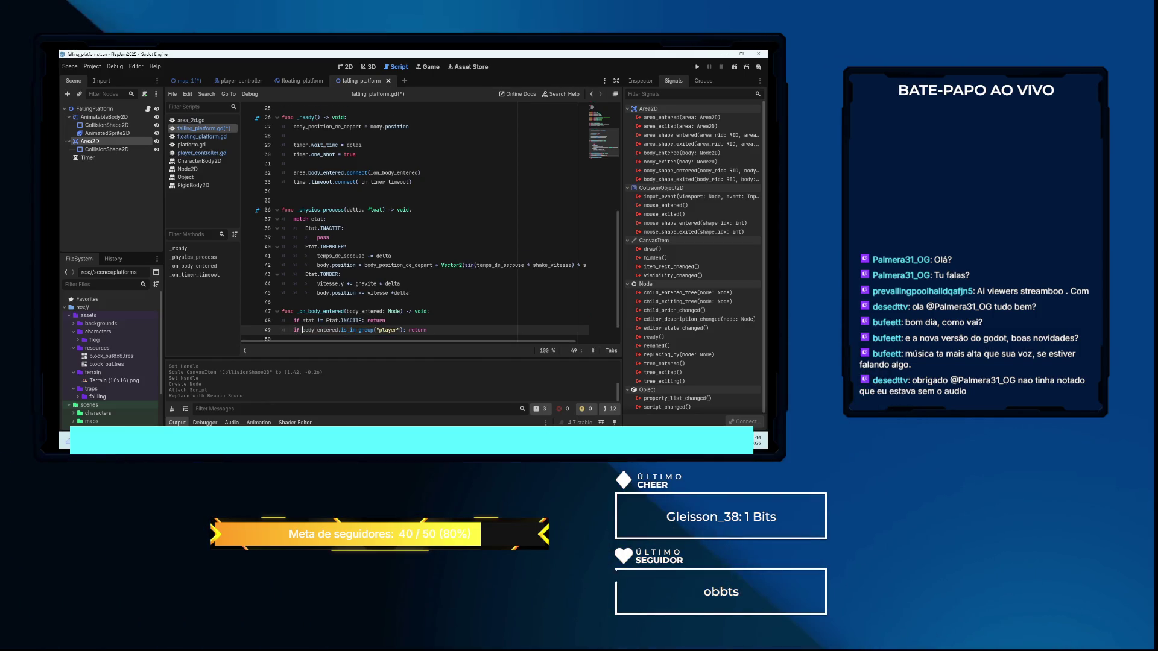
type("!")
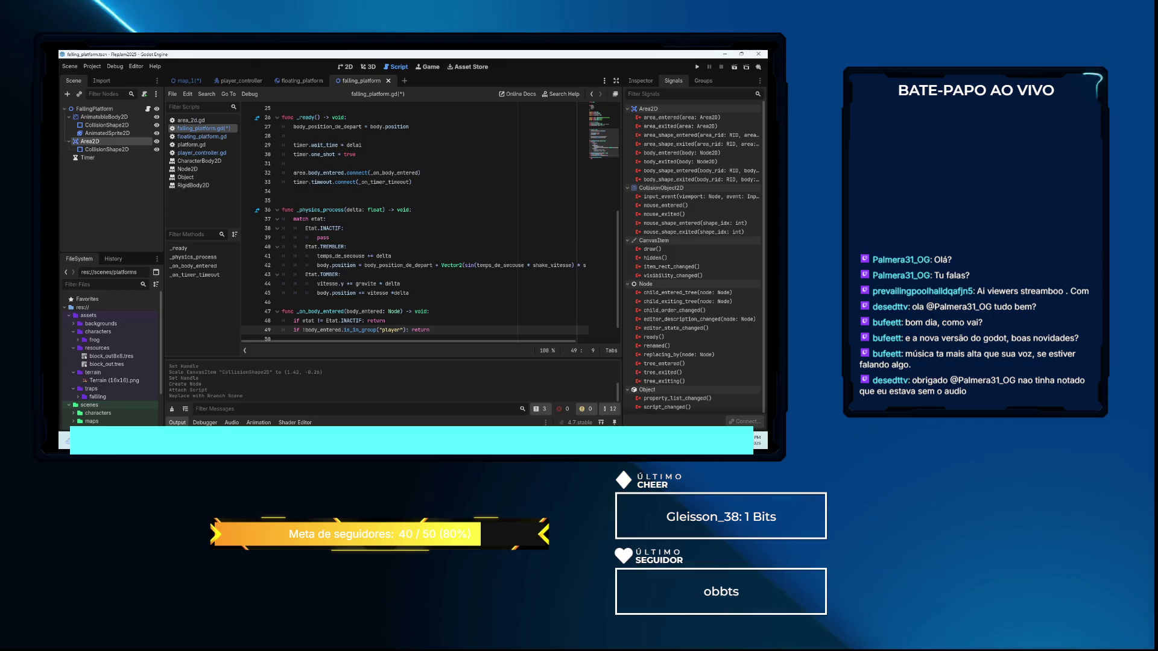
key("End")
key("Return")
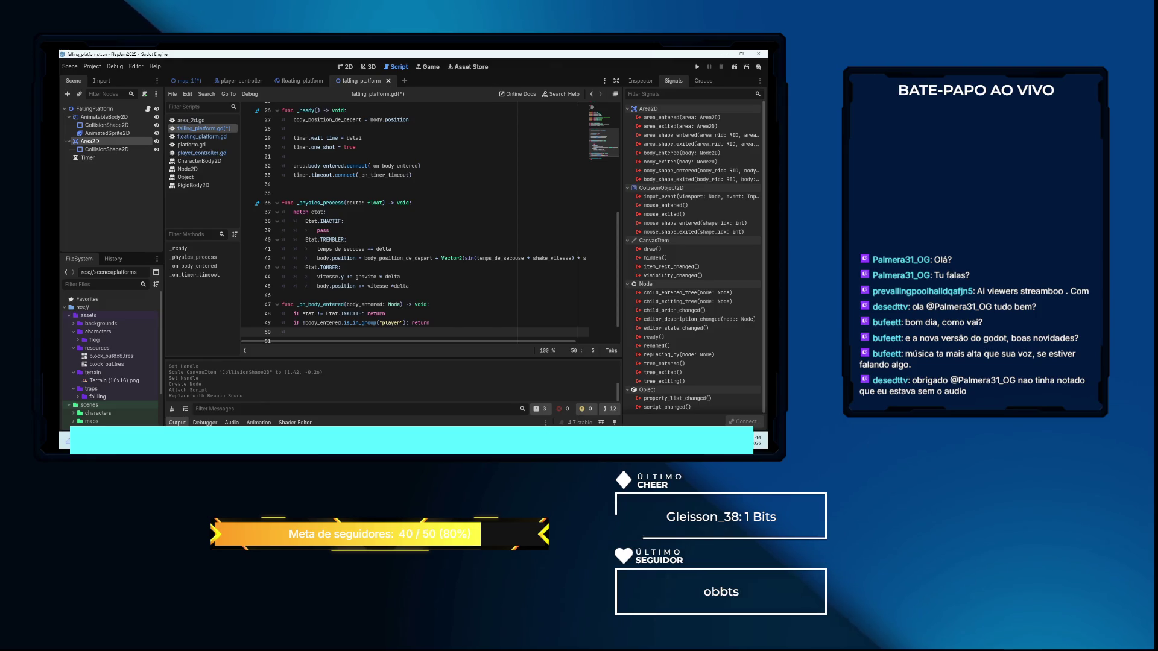
- Set etat = Etat.TREMBLER in _on_body_entered
key("Return")
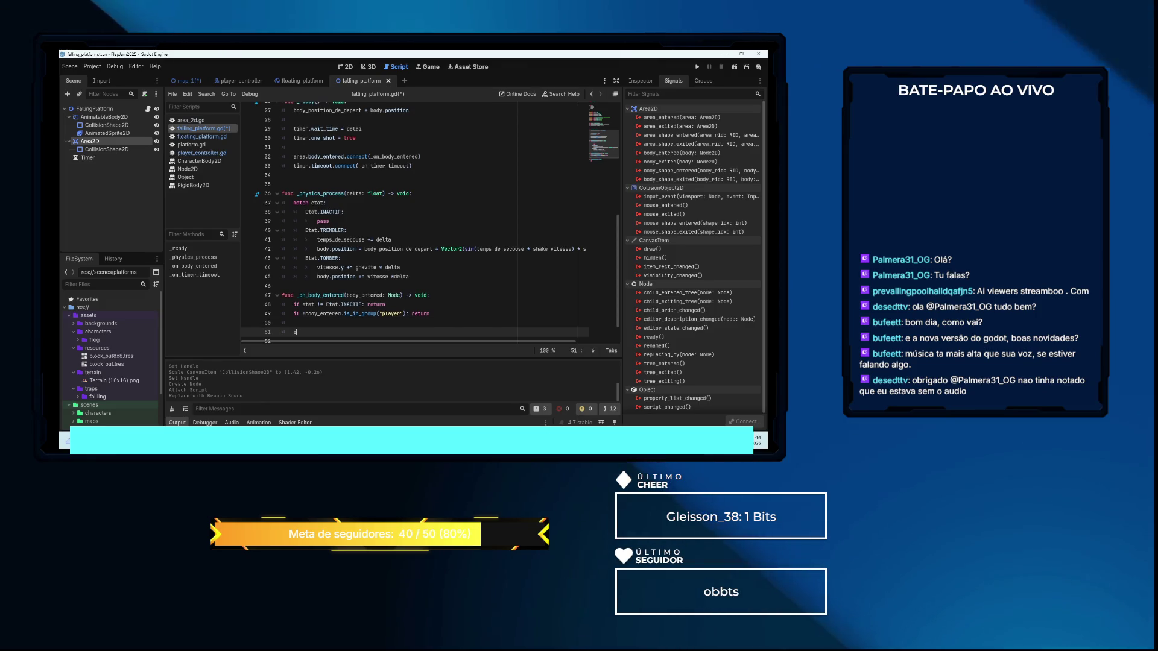
type("etat ")
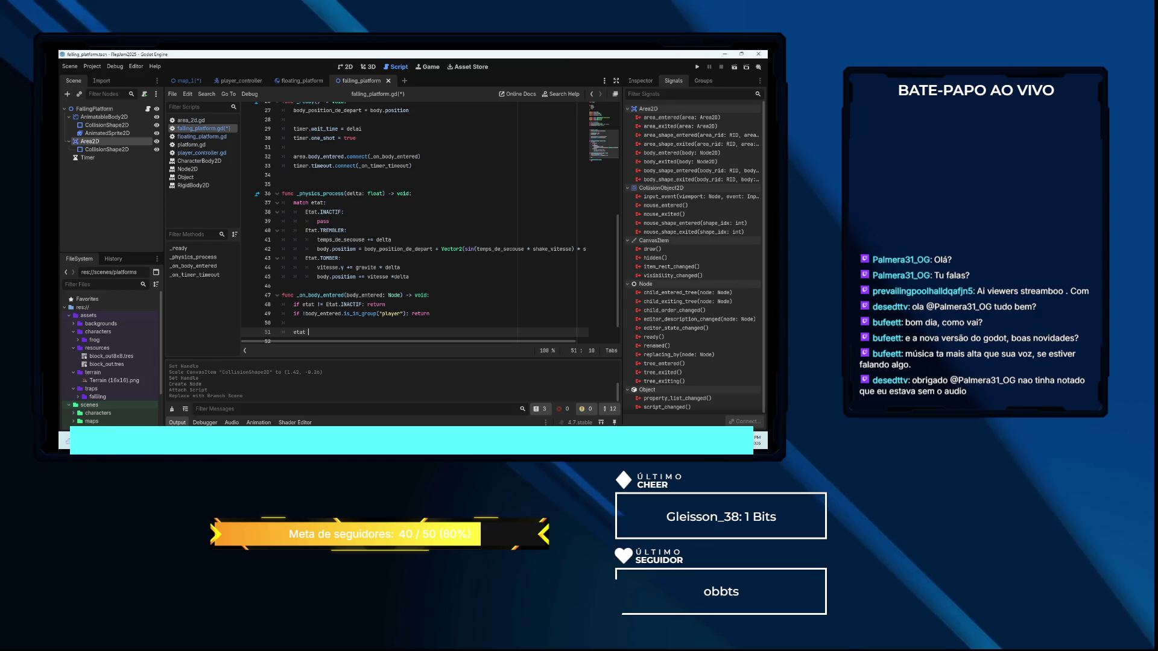
type("= Etat")
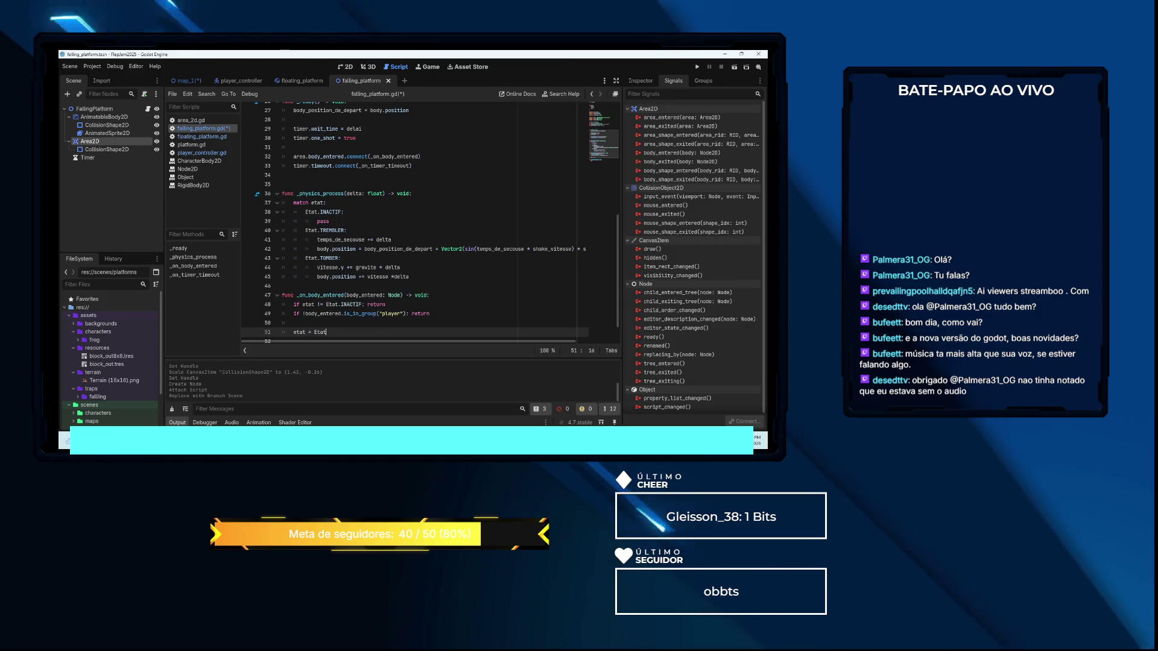
type(".")
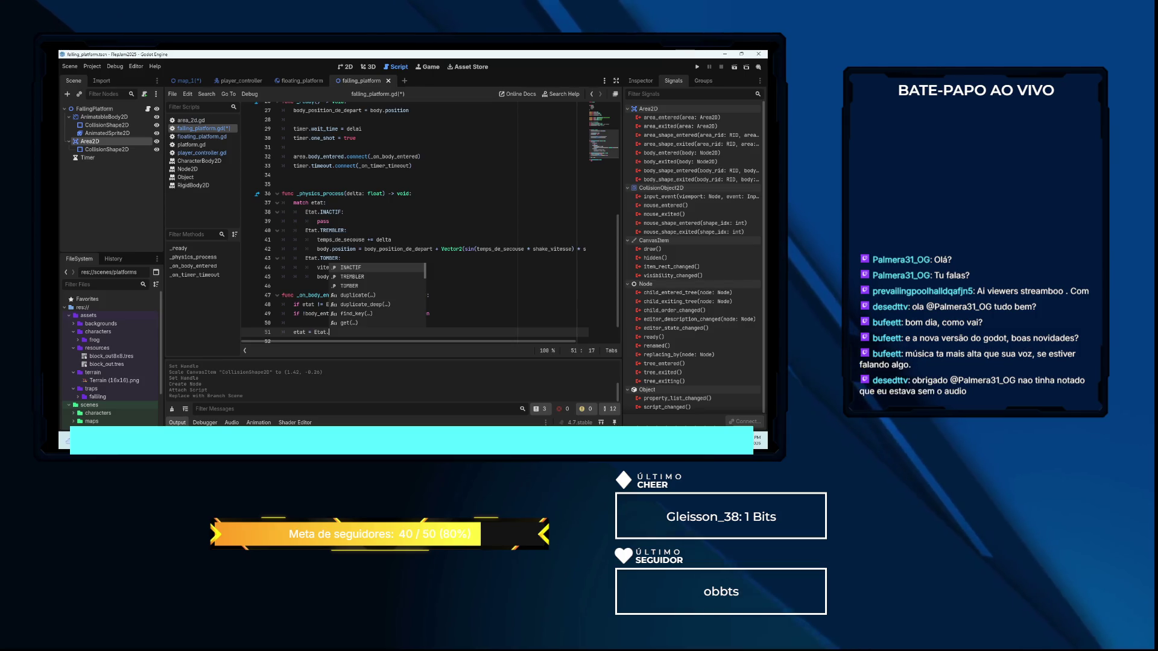
key("Down")
key("Return")
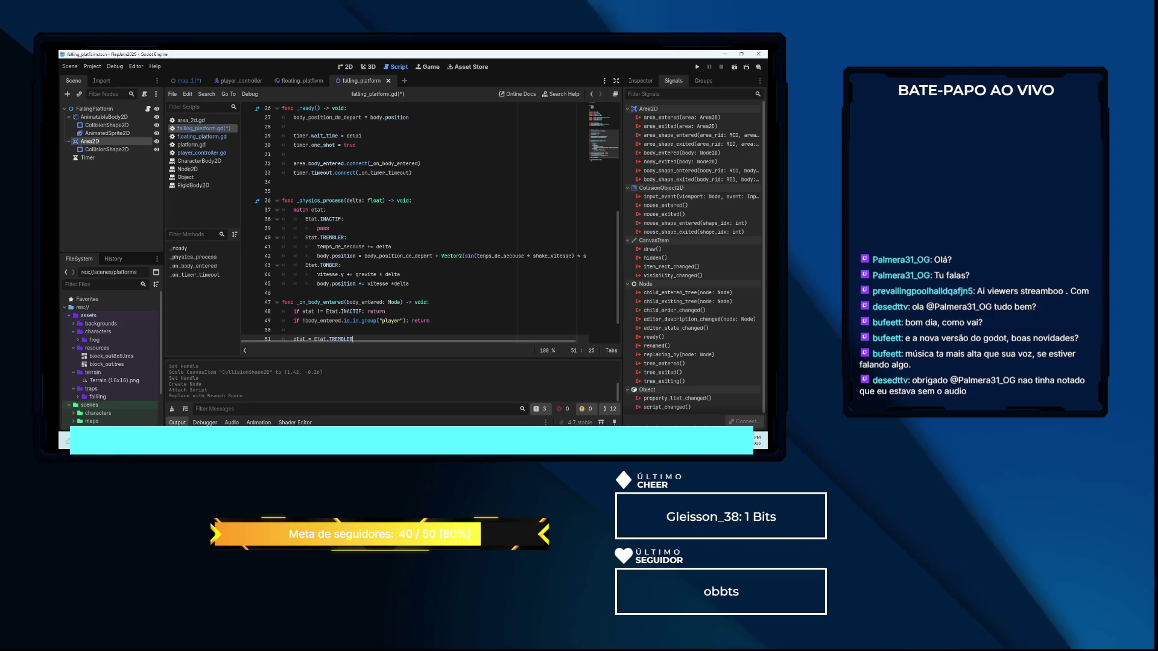
- Call timer.start(), then add an empty _on_timer_timeout() -> void function with pass
key("Return")
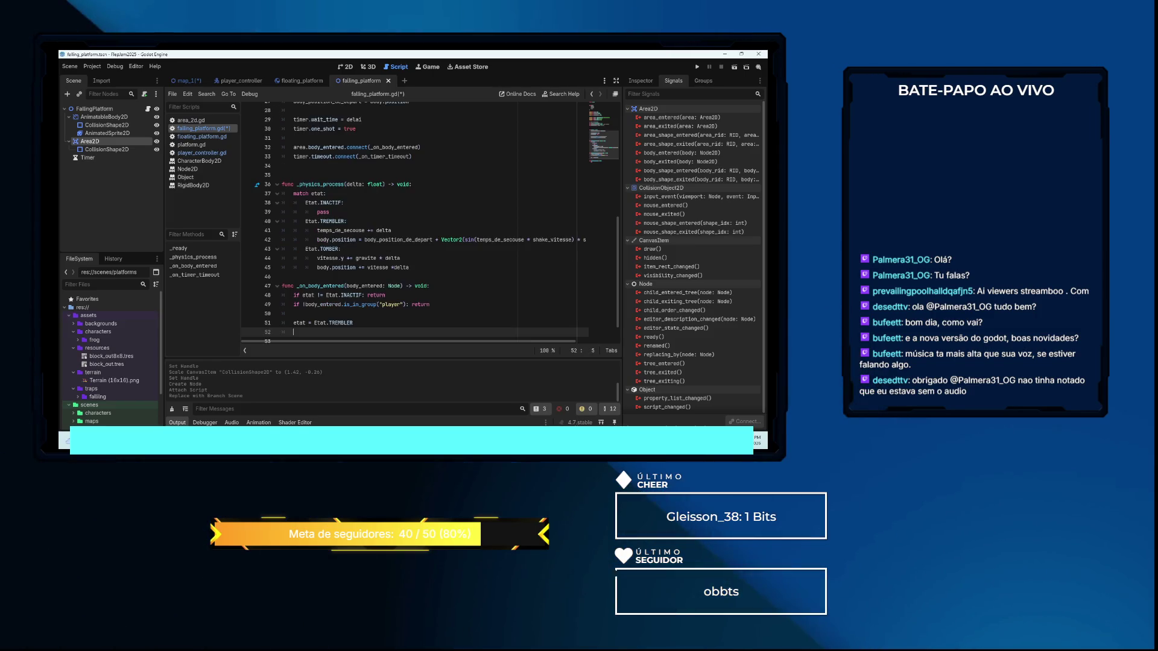
type(".s")
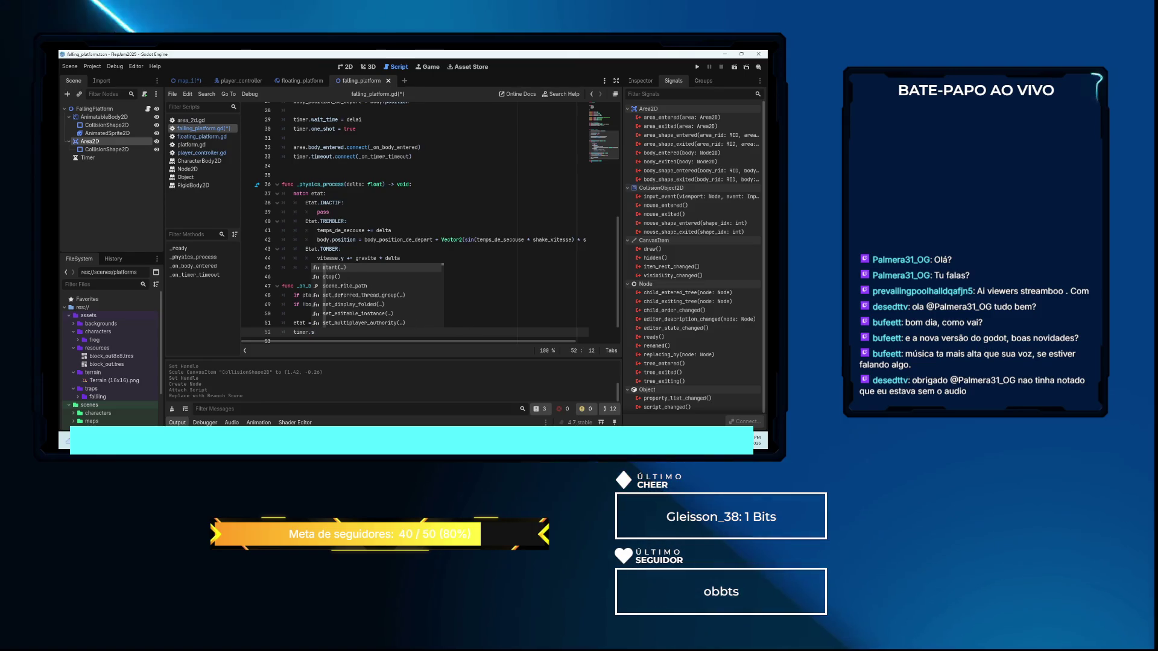
key("Return")
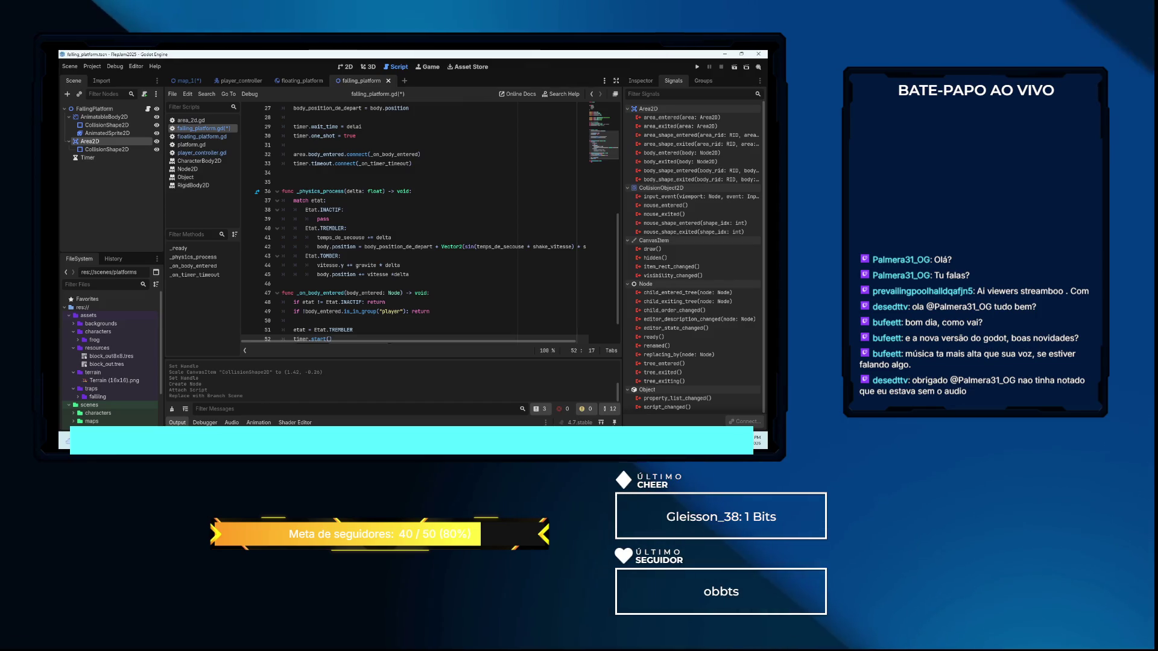
type("func _on_timer_timeout() -> void: \tpass")
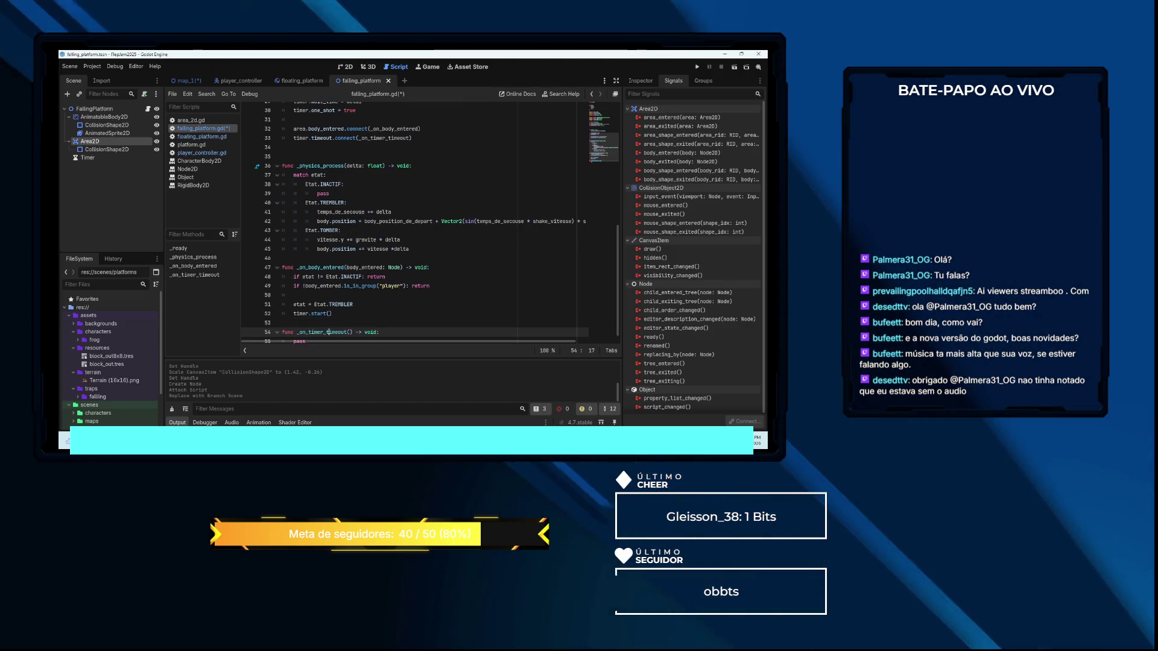
- Replace pass with 'body.position = body_position_de_depart' in _on_timer_timeout
key("BackSpace")
key("BackSpace")
key("BackSpace")
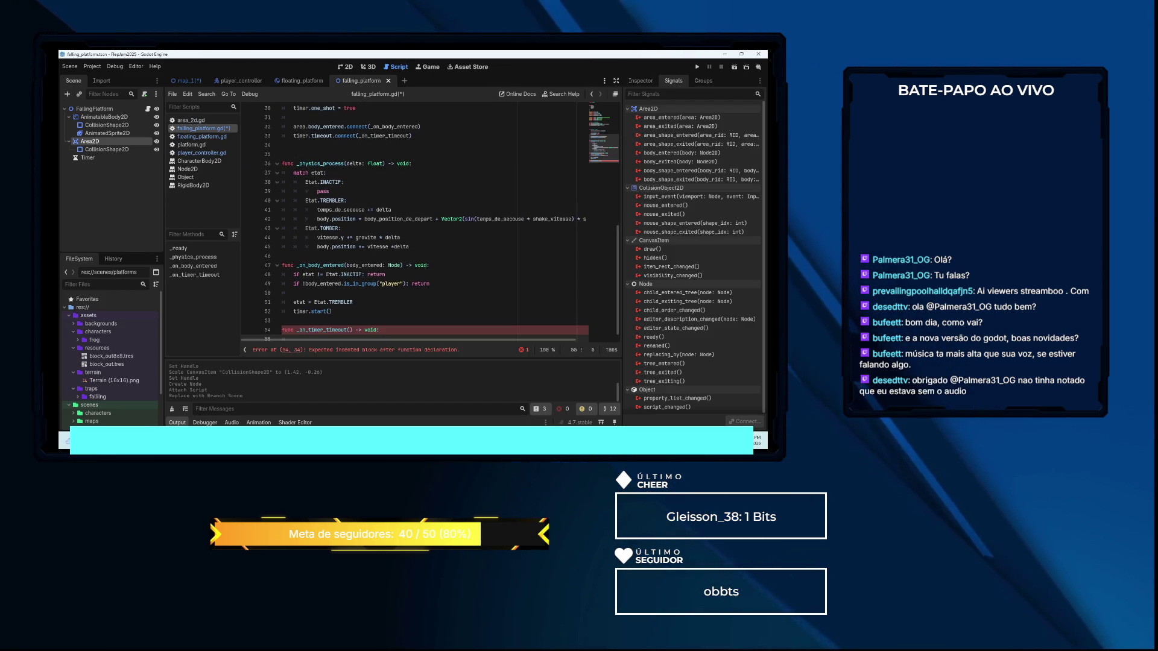
type("body.position")
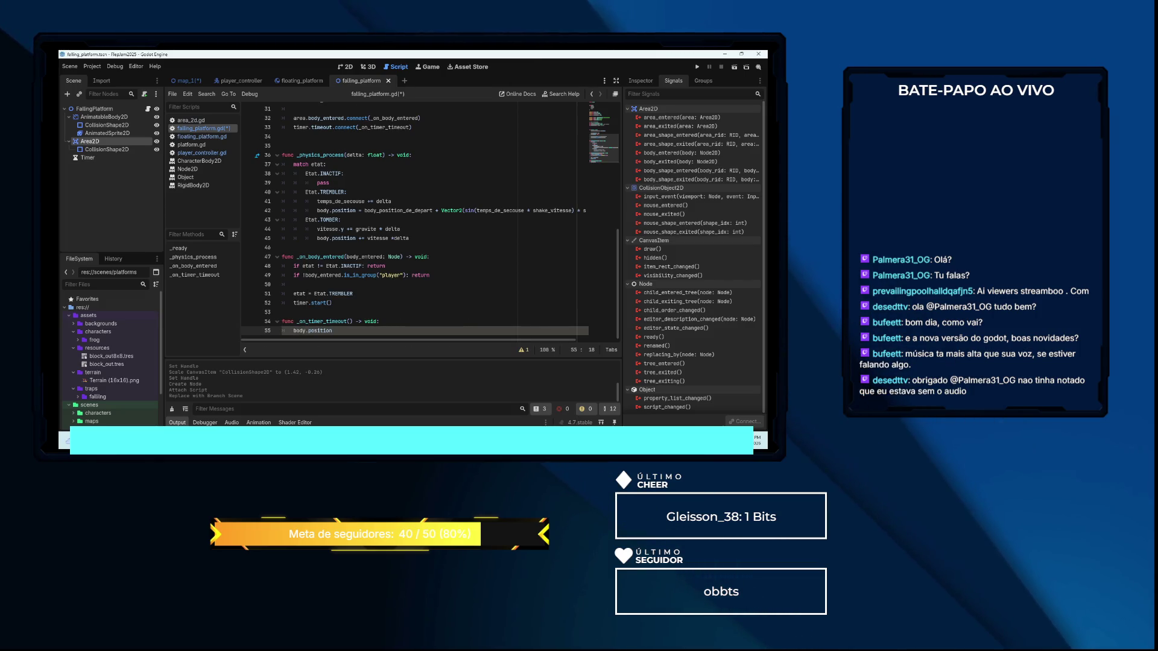
type("= bo")
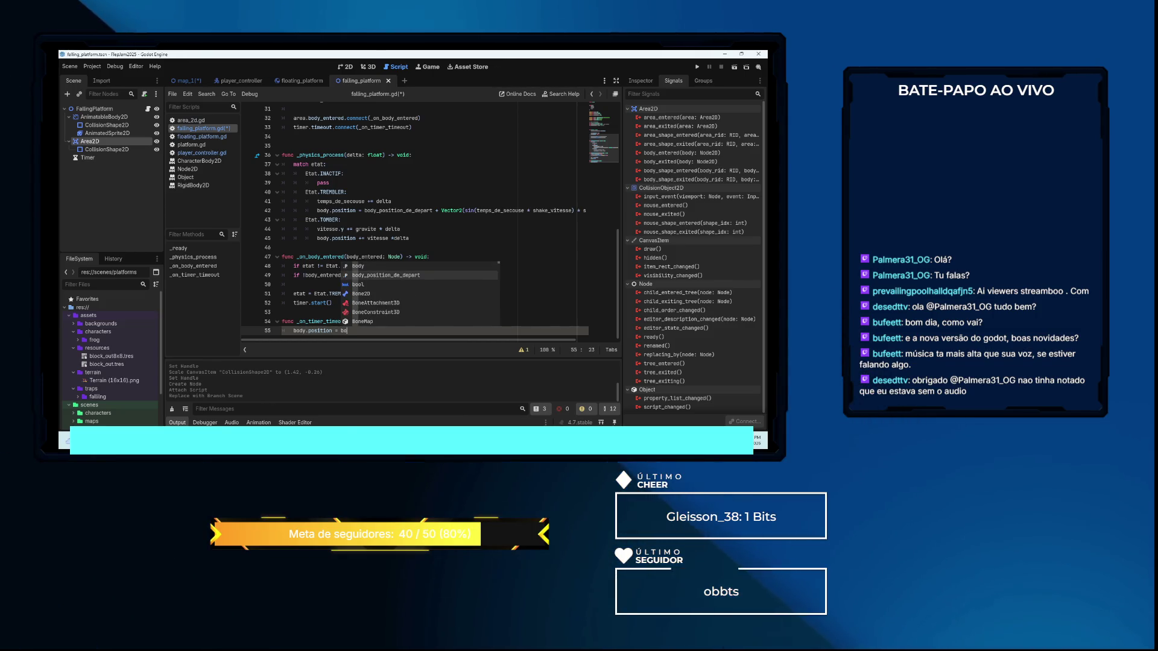
key("Return")
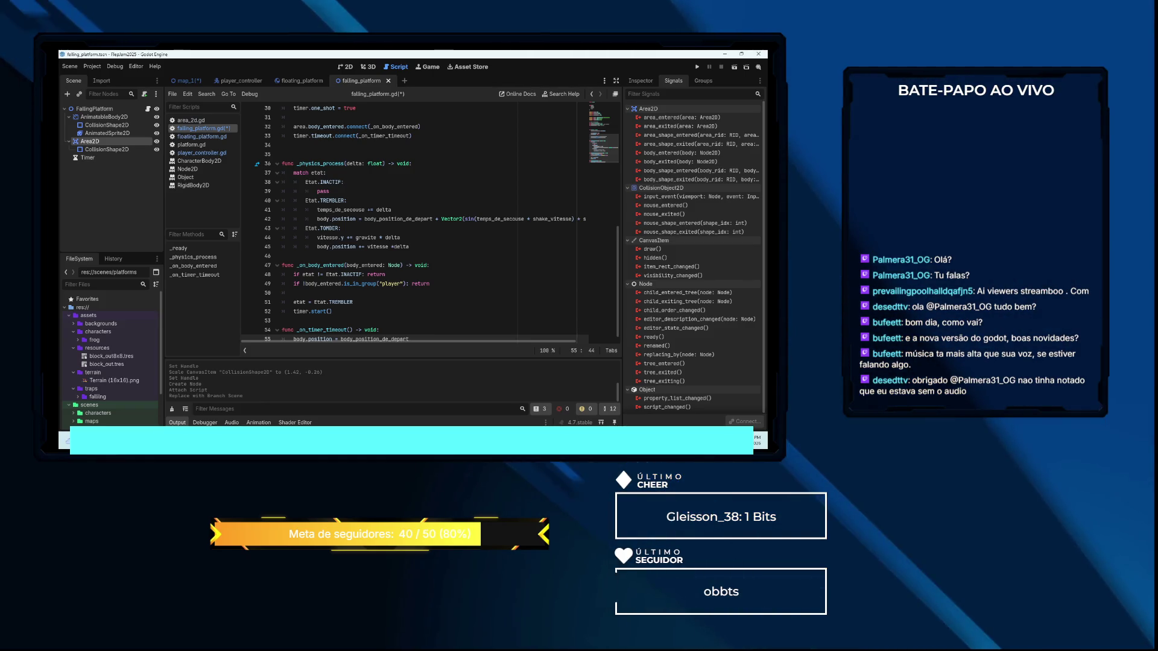
- Add the line 'etat = Etat.TOMBER' to the timeout function
key("Return")
type("s")
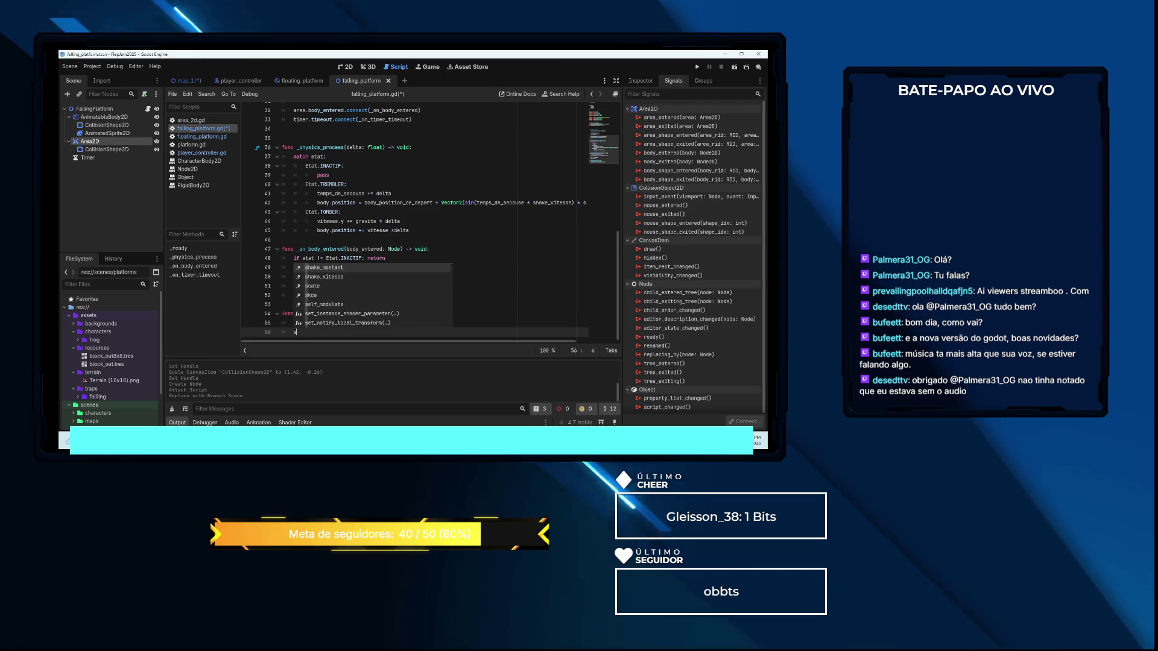
key("BackSpace")
type("et")
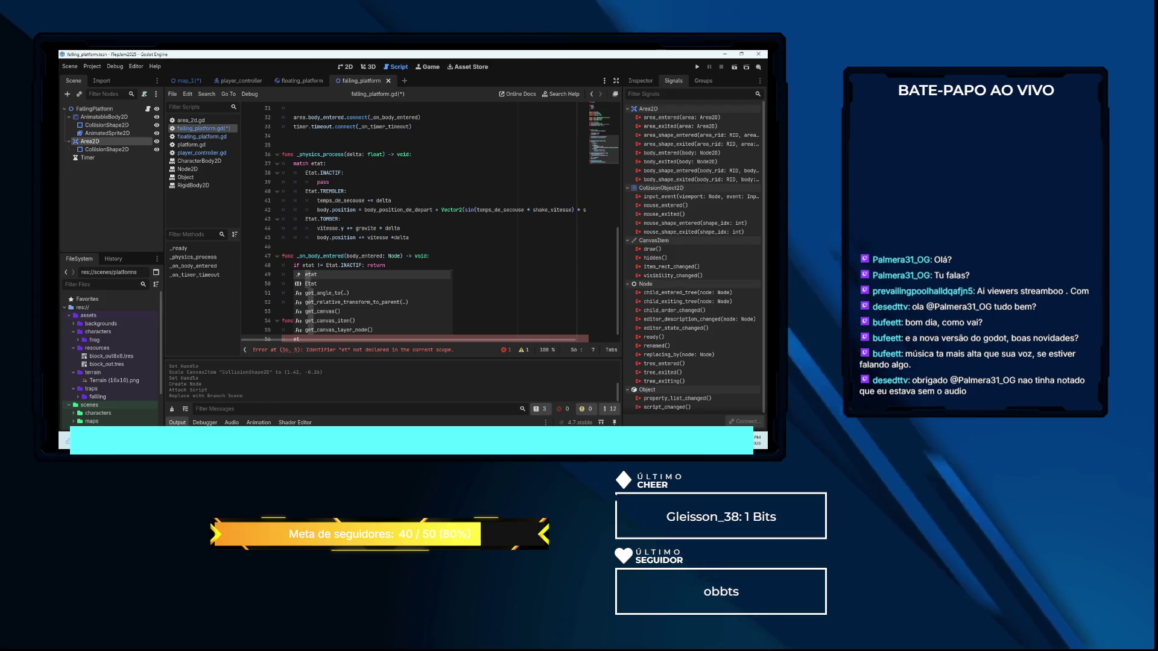
key("Return")
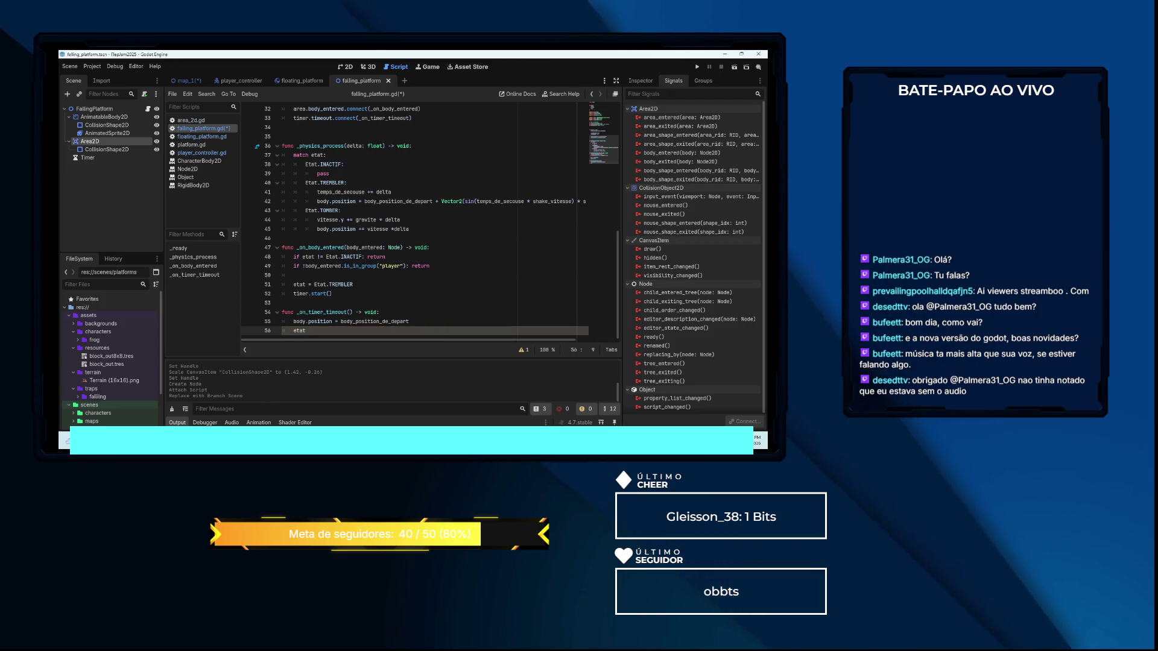
type("= Et")
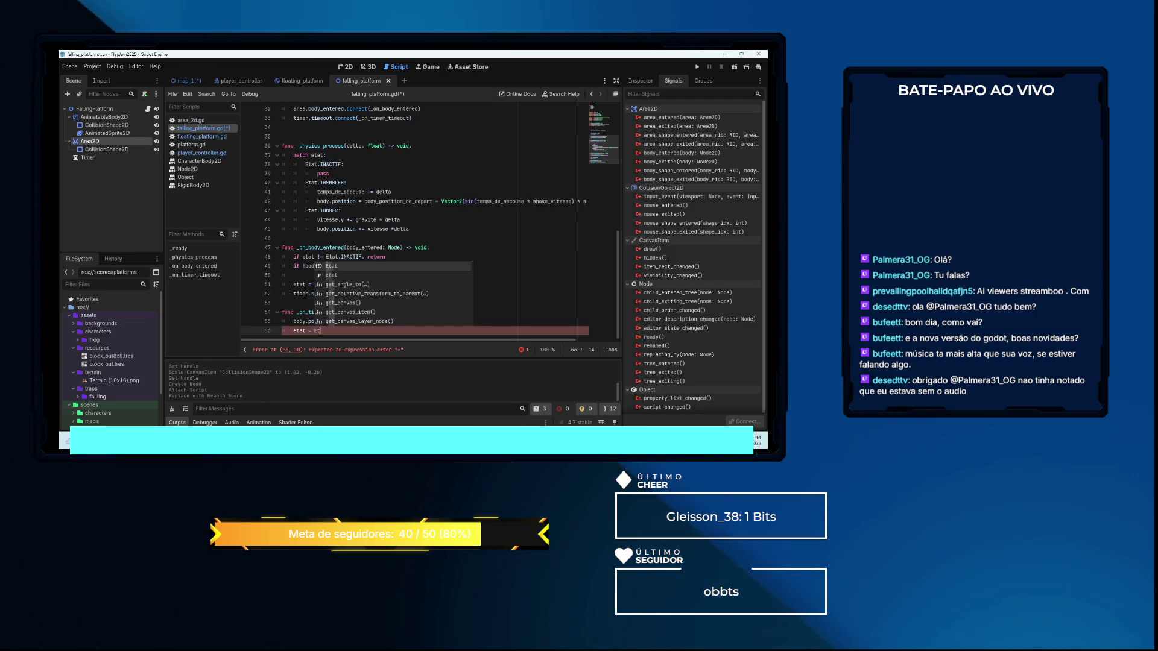
key("Return")
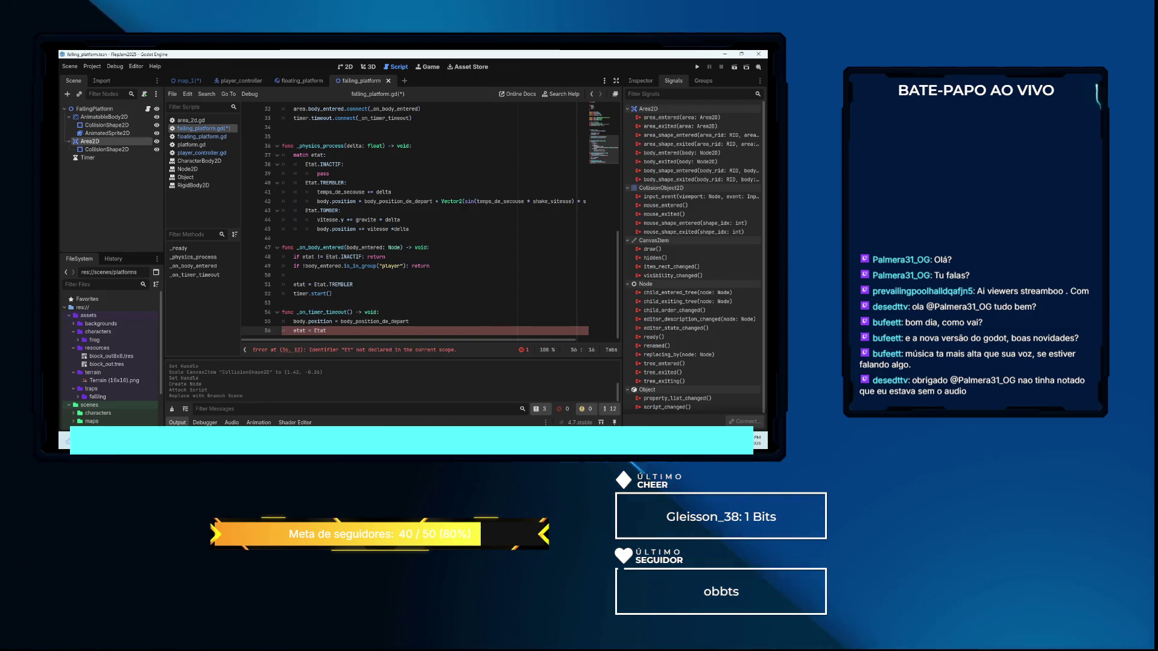
key("Down")
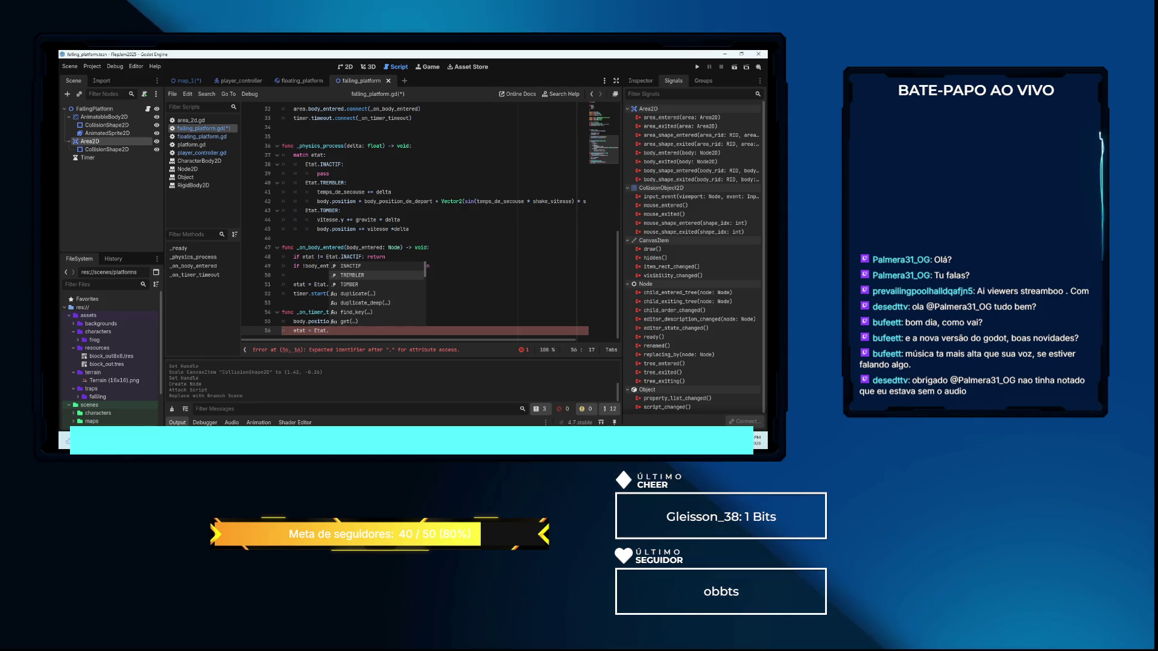
key("Return")
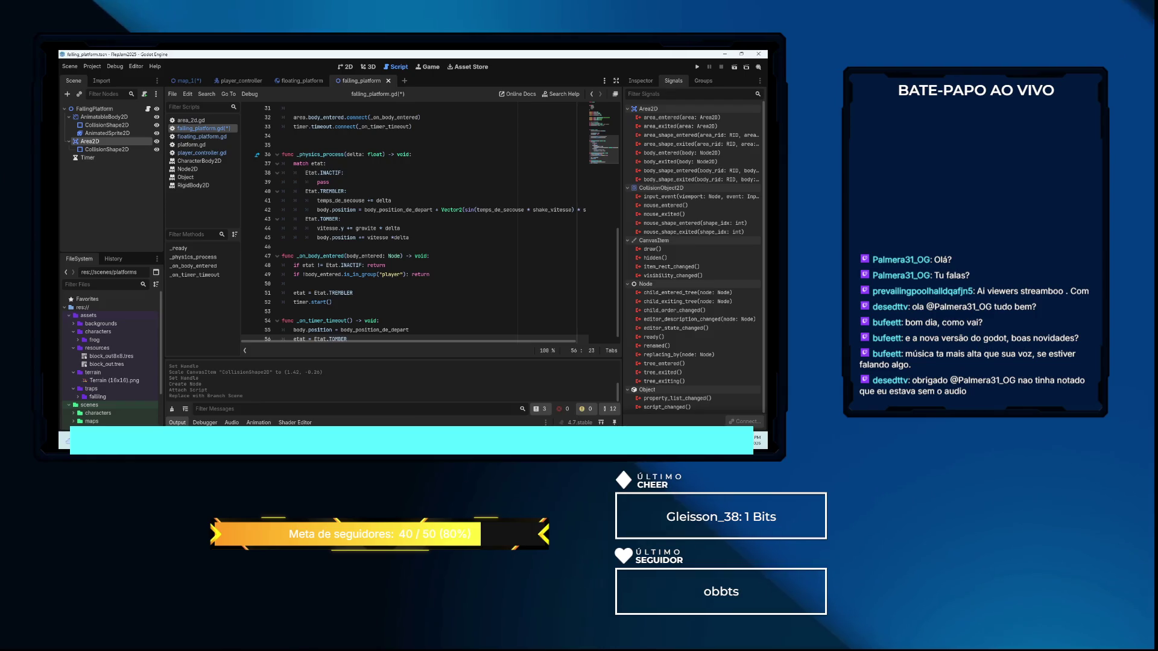
- Add 'area.monitoring = false' to turn off area monitoring
key("Return")
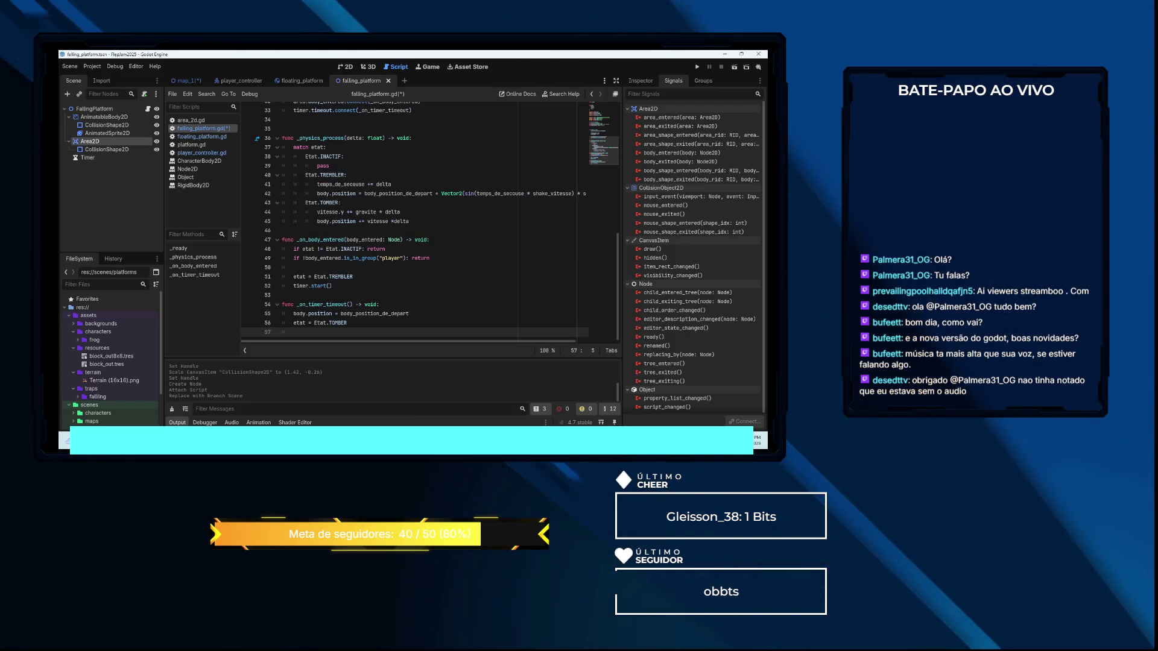
type("rea.mo")
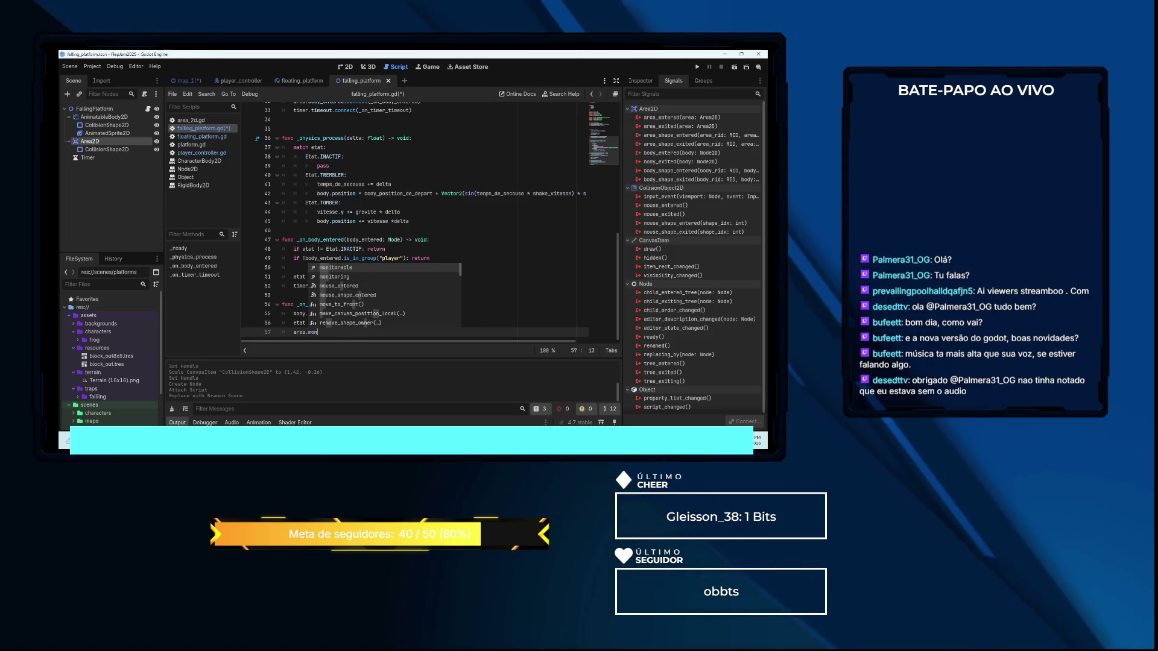
type("n")
key("Down")
key("Return")
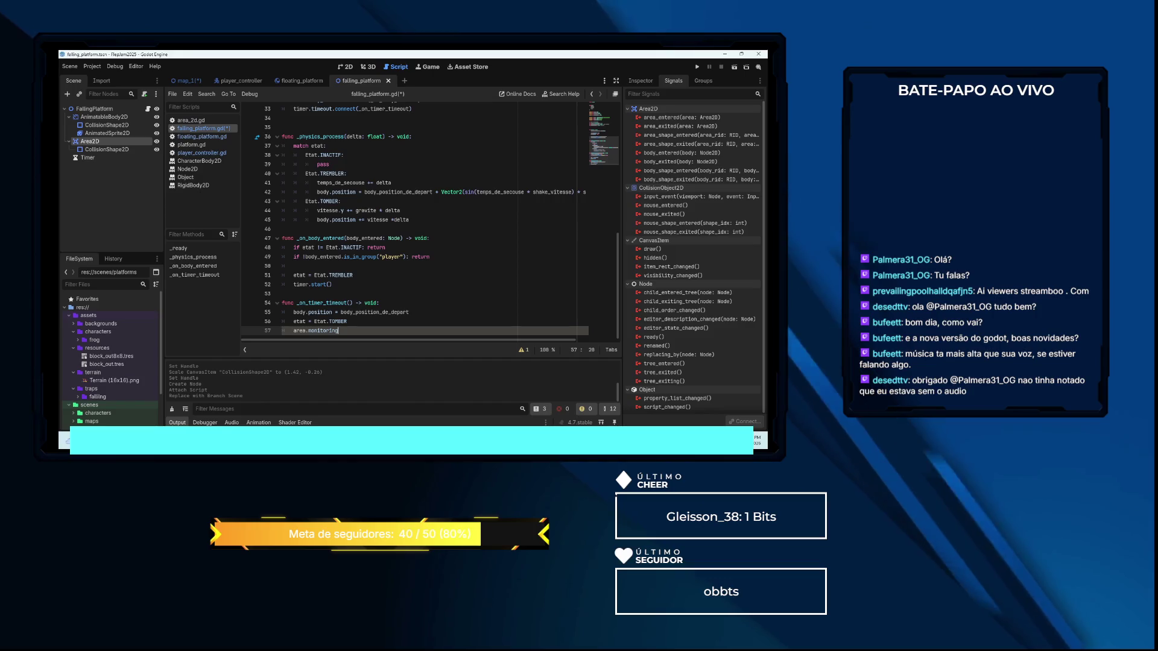
type("false")
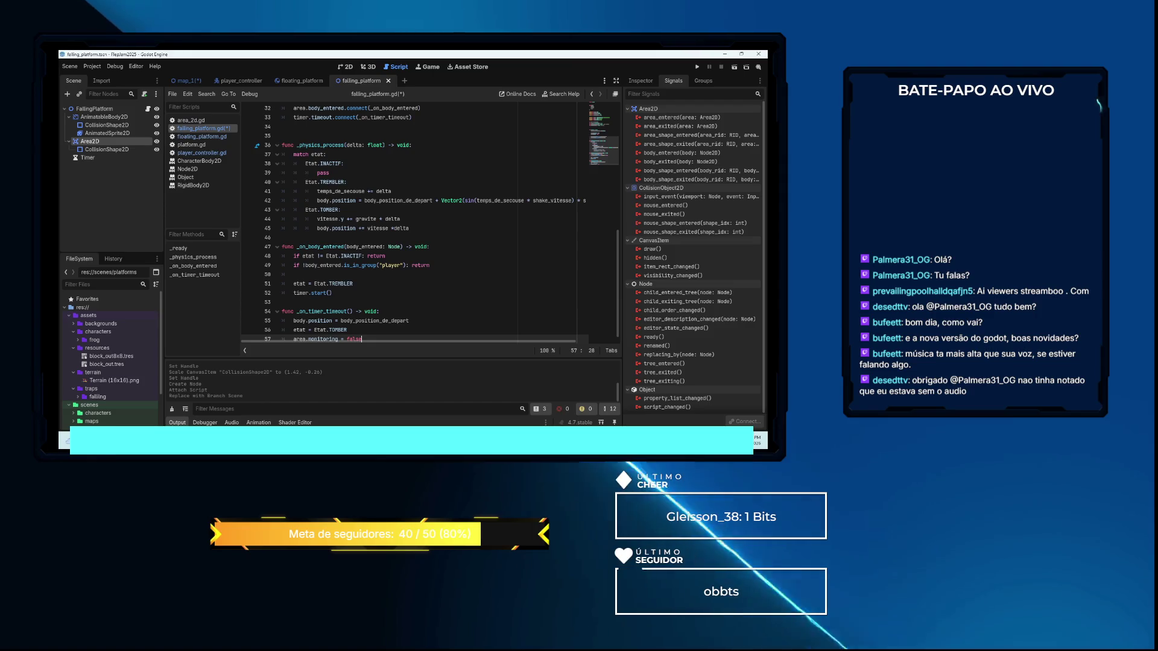
left_click(458, 220)
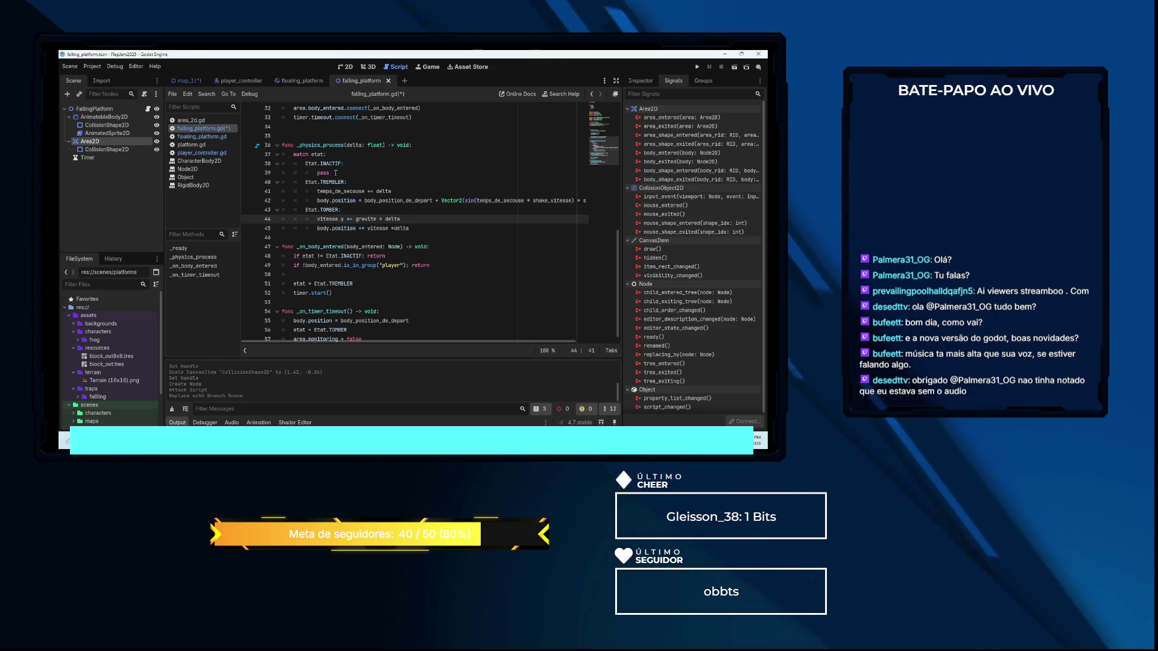
- Replace pass in the INACTIF case with $AnimatableBody2D/AnimatedSprite2D.play("default")
left_click(386, 171)
key("BackSpace")
key("BackSpace")
key("BackSpace")
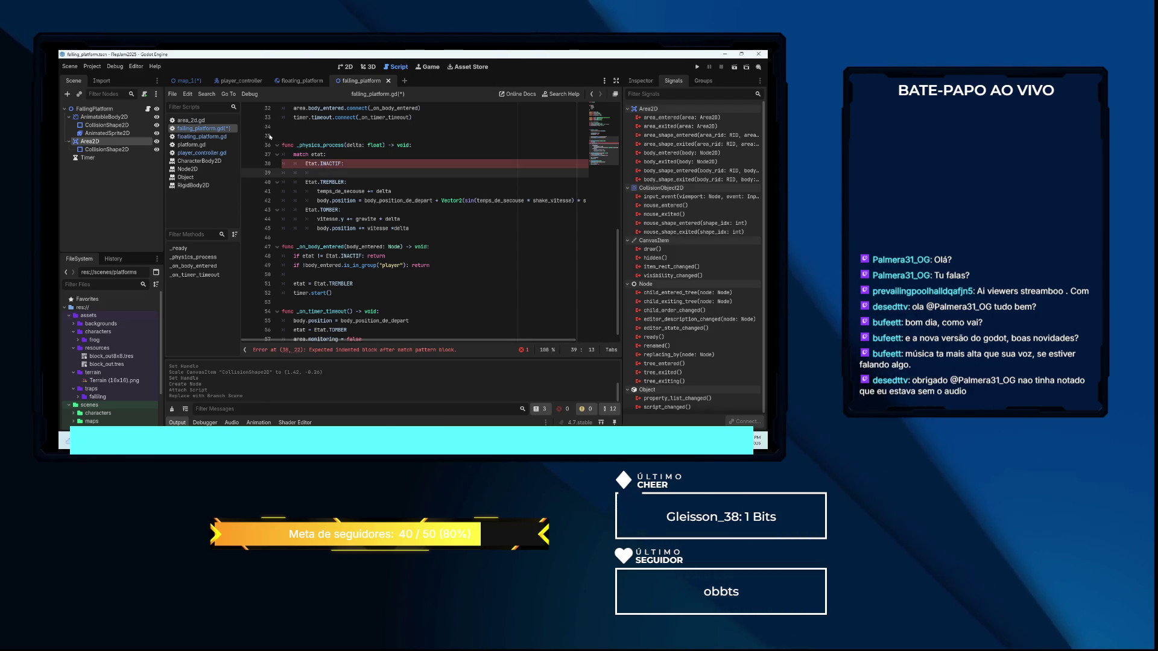
left_click_drag(107, 133, 321, 174)
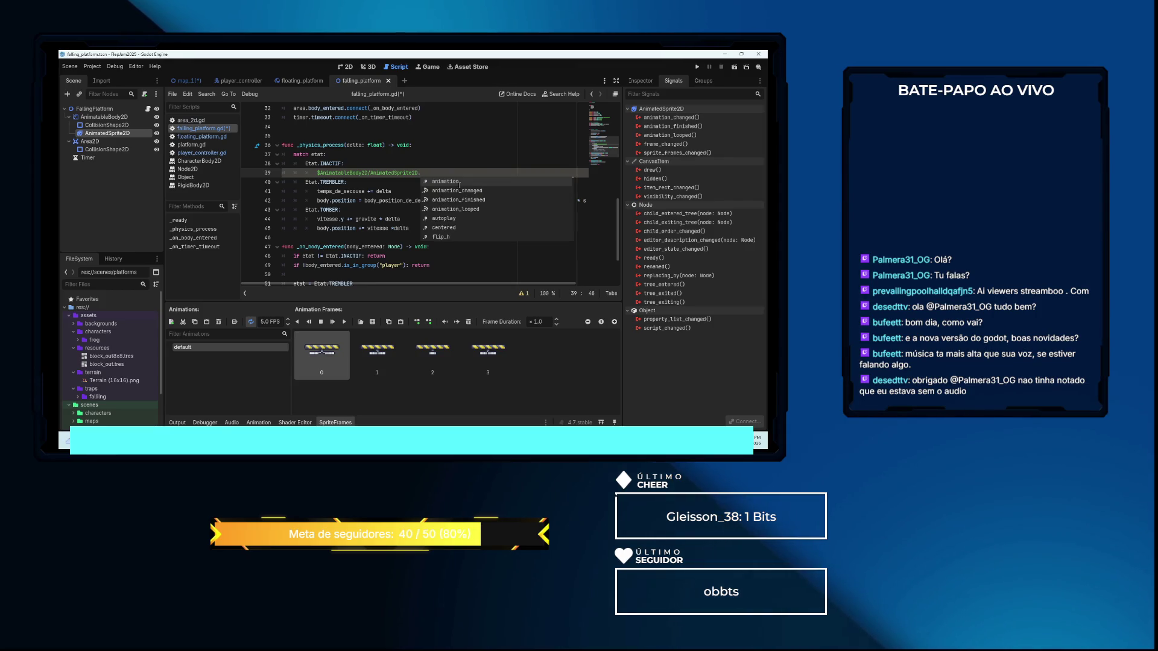
key("Return")
type("\"default\"")
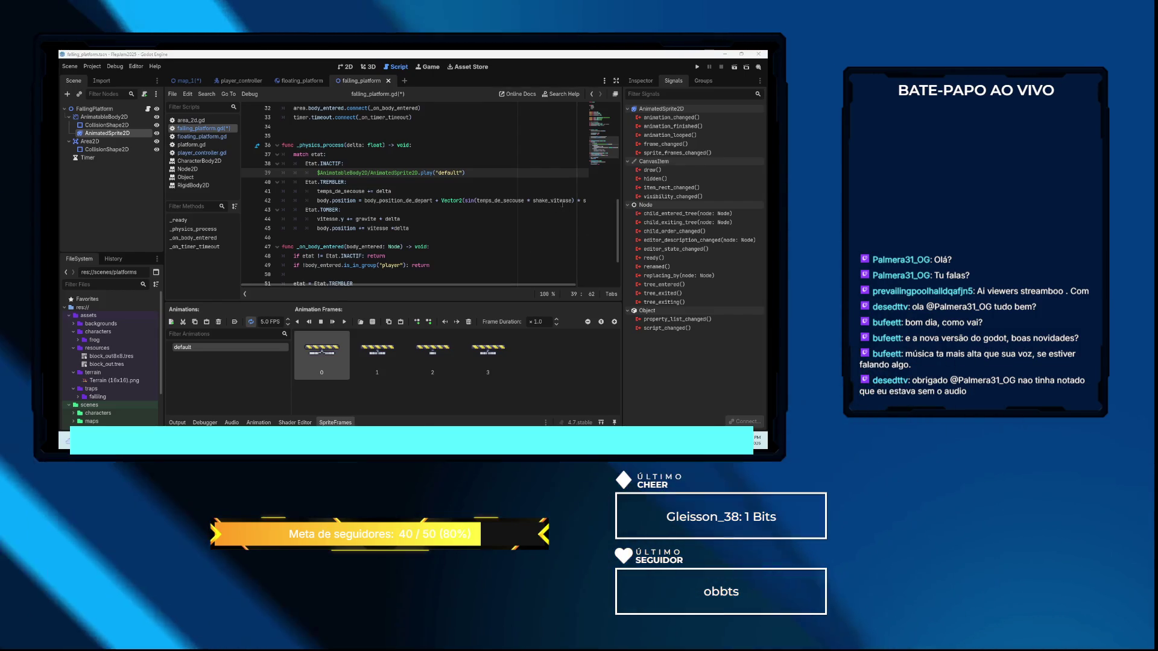
- Switch to the map_1 level scene and save it
left_click(187, 80)
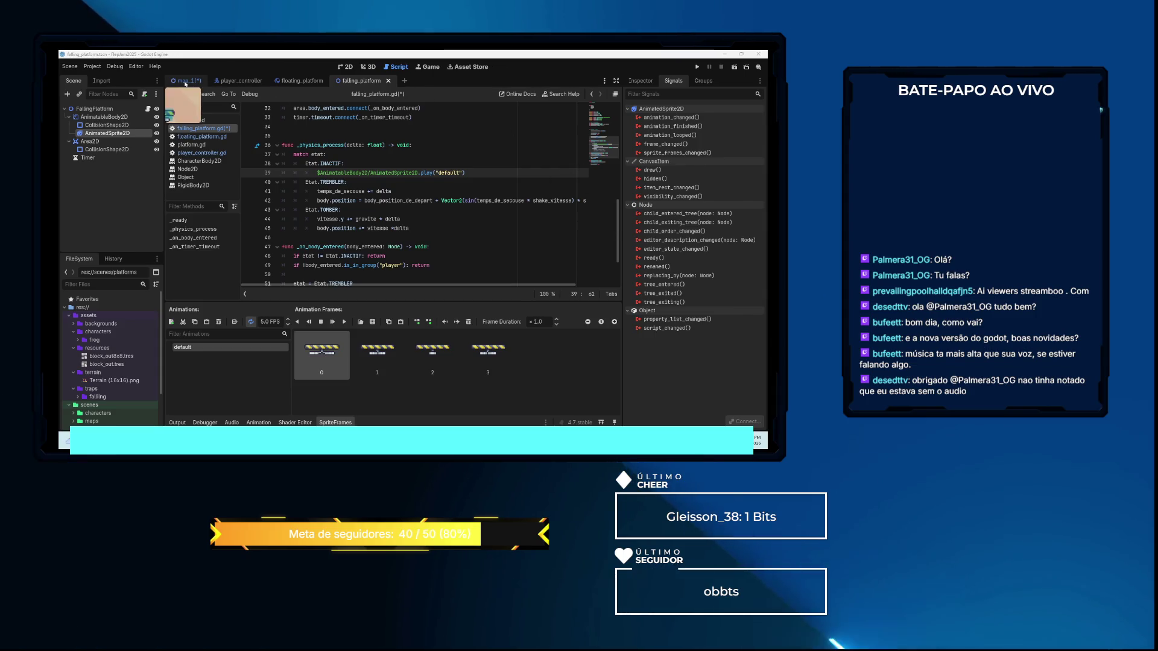
left_click(345, 67)
scroll(388, 146, "down", 6)
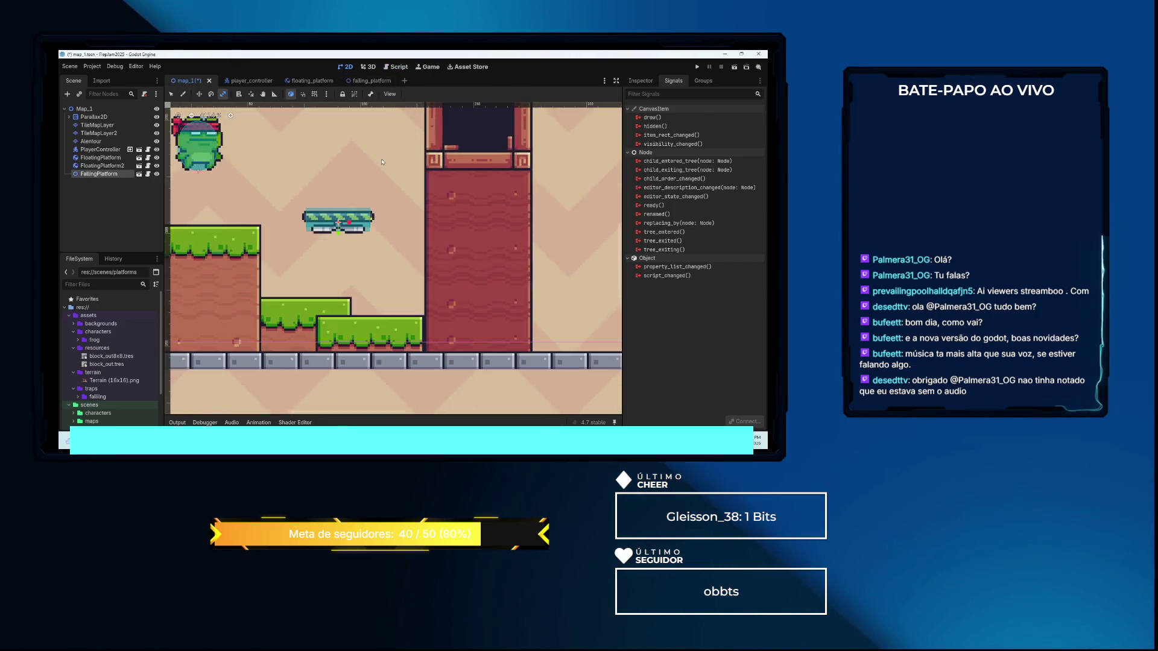
key("ctrl+s")
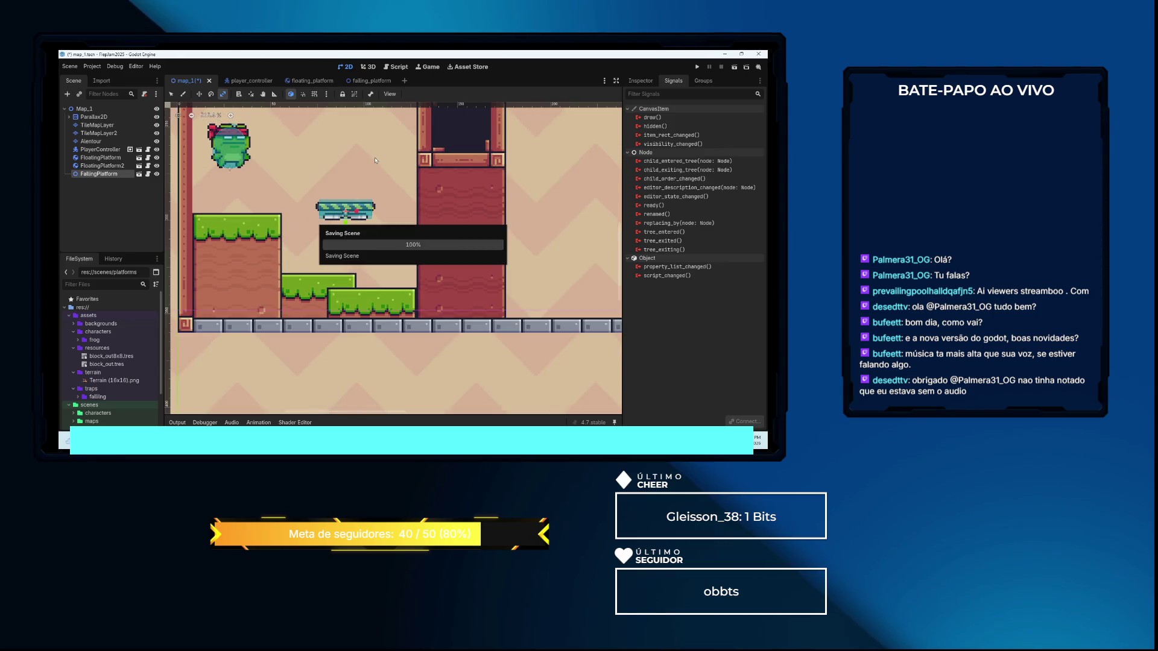
- Run the game, move and jump the frog onto the platform, then stop the game
key("F5")
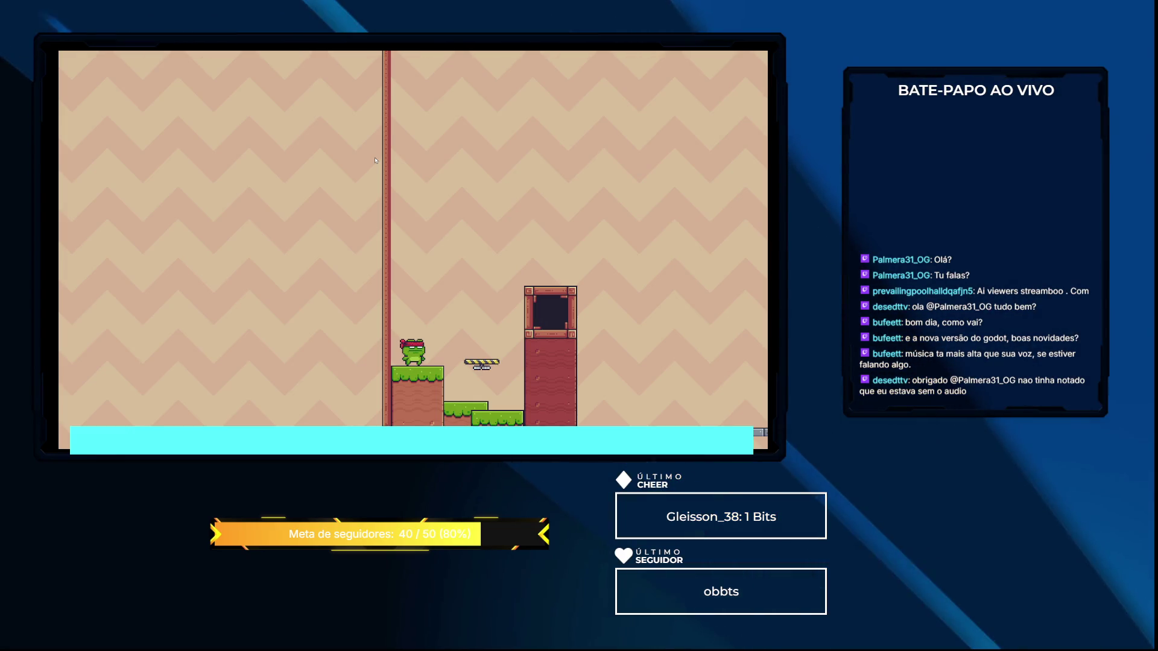
key("Right")
key("space")
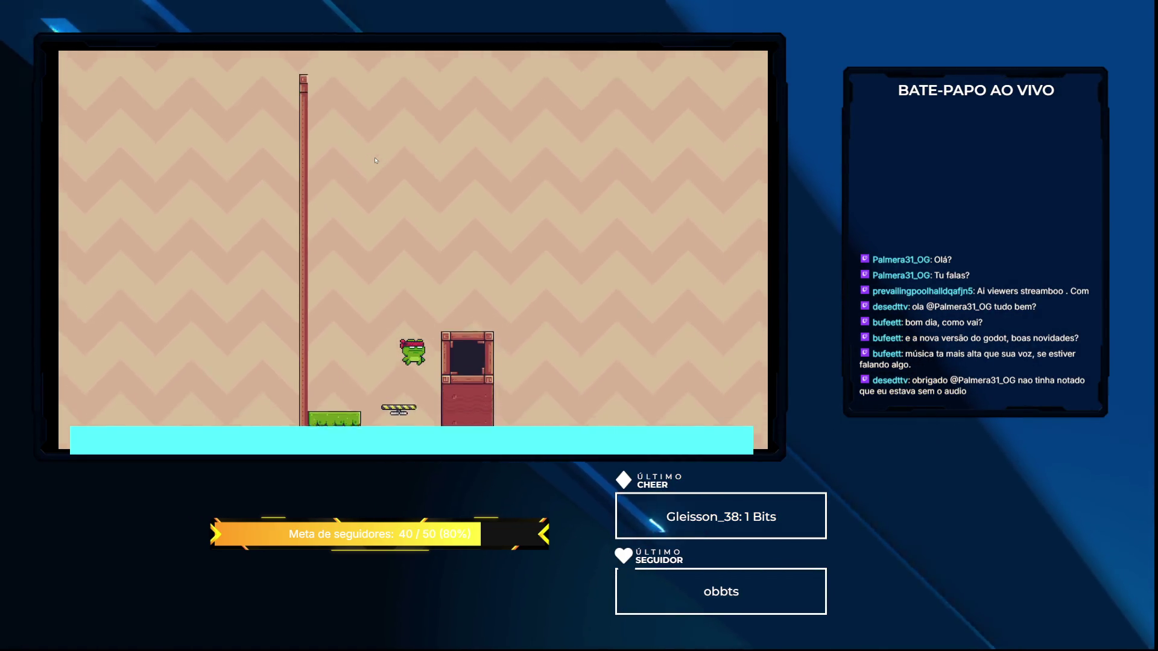
key("Left")
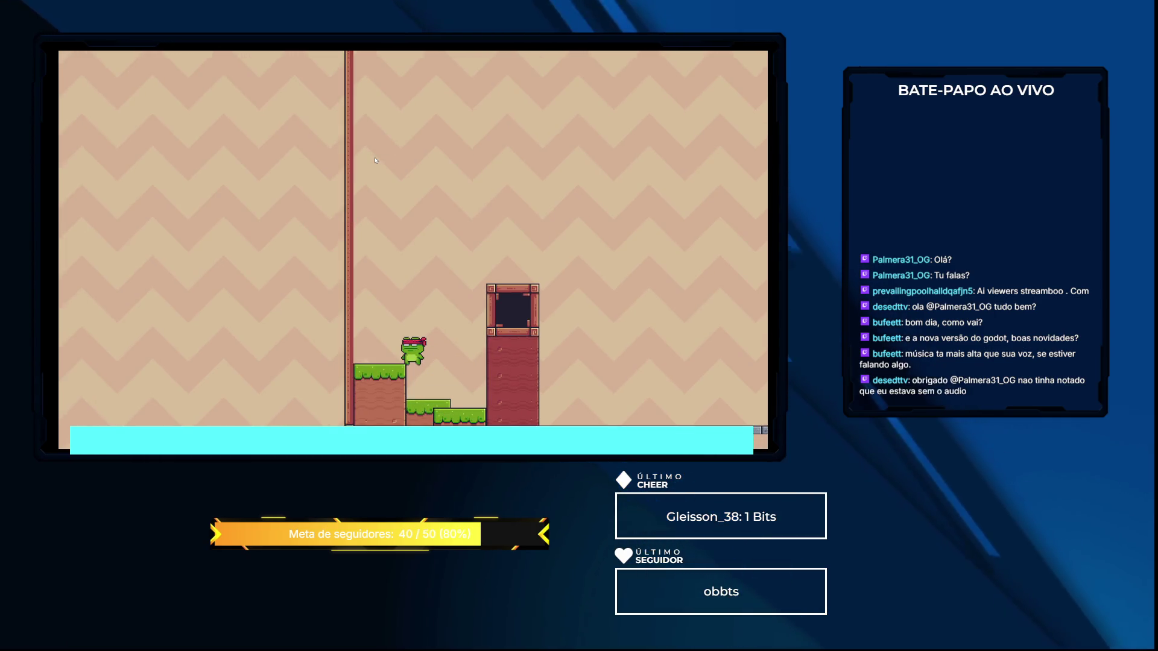
key("space")
key("Left")
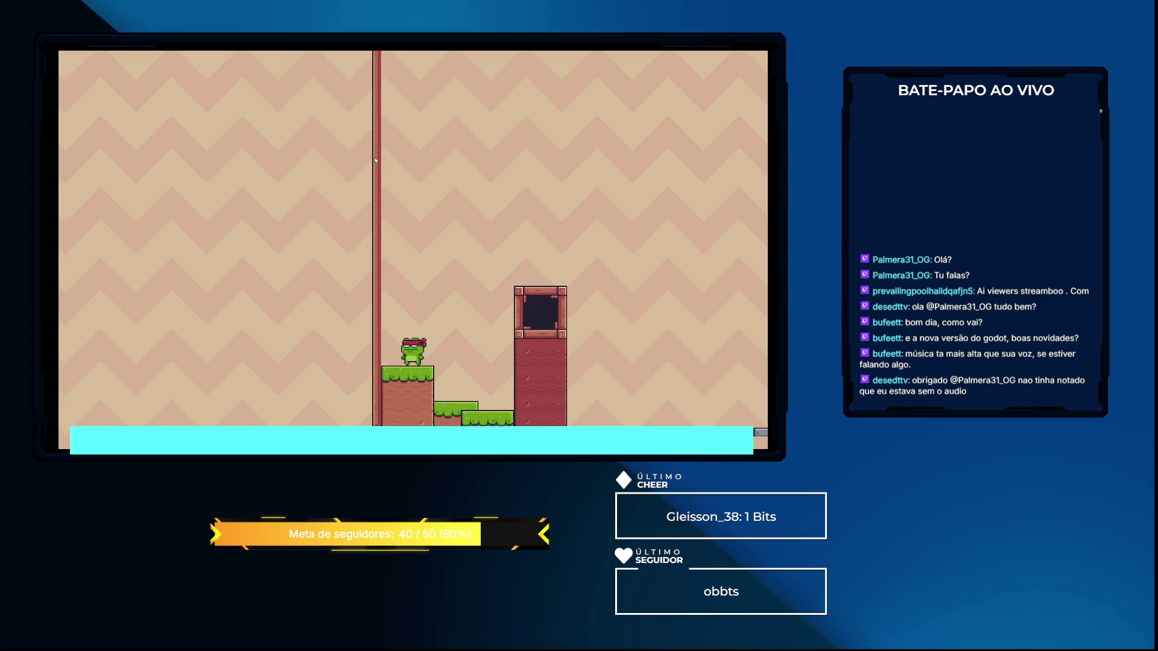
key("F8")
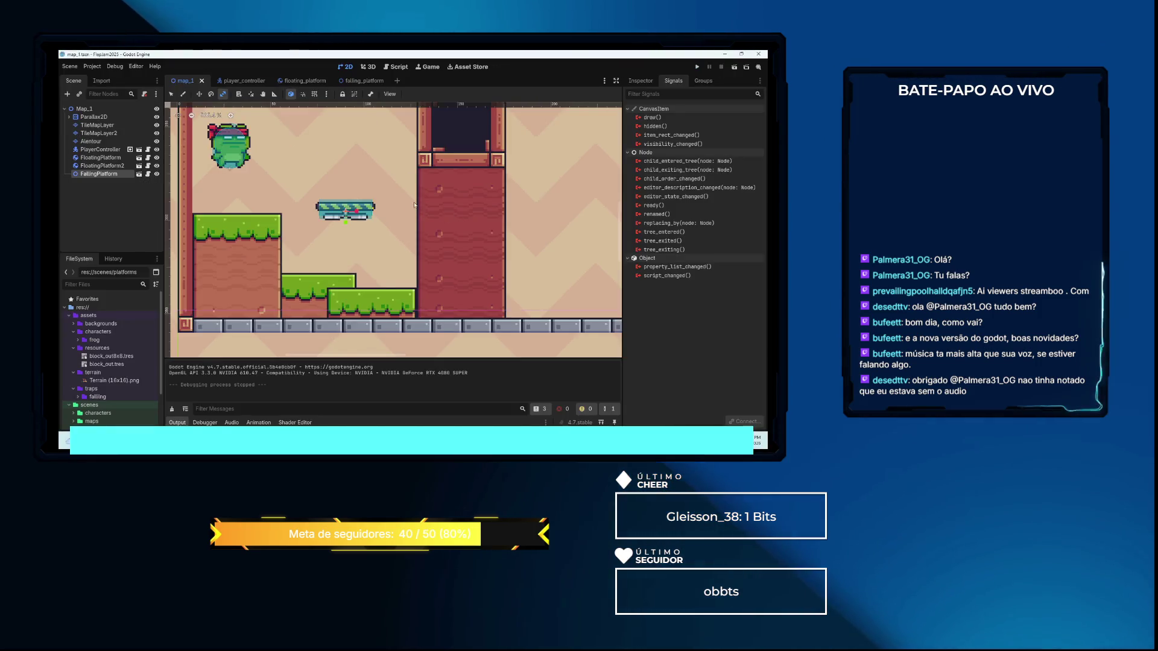
- Zoom out on the level canvas, then switch to the falling_platform scene tab
scroll(414, 205, "down", 5)
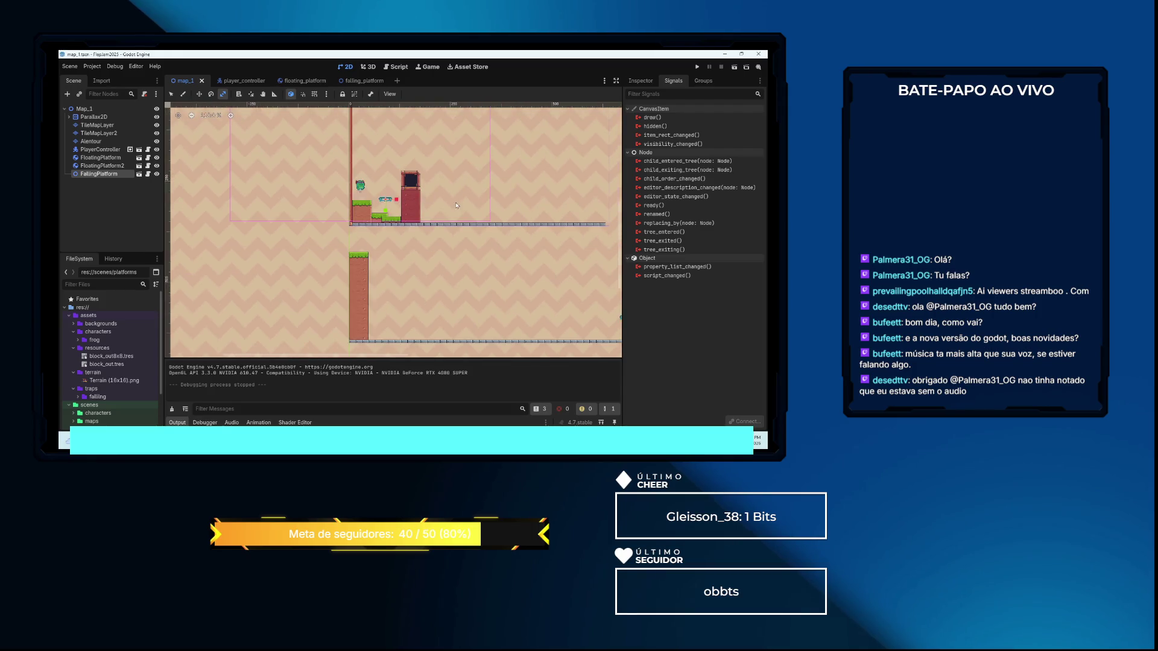
scroll(476, 208, "down", 2)
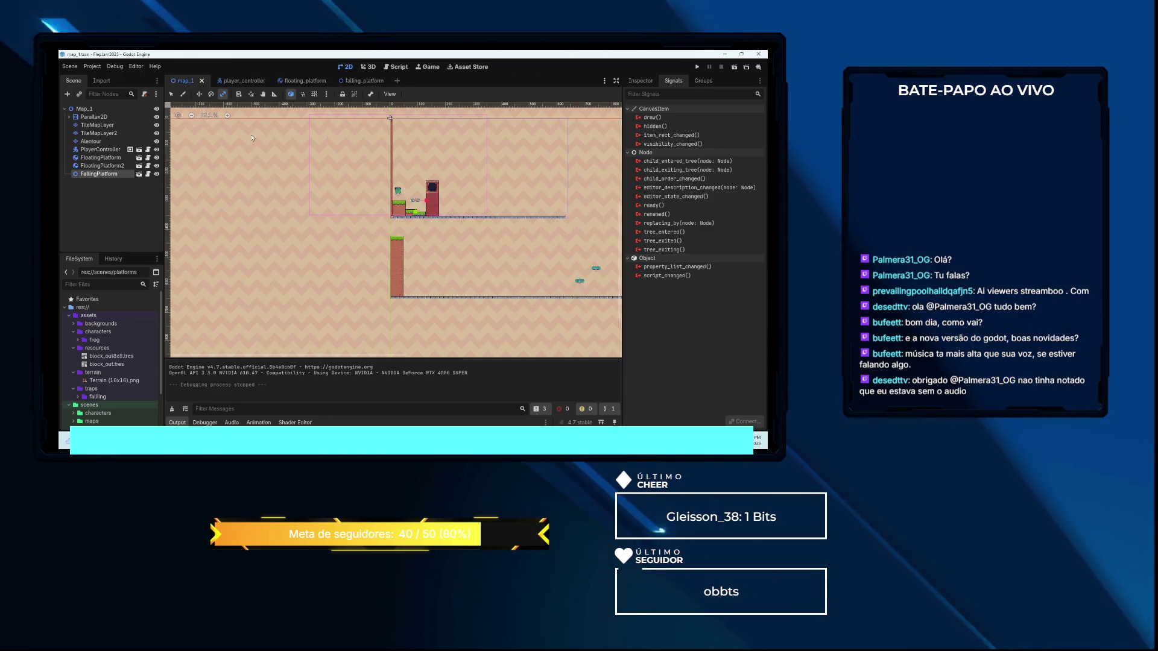
scroll(467, 226, "down", 2)
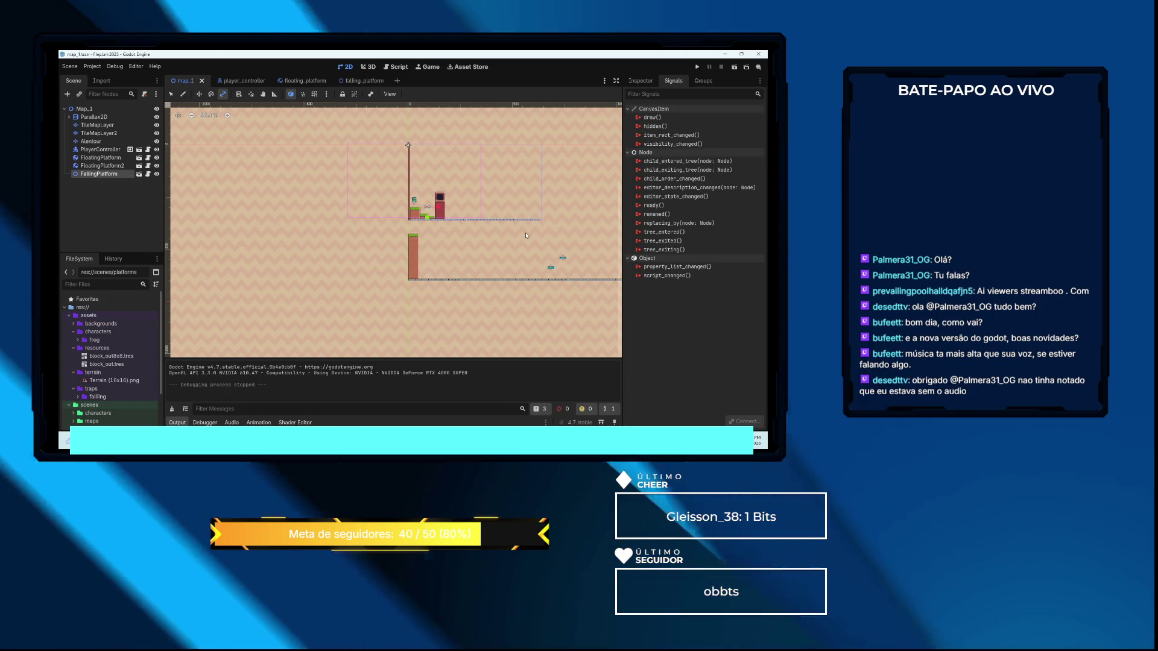
left_click(369, 82)
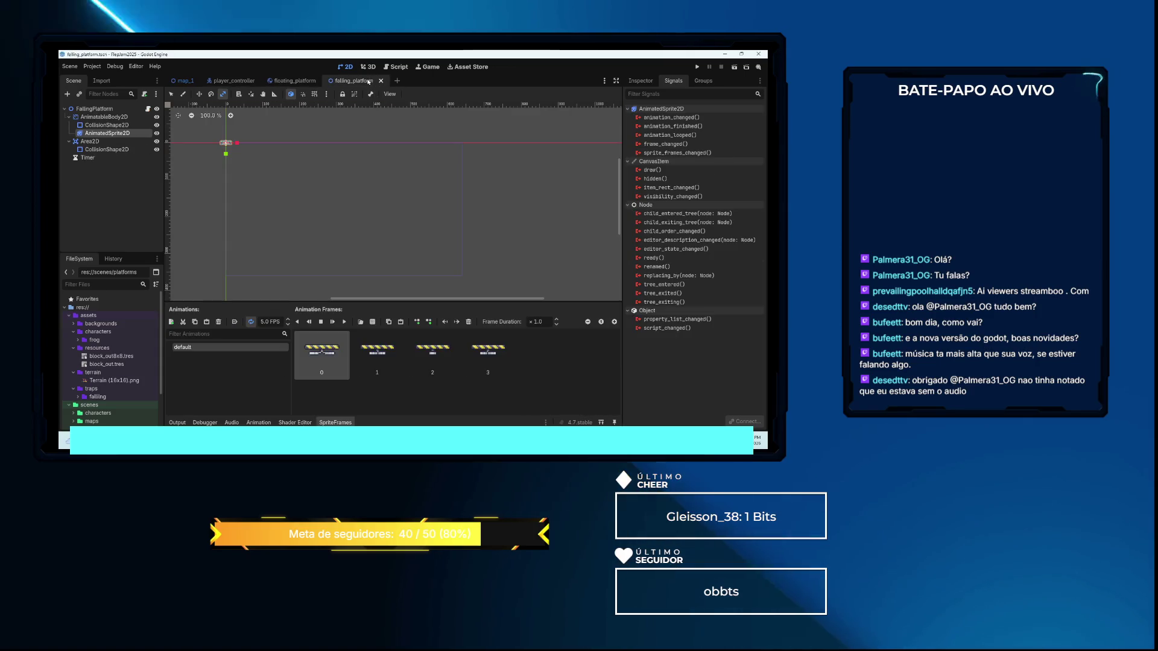
- Show falling_platform.gd in the Script workspace and scroll through its code
left_click(397, 67)
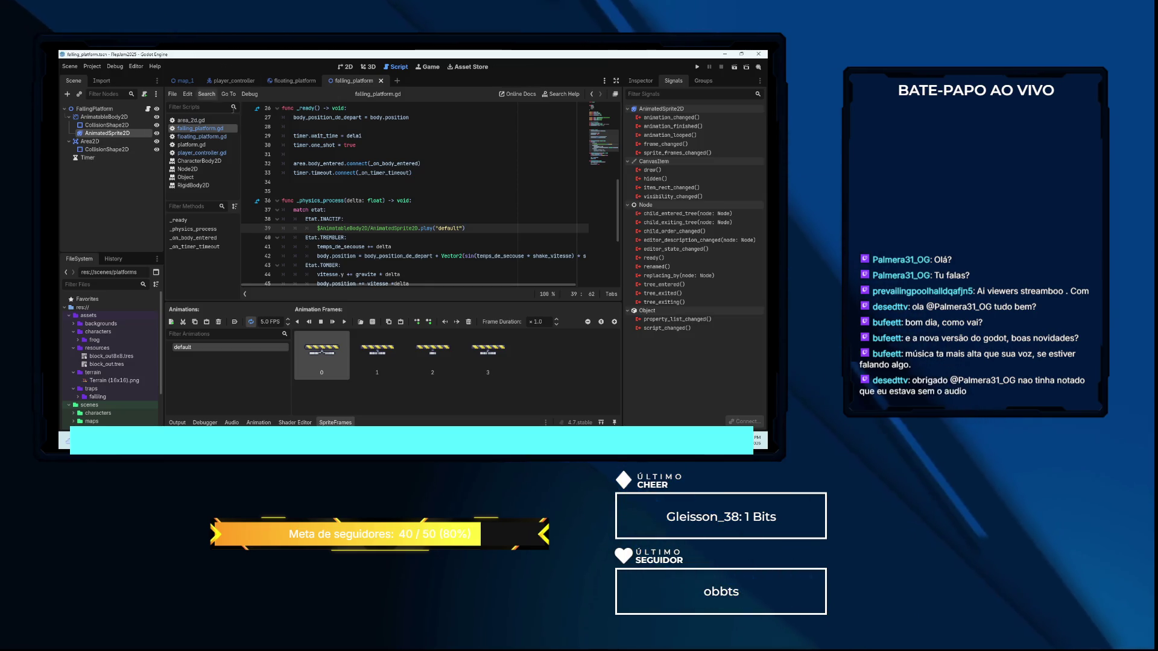
scroll(464, 192, "down", 5)
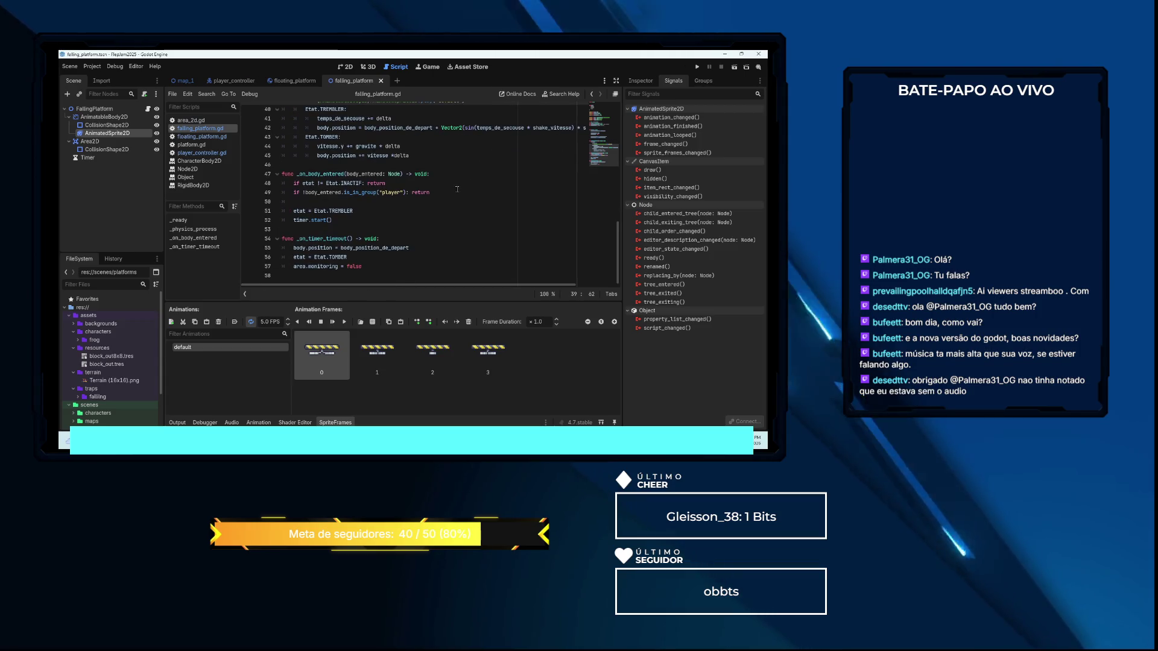
scroll(462, 191, "up", 7)
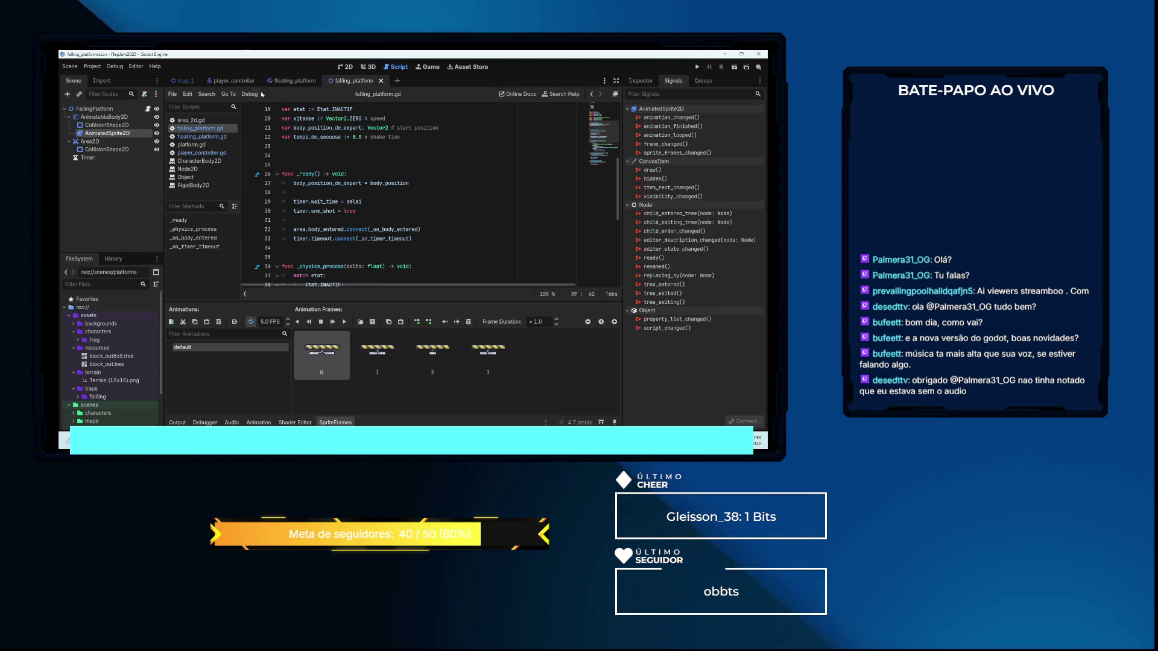
- In map_1's 2D view, delete the FloatingPlatform and FloatingPlatform2 nodes and save the scene
left_click(182, 82)
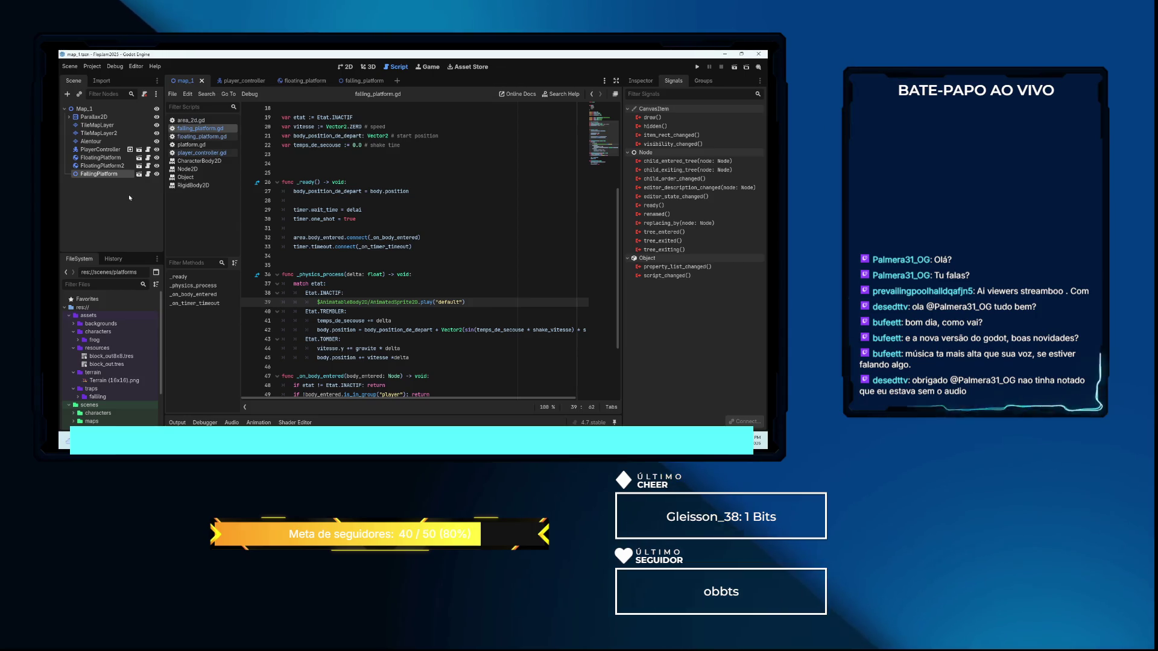
left_click(347, 68)
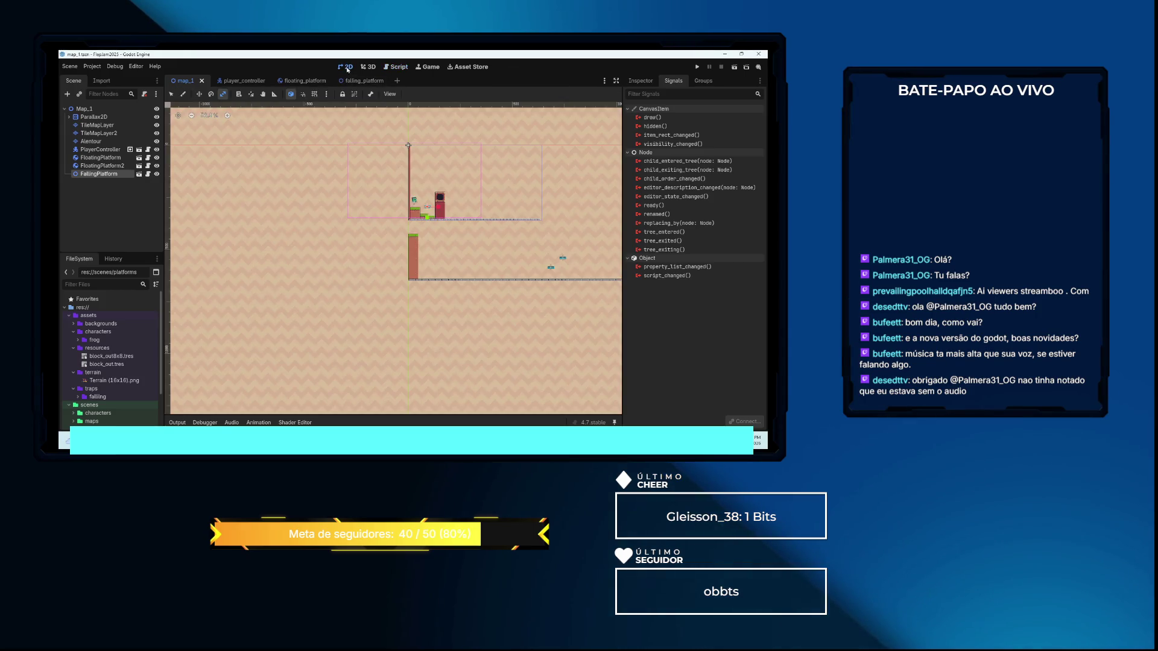
left_click(114, 165)
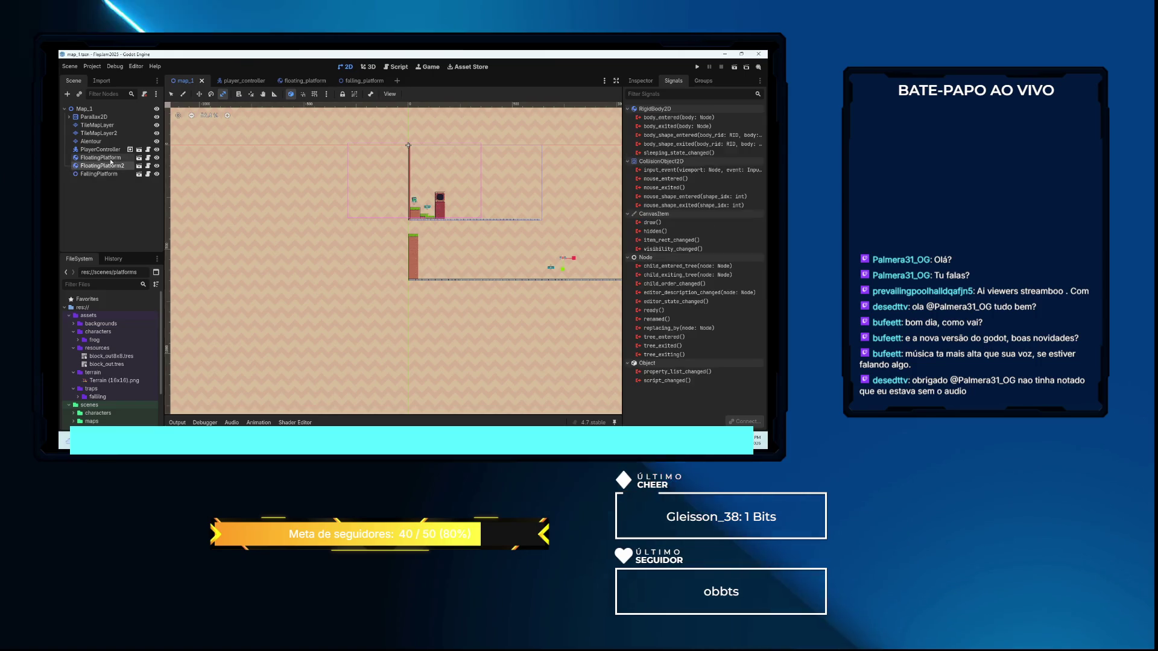
left_click(111, 159, "ctrl")
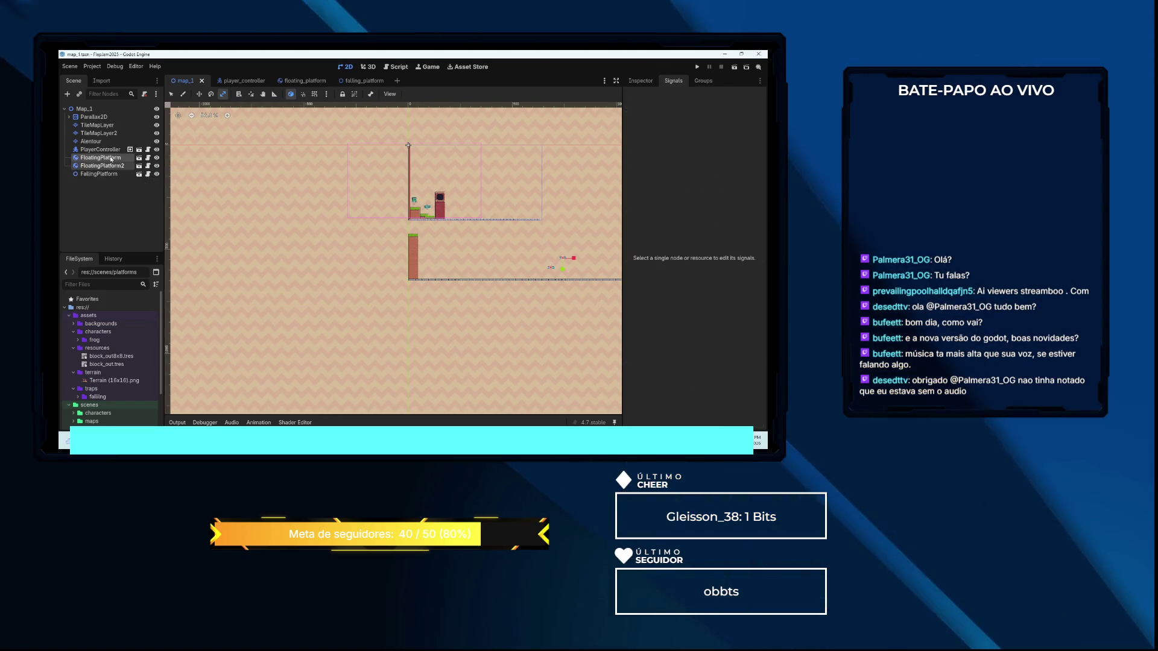
key("Delete")
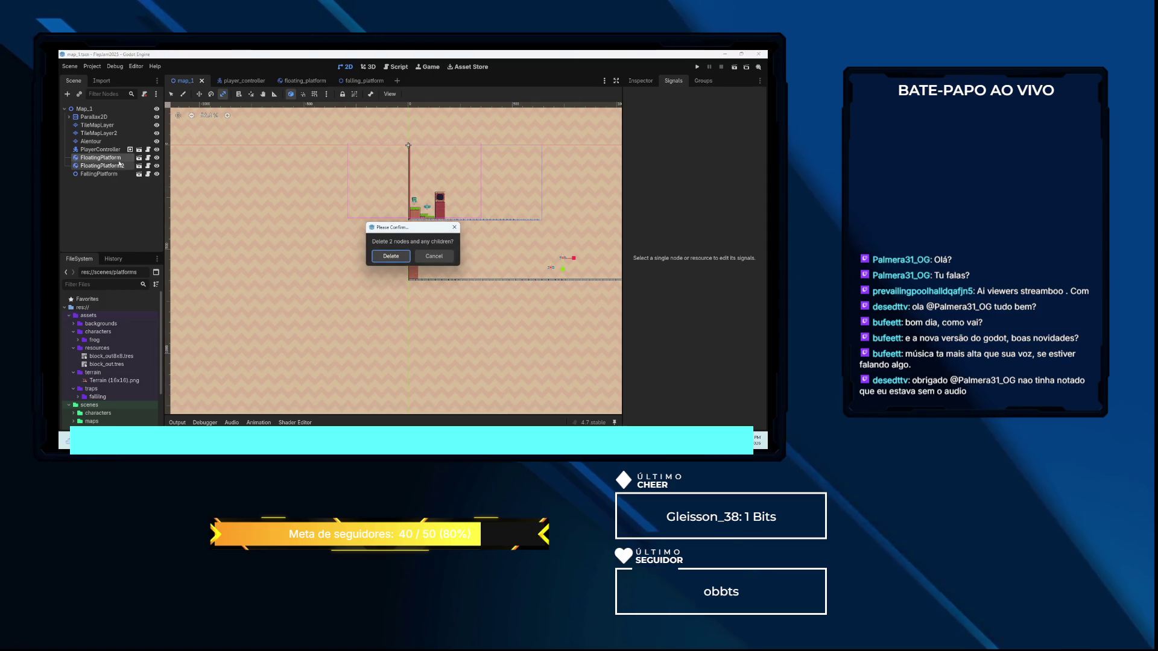
key("Return")
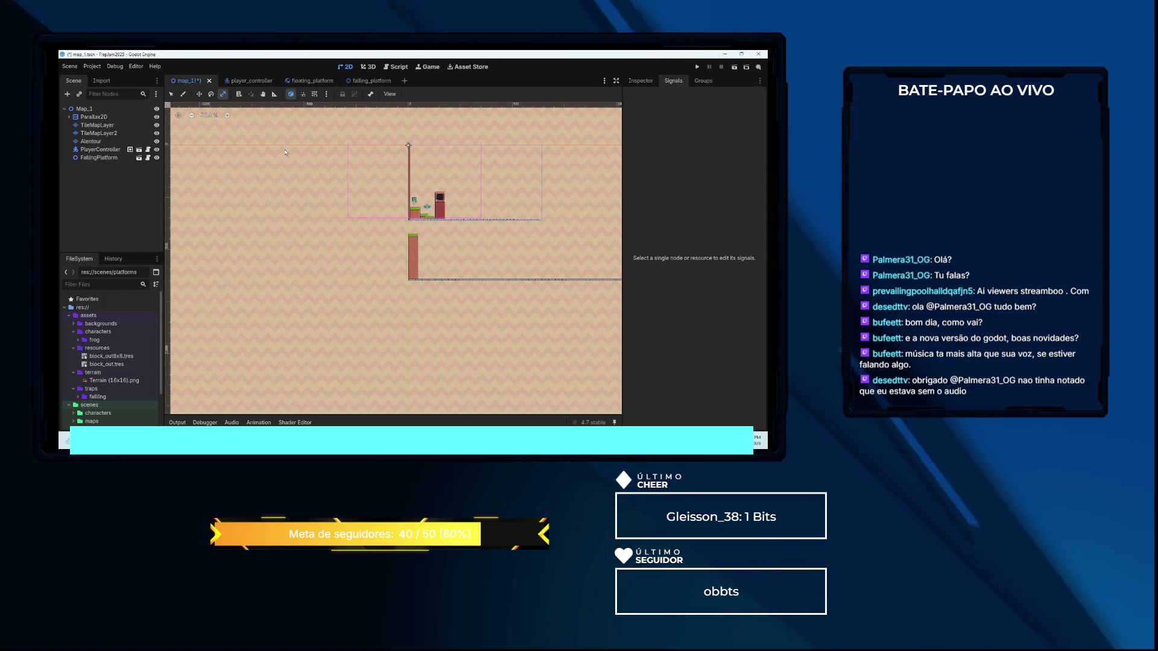
key("ctrl+s")
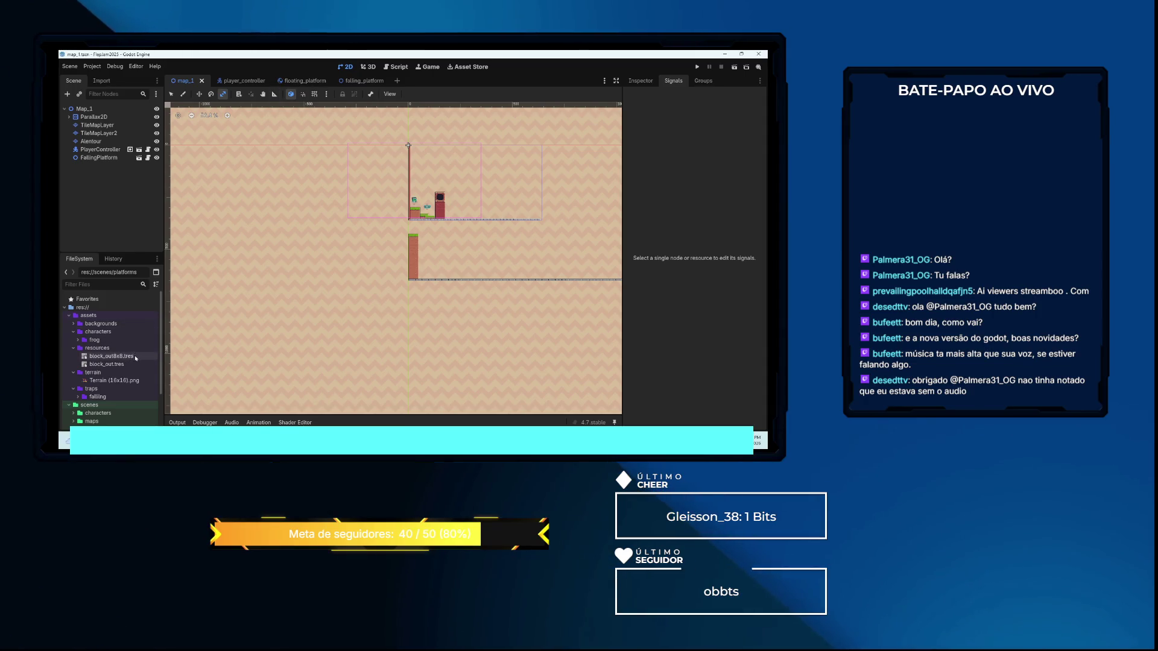
- Expand the scripts/obstacles folder in the FileSystem dock
scroll(136, 358, "down", 3)
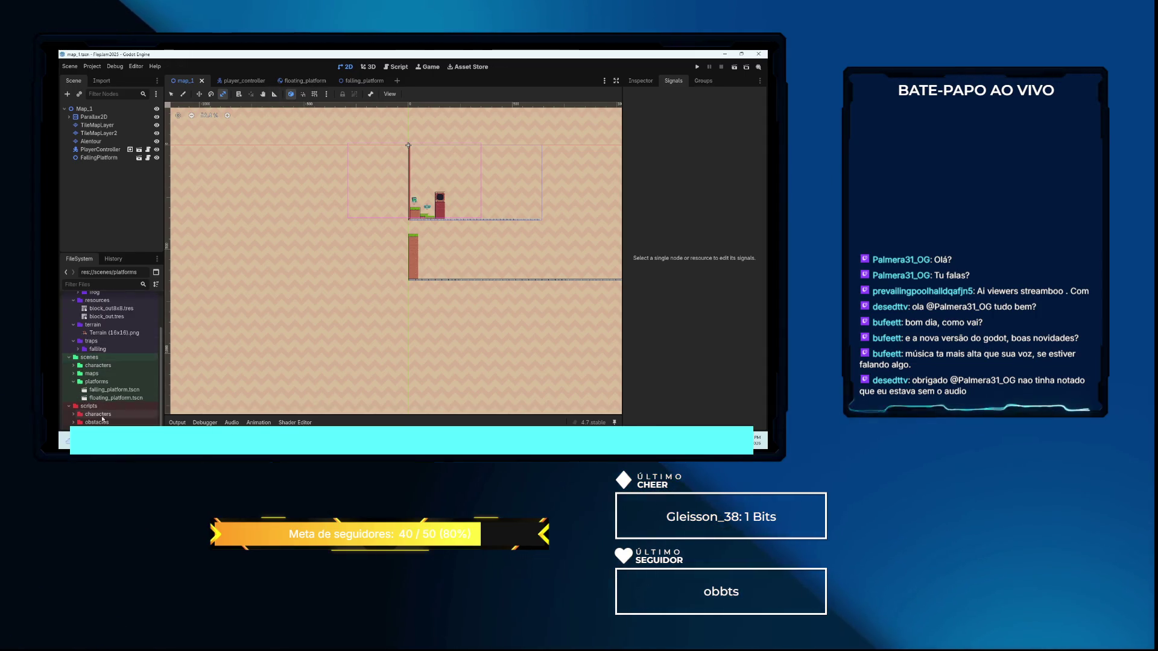
left_click(73, 422)
scroll(110, 396, "down", 2)
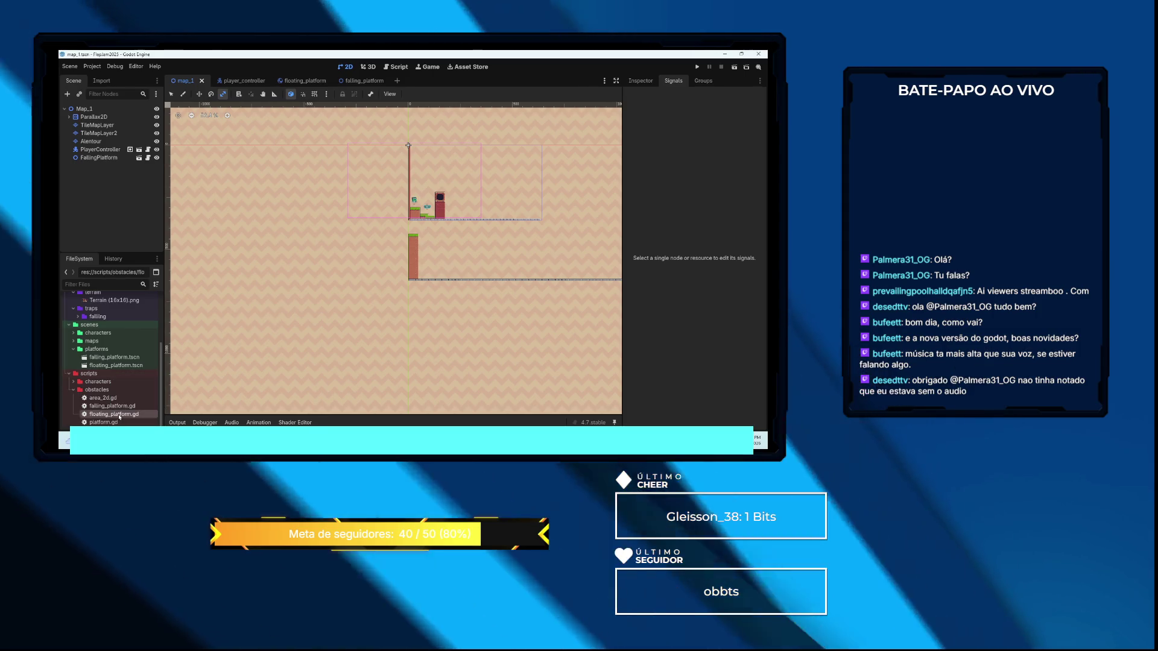
- Delete the floating_platform.gd and floating_platform.tscn files from the FileSystem
left_click(119, 414)
key("Delete")
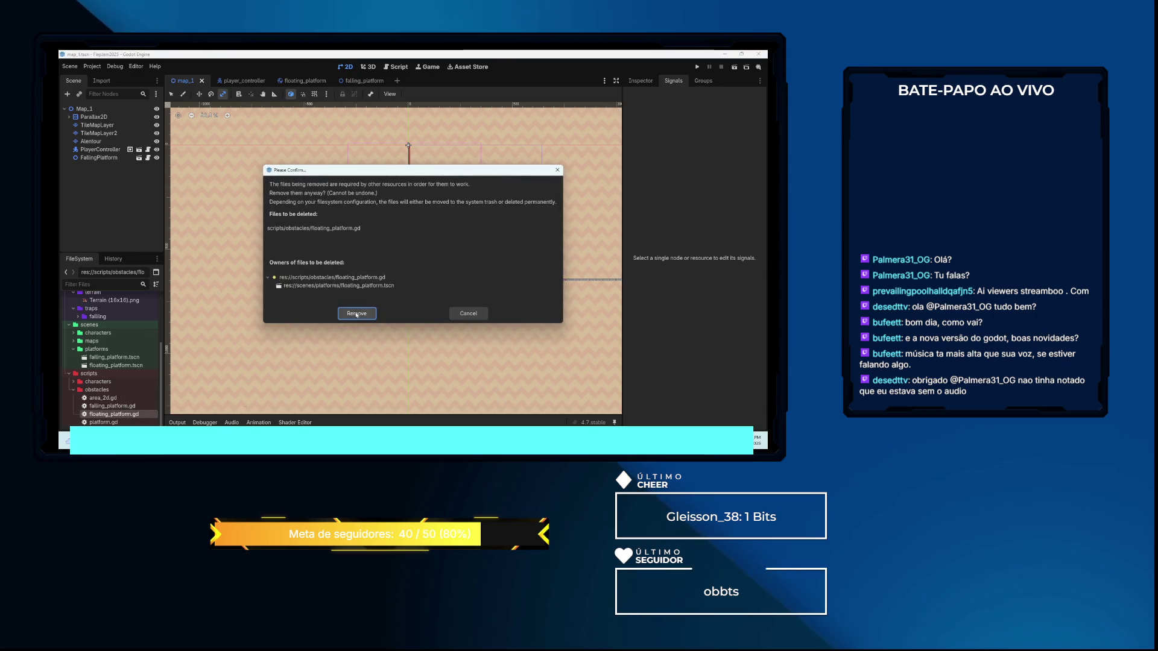
left_click(356, 313)
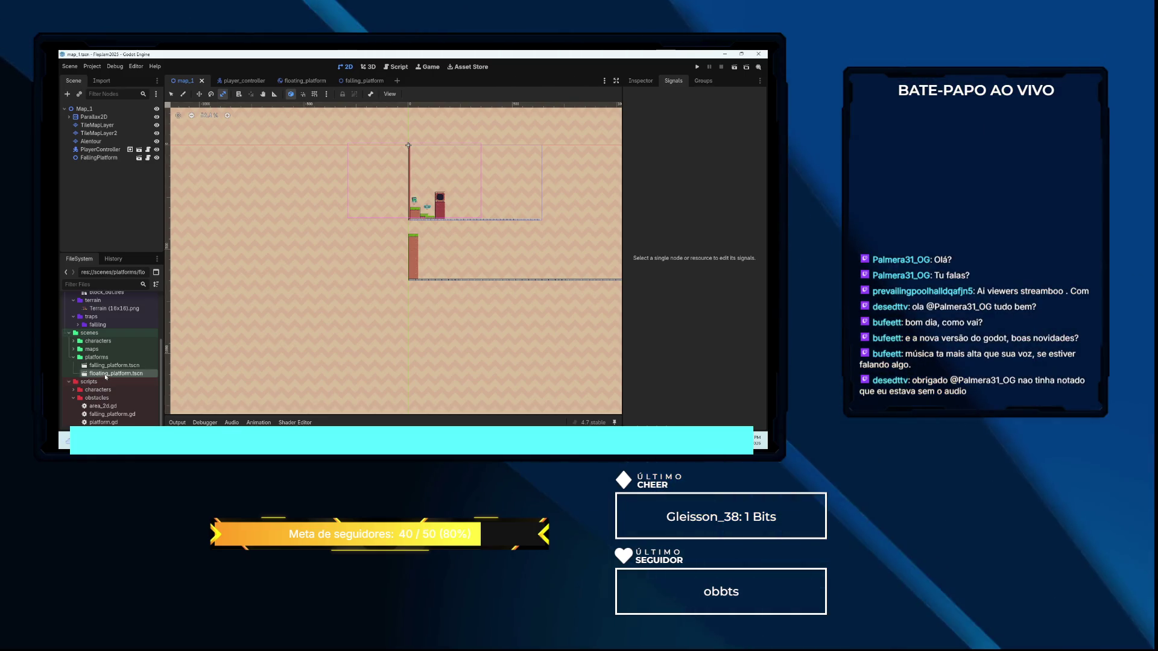
double_click(106, 374)
left_click(351, 285)
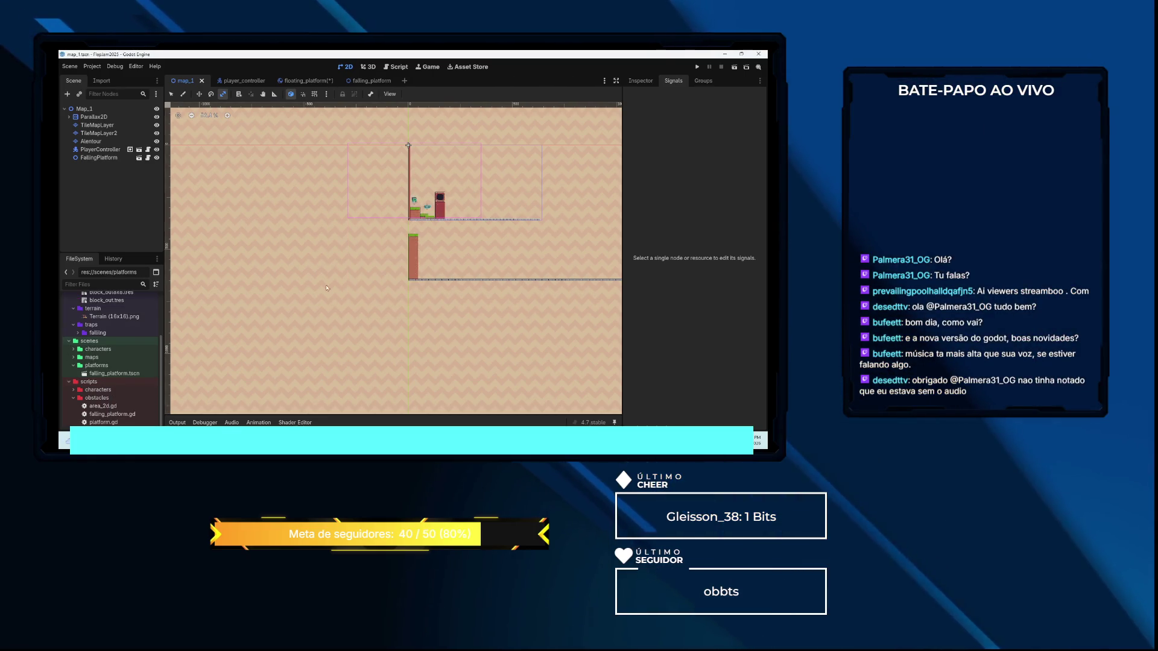
- Close the floating_platform scene tab and return to the map_1 level
left_click(297, 80)
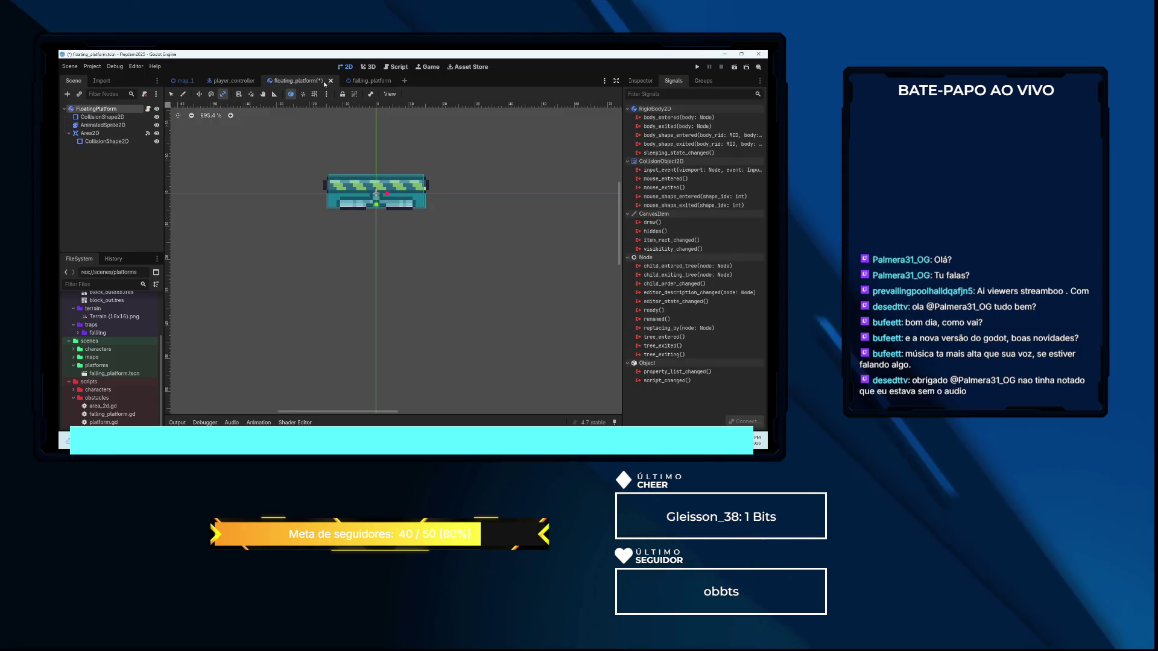
left_click(330, 80)
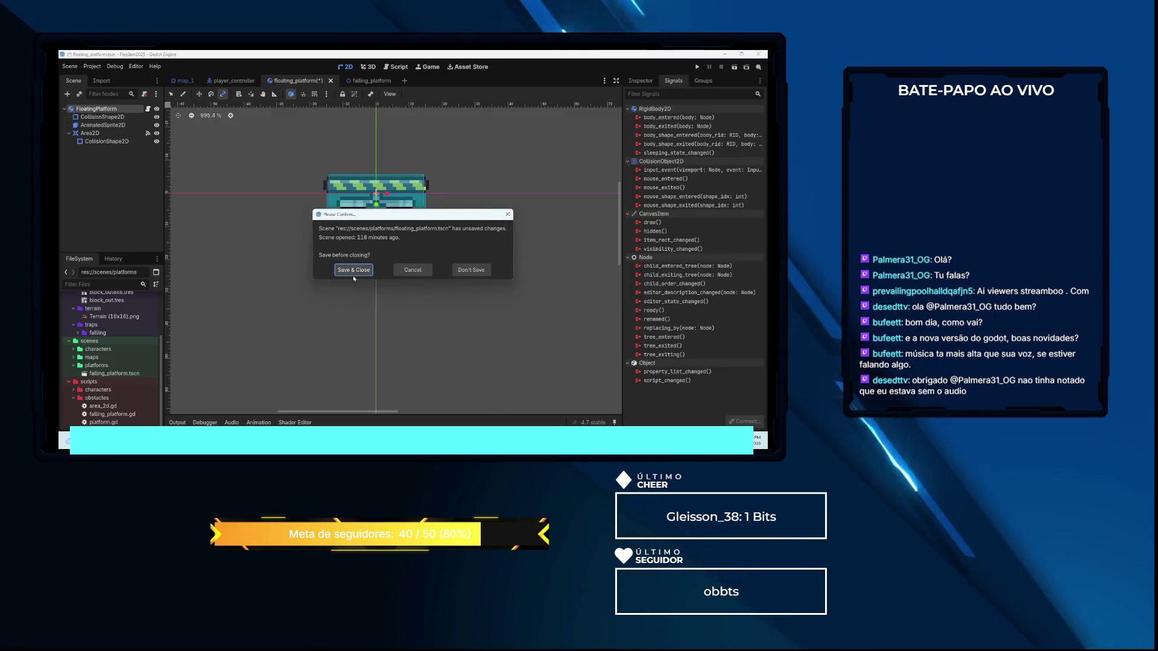
left_click(471, 269)
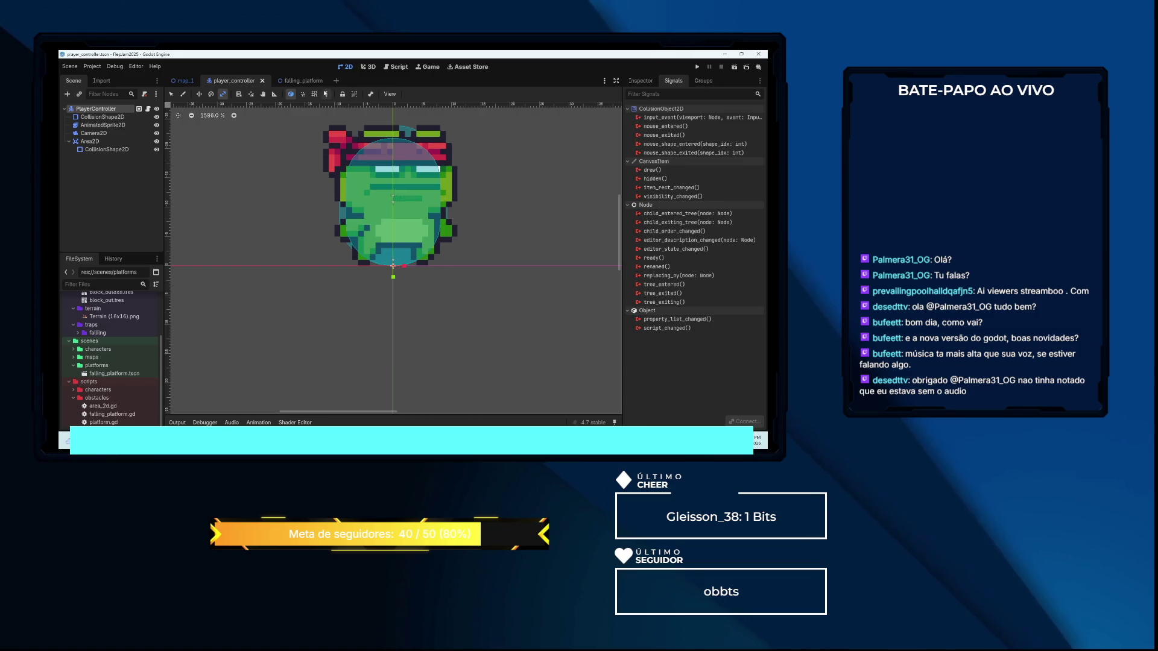
left_click(299, 81)
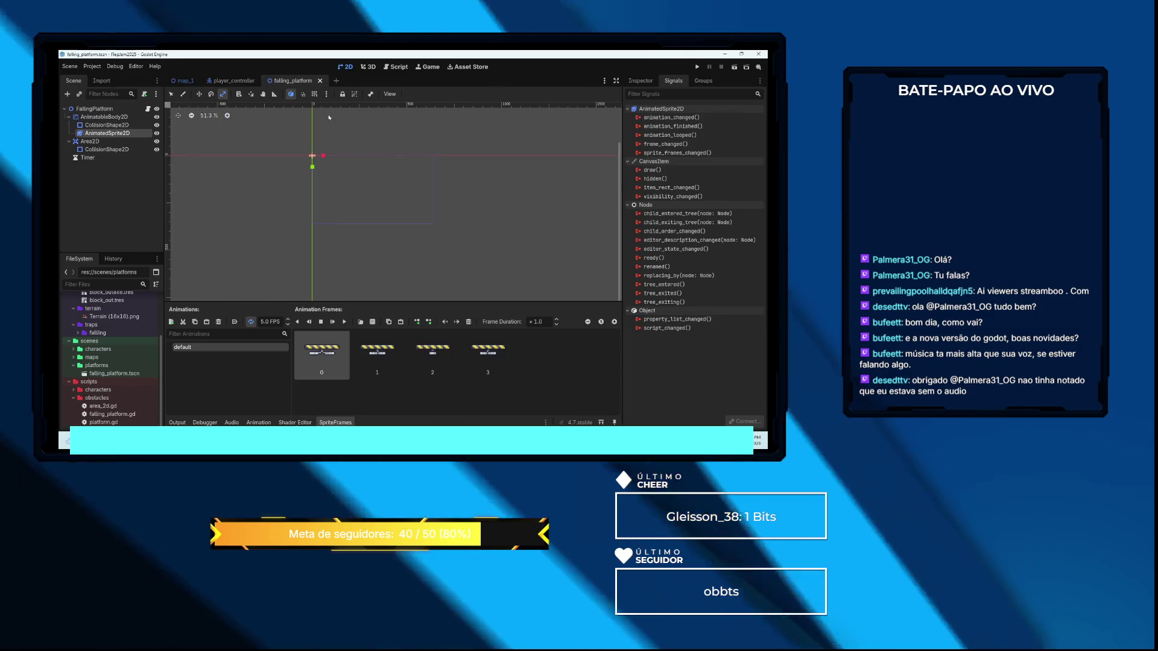
left_click(180, 79)
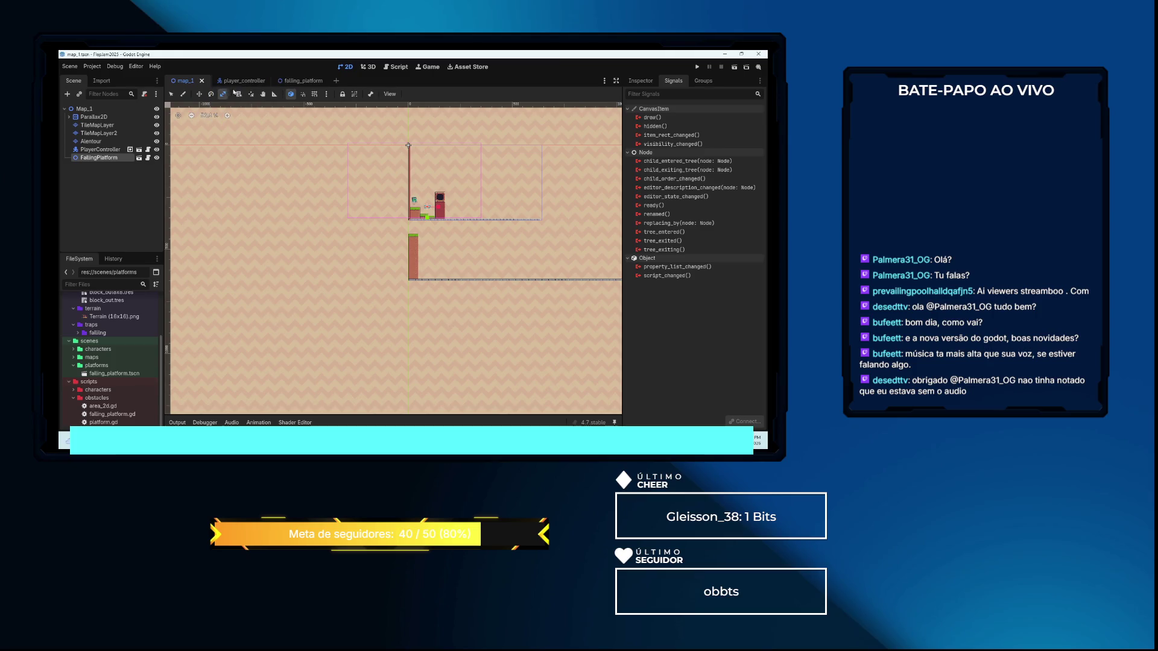
- Drag FallingPlatform to just past the right end of the upper metal floor ledge
scroll(377, 180, "down", 1)
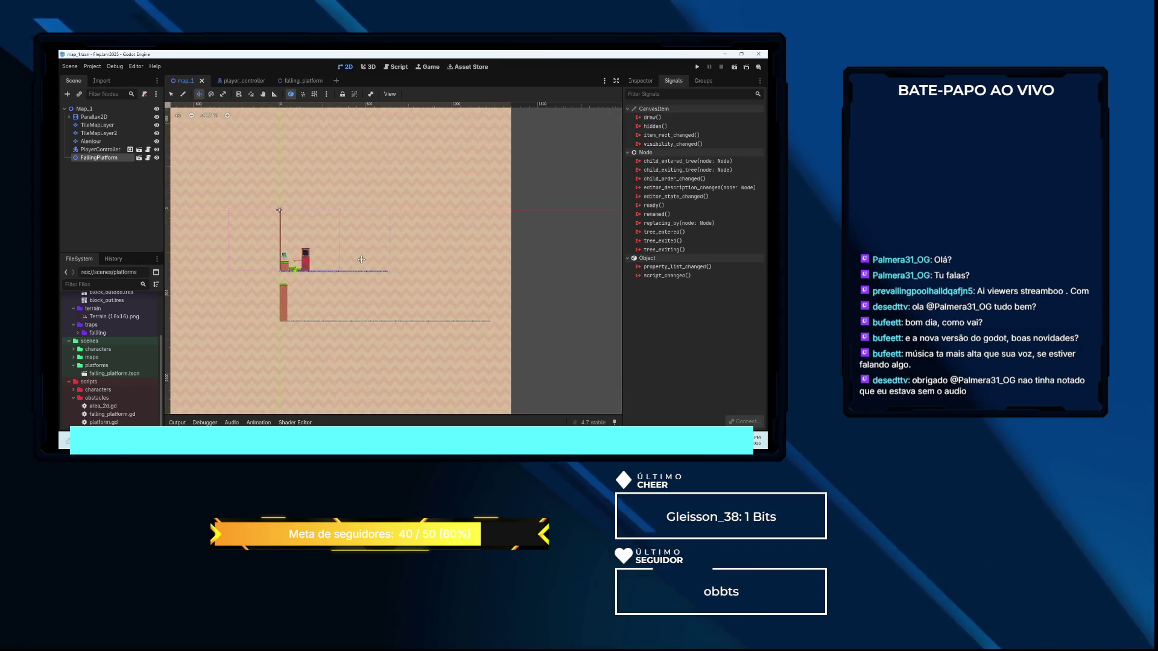
scroll(300, 267, "up", 2)
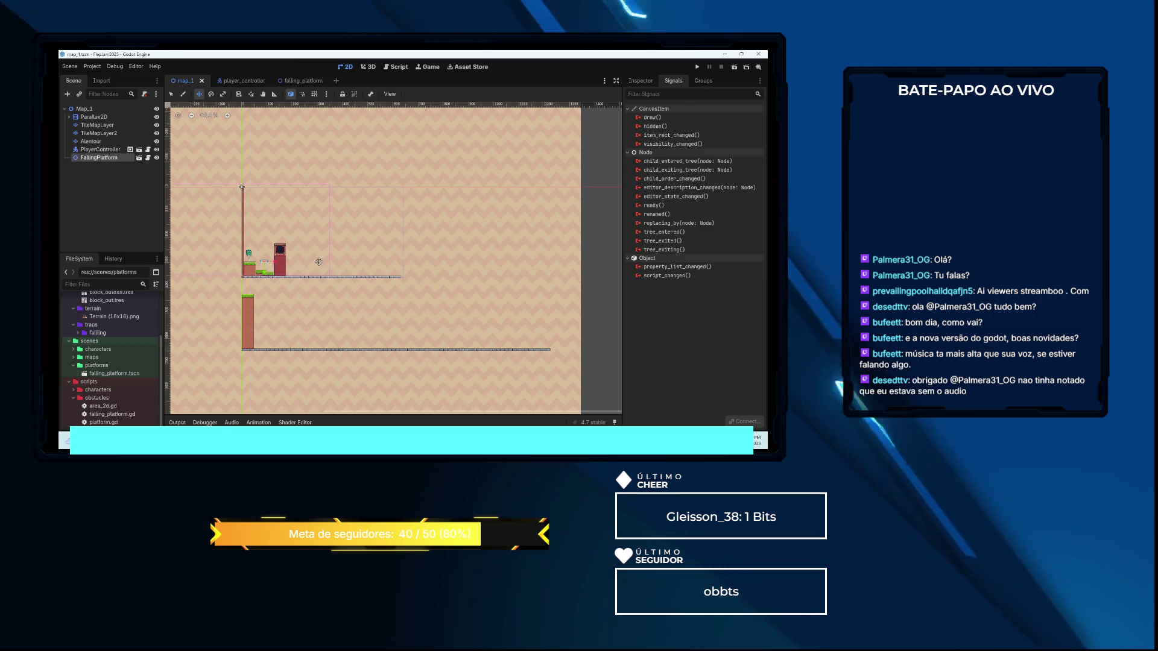
left_click_drag(264, 261, 412, 262)
scroll(428, 263, "up", 2)
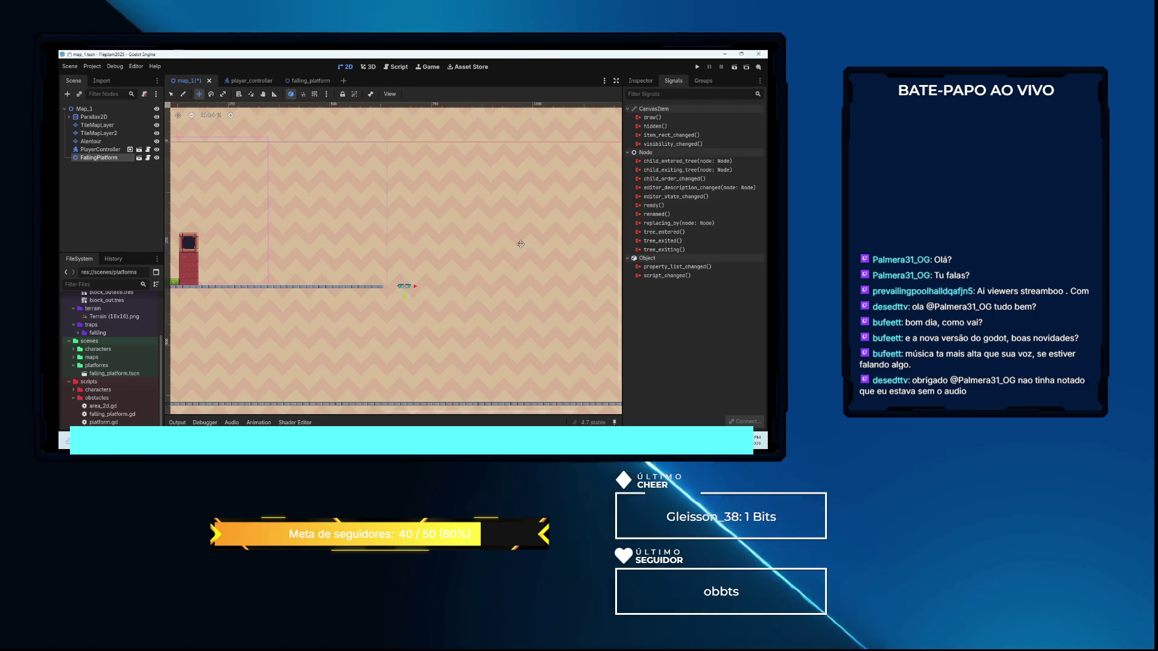
- Add a plain Node child under Map_1 and rename it Platforms
right_click(100, 110)
left_click(129, 115)
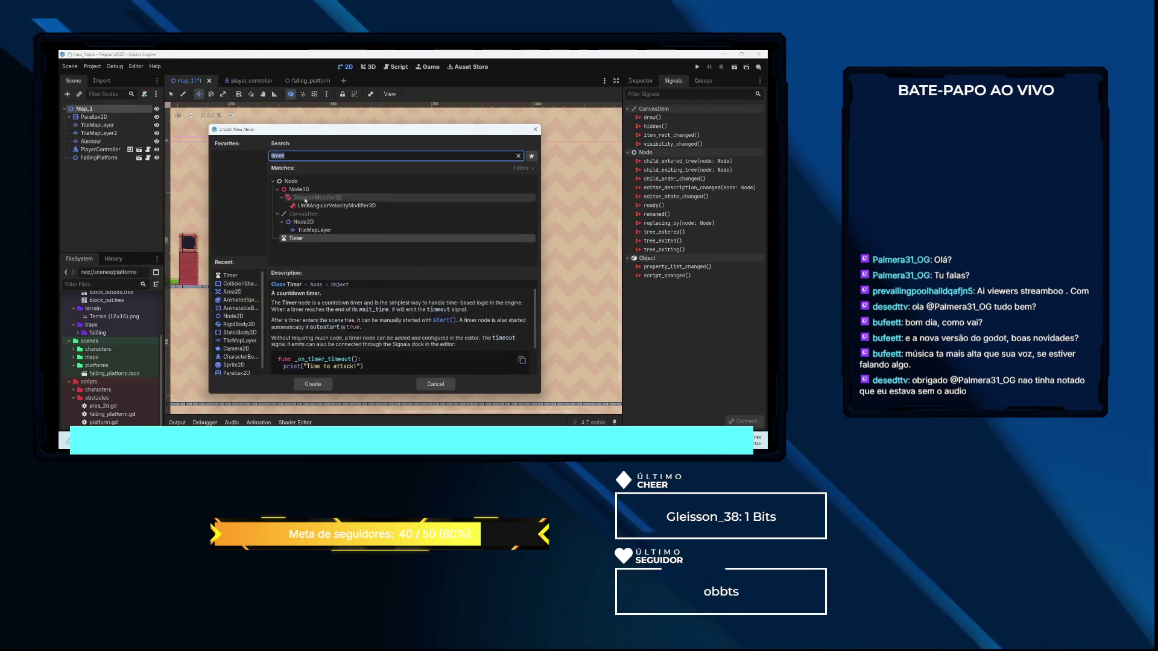
type("node")
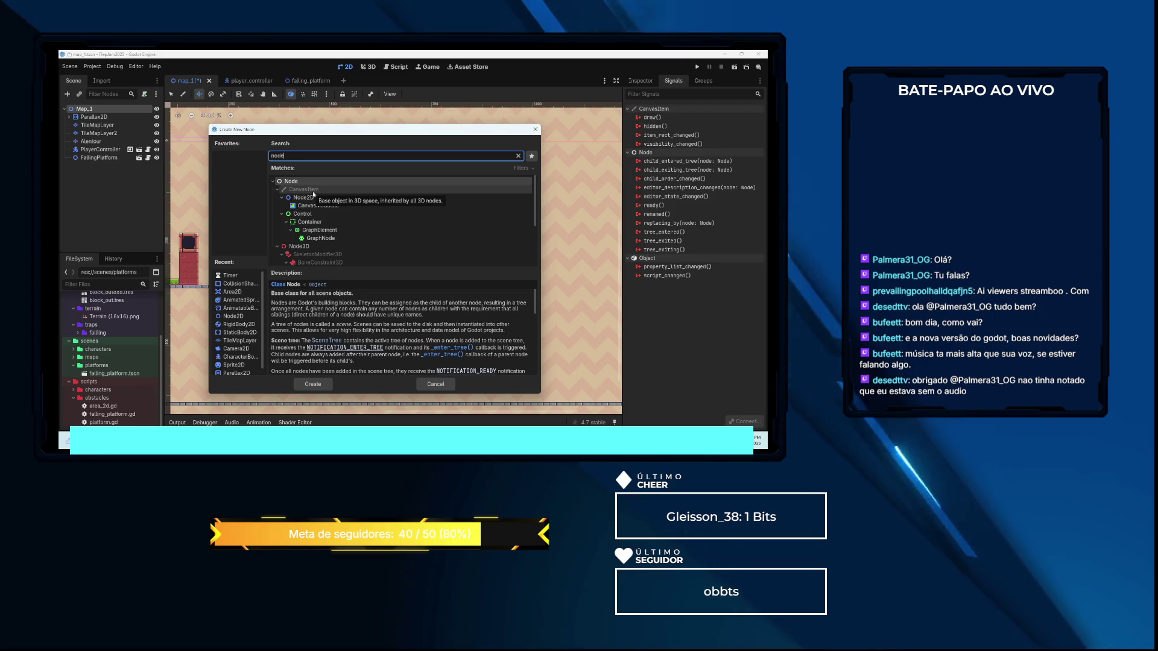
left_click(306, 182)
double_click(306, 183)
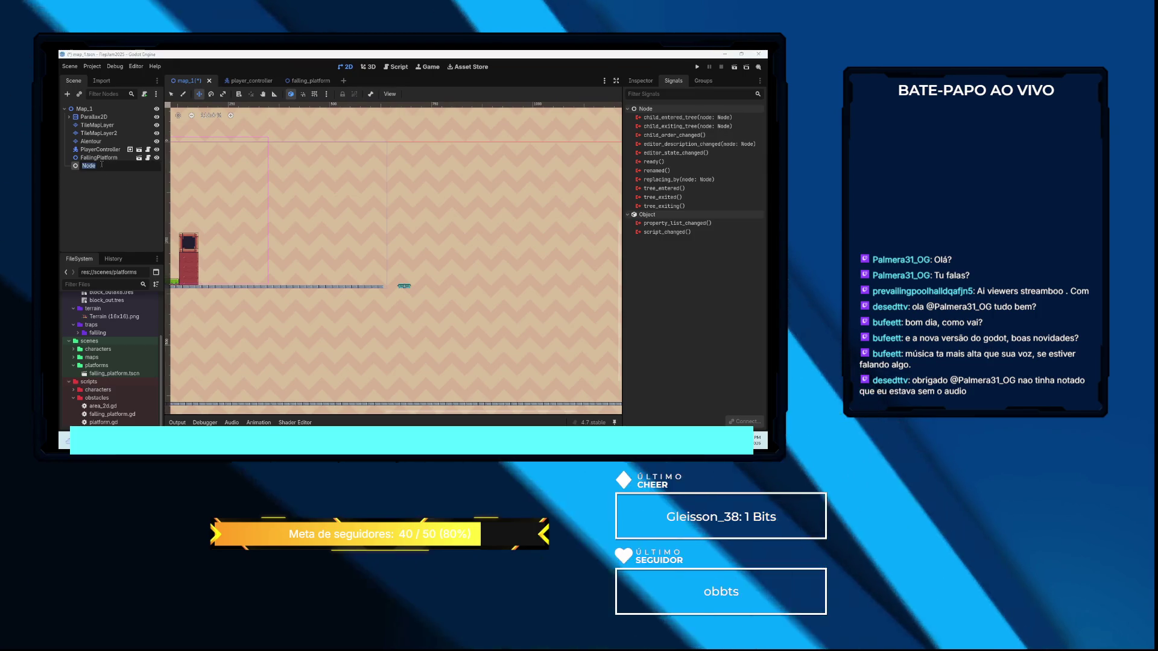
double_click(102, 165)
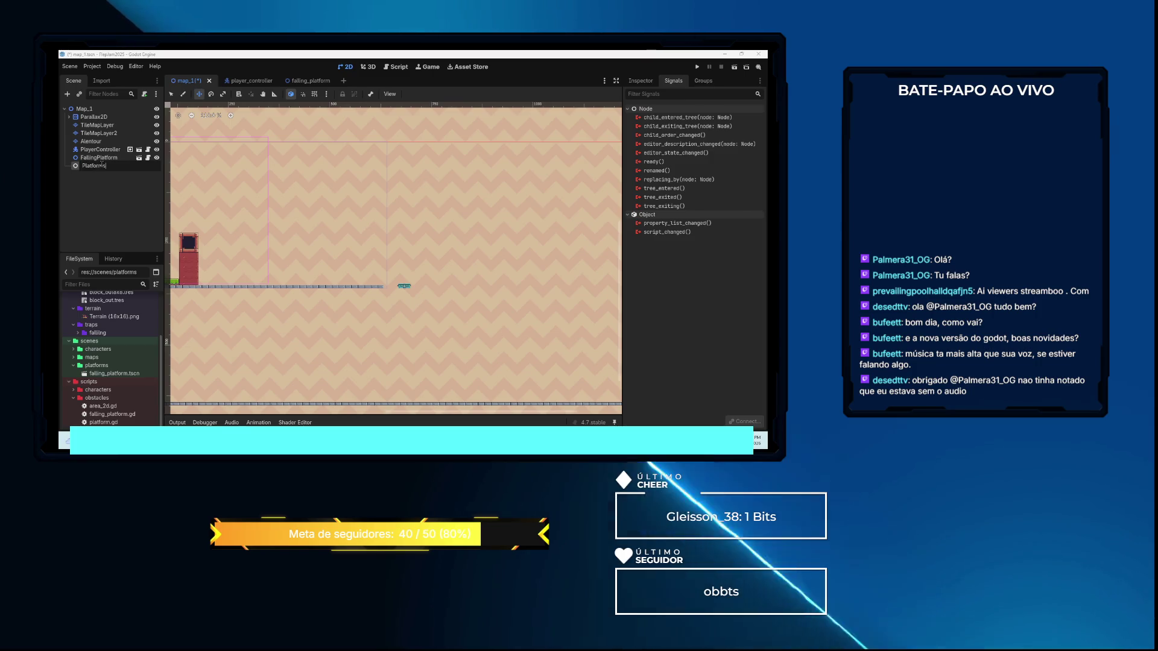
key("Return")
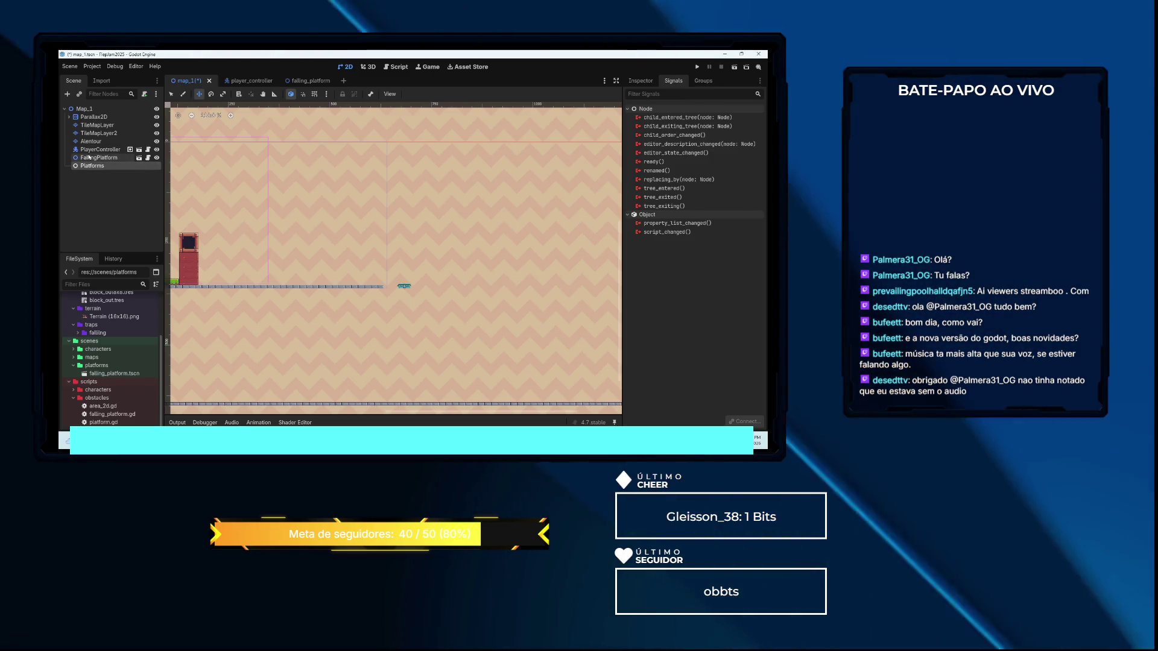
- Reparent FallingPlatform under Platforms and duplicate it with Ctrl+D
left_click(88, 158)
left_click_drag(88, 166, 88, 167)
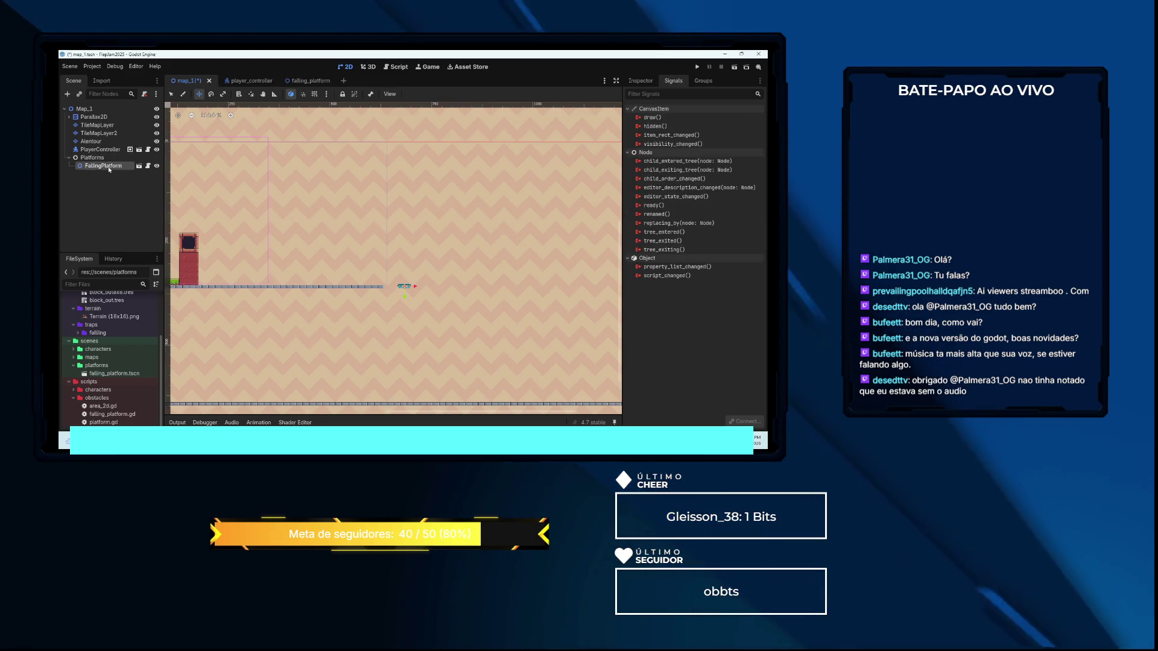
key("ctrl+d")
key("ctrl+d")
key("ctrl+d")
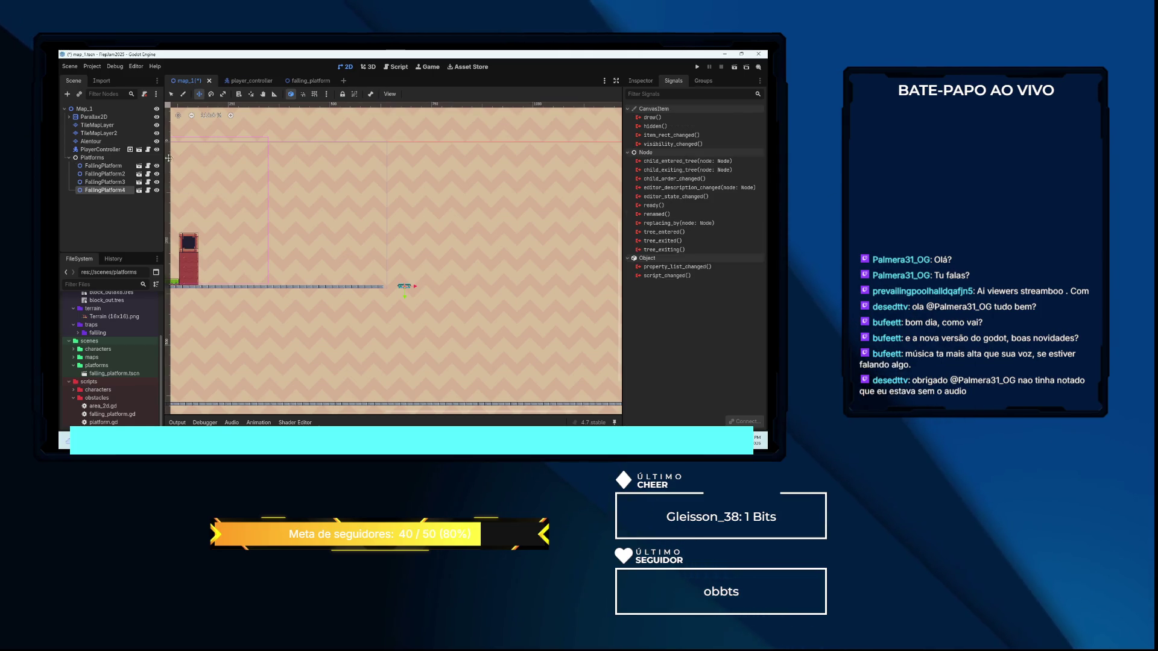
- Arrange FallingPlatform2–4 as rising steps beyond the floor's right end
scroll(420, 294, "up", 3)
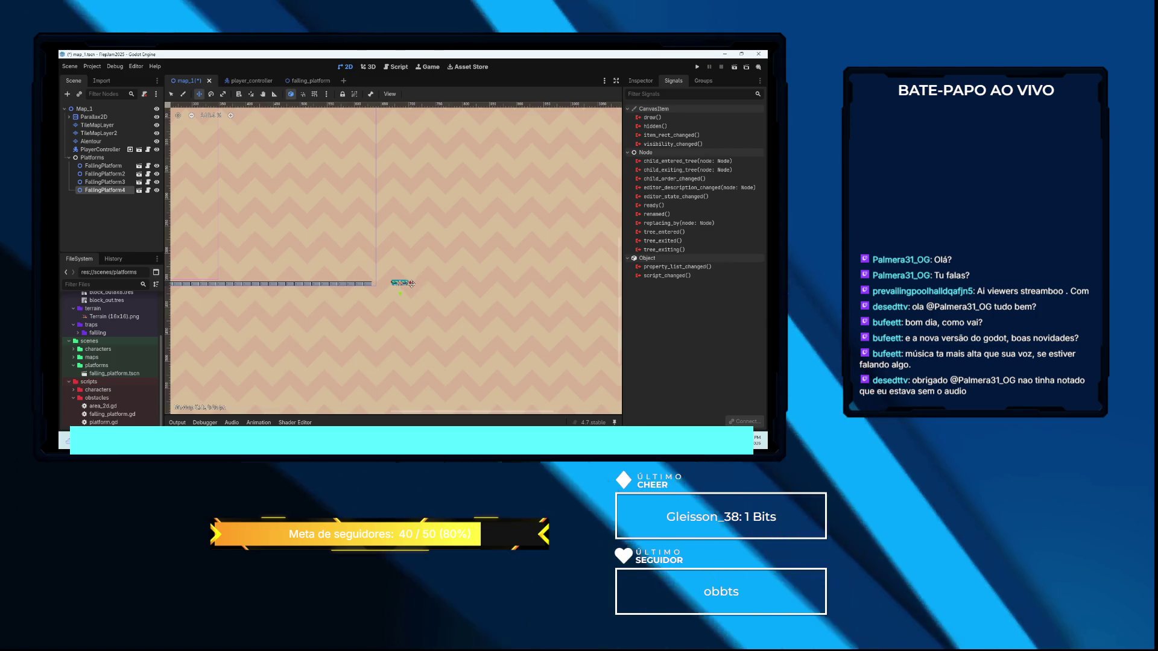
left_click_drag(399, 282, 526, 283)
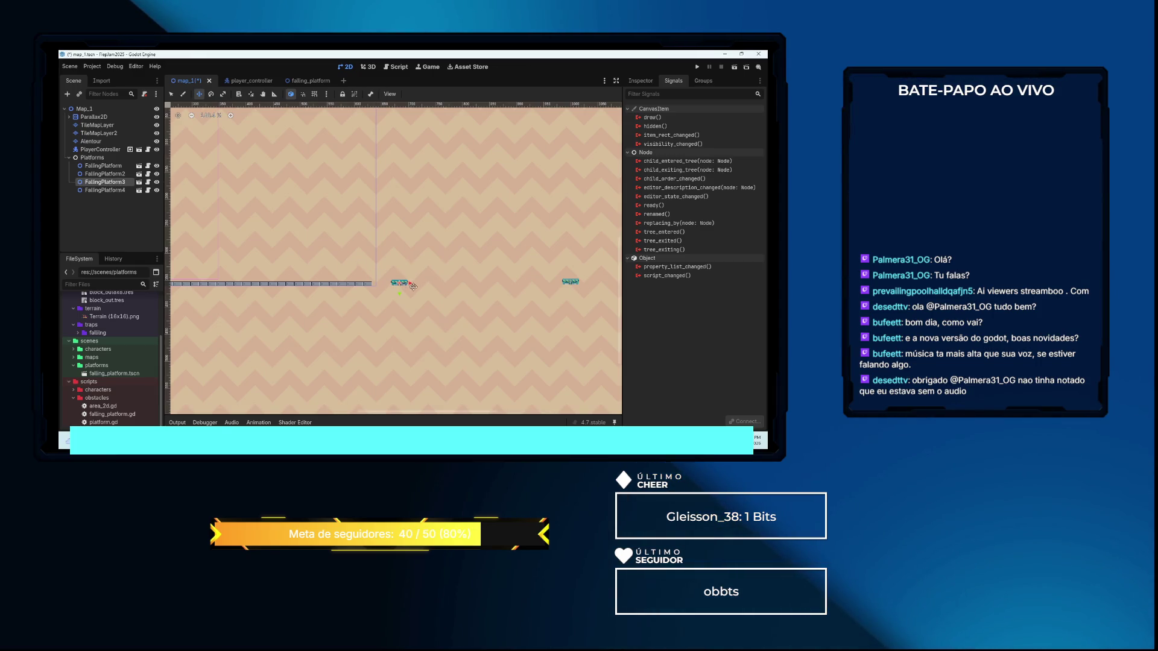
left_click_drag(517, 285, 514, 284)
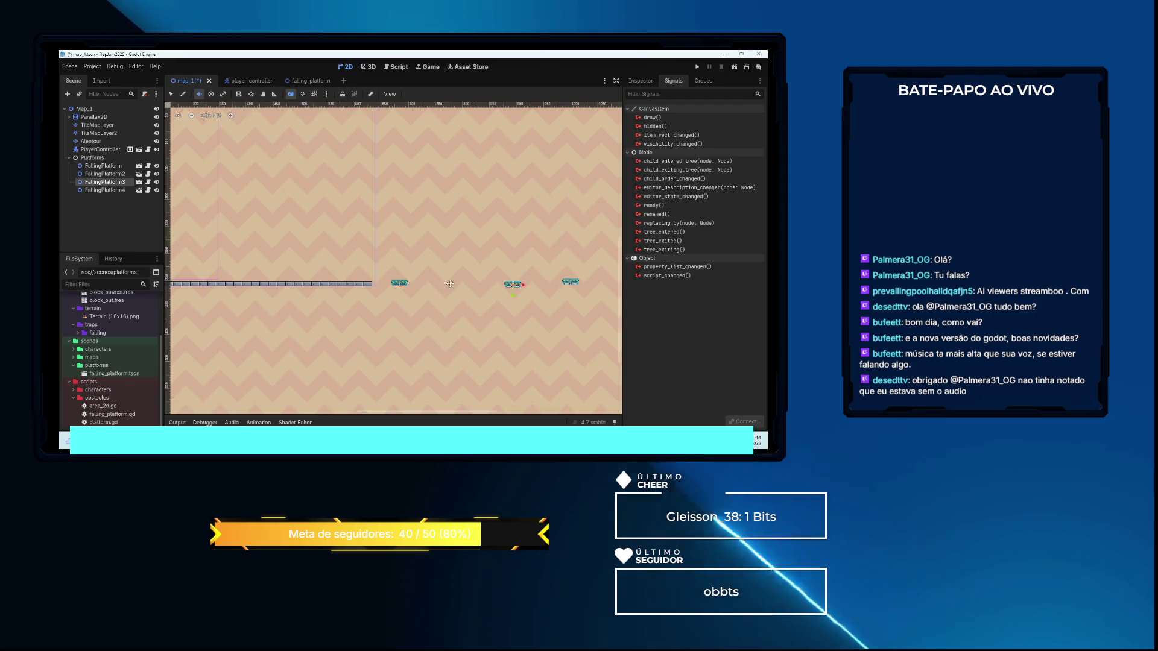
left_click(399, 282)
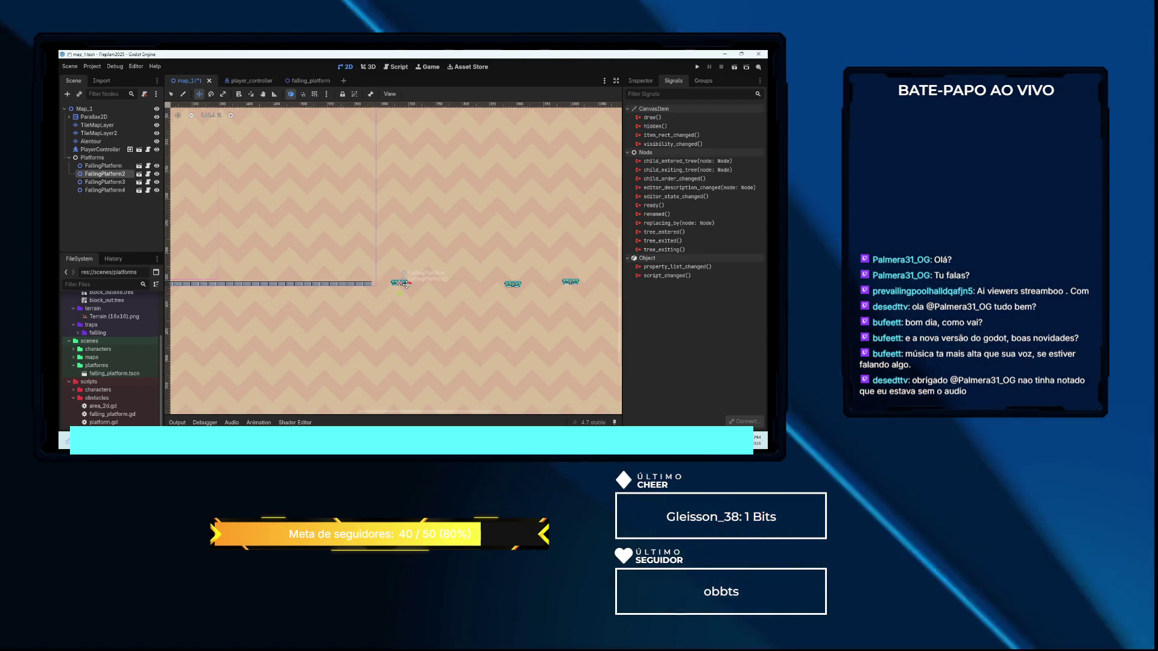
mouse_move(407, 285)
left_mouse_down()
mouse_move(449, 287)
mouse_move(463, 273)
mouse_move(432, 266)
left_mouse_up()
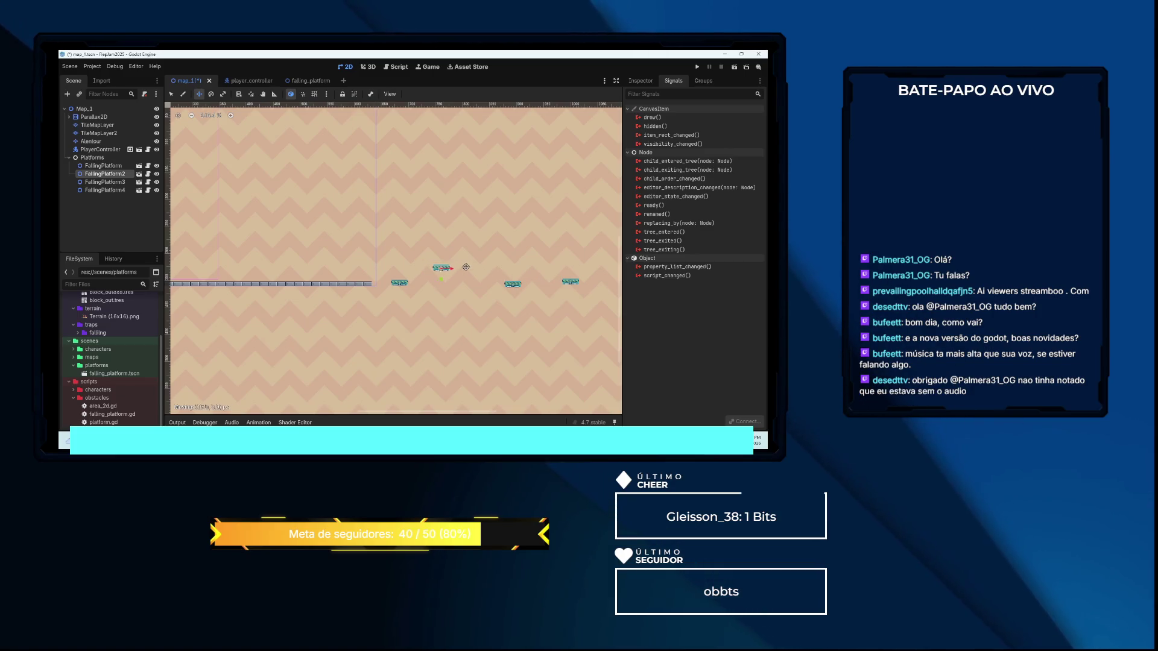
left_click(105, 181)
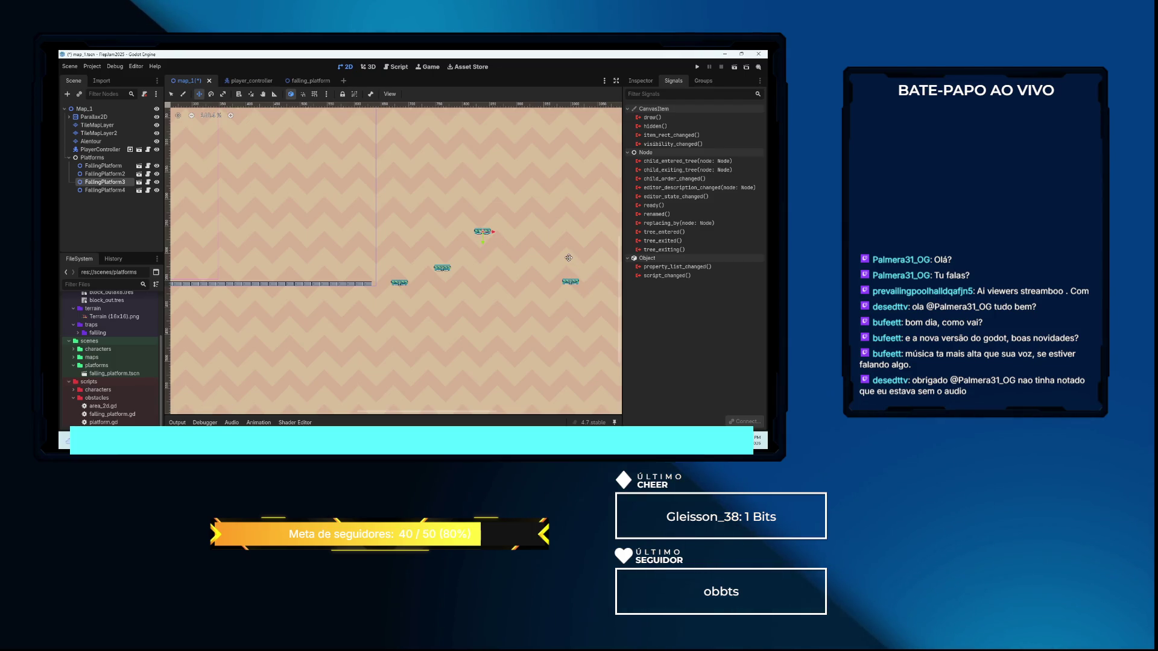
key("Down")
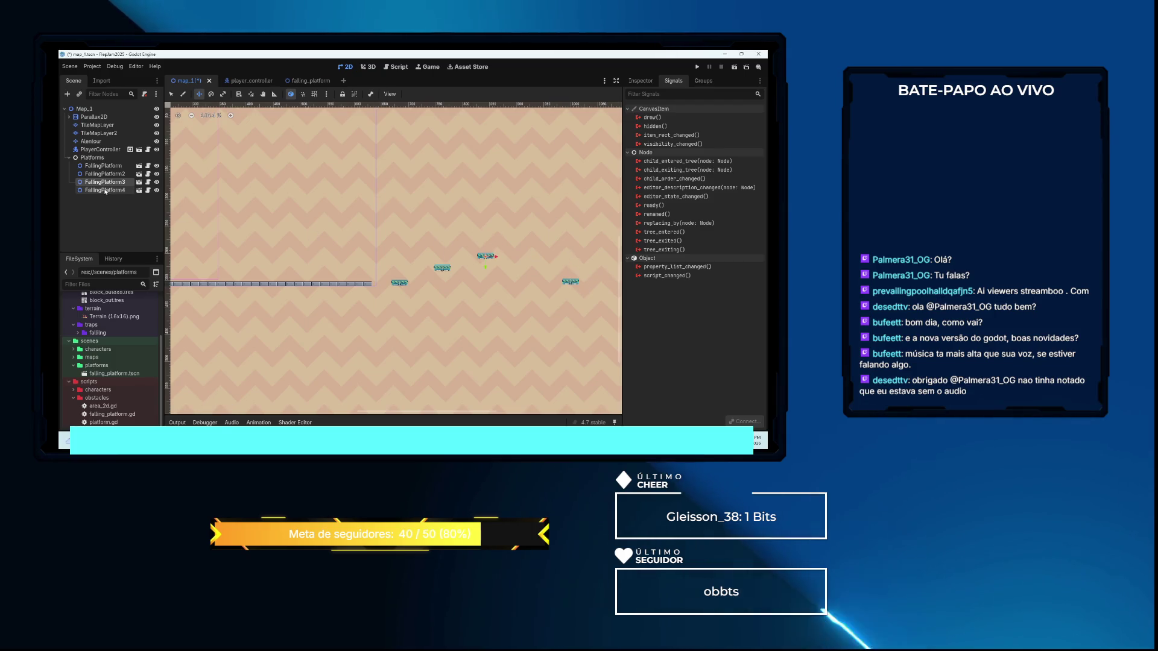
mouse_move(569, 281)
left_mouse_down()
mouse_move(542, 251)
mouse_move(511, 241)
left_mouse_up()
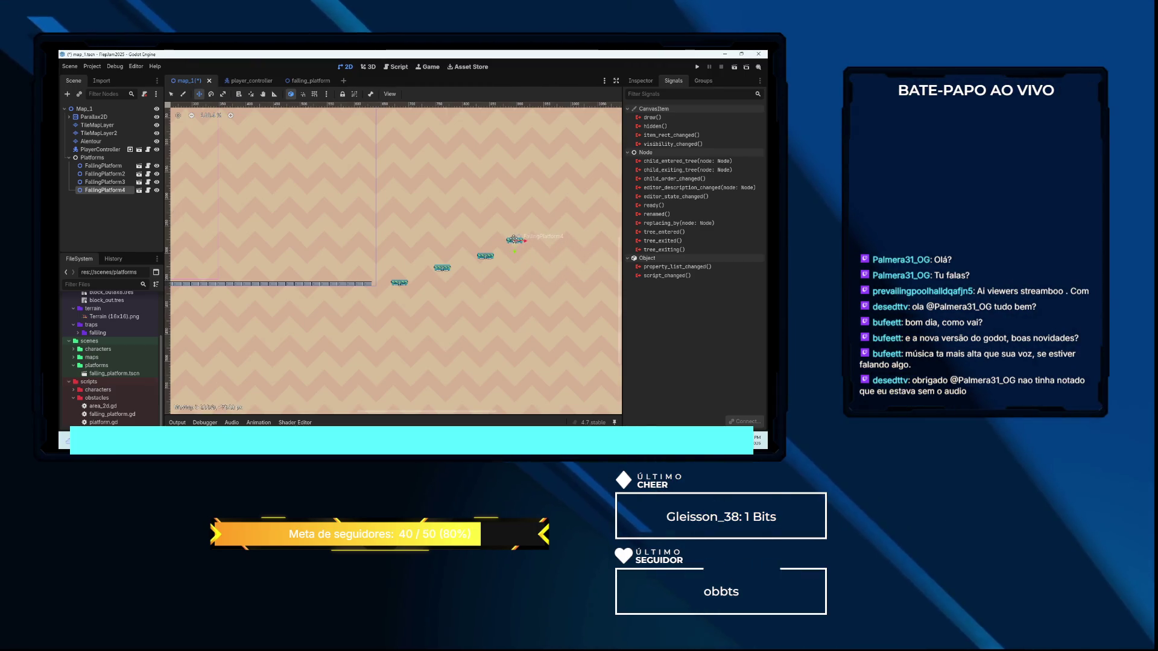
scroll(555, 279, "down", 3)
scroll(555, 279, "down", 1)
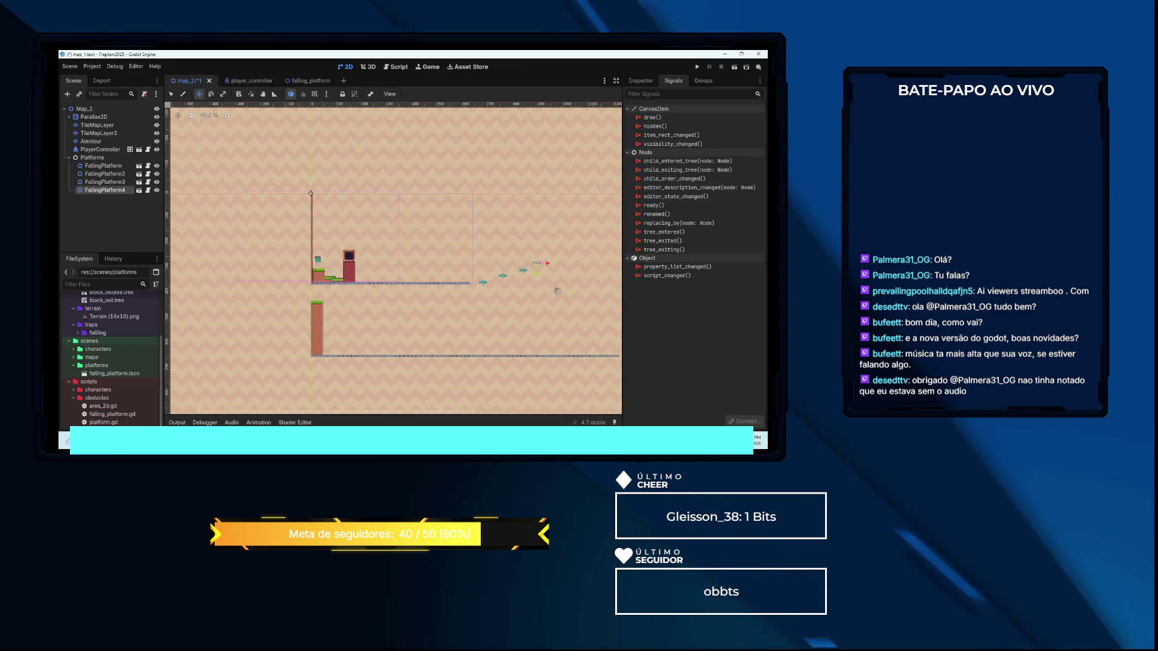
scroll(536, 290, "right", 1)
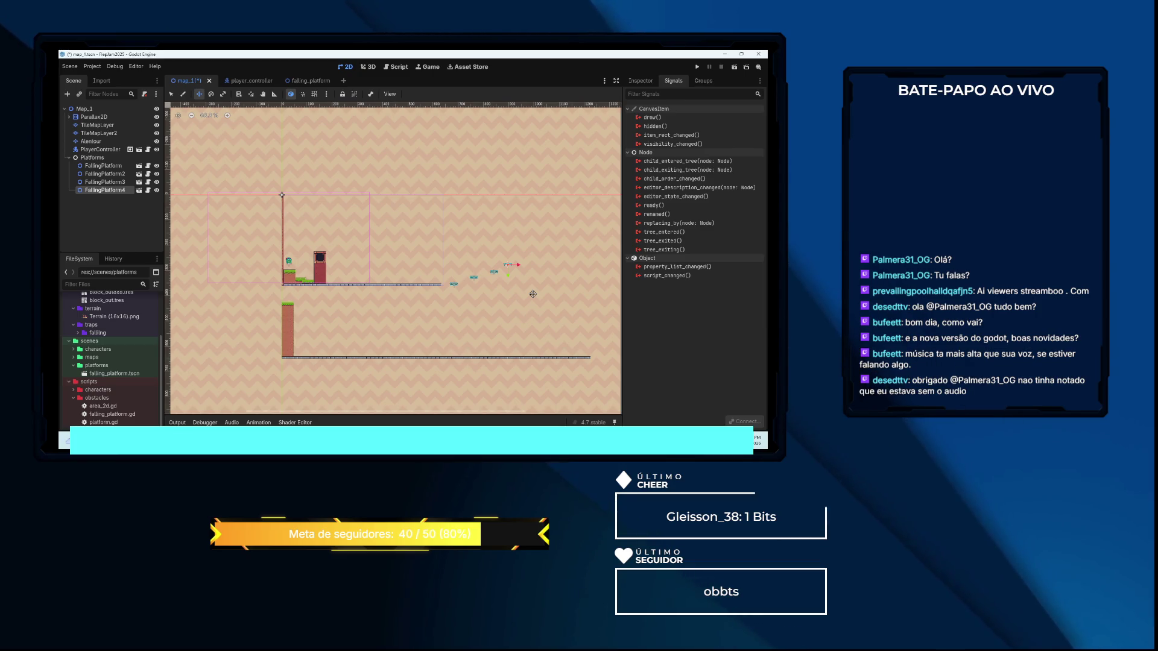
- Run the game, walk the frog right and jump at the floating platforms, then stop
key("F5")
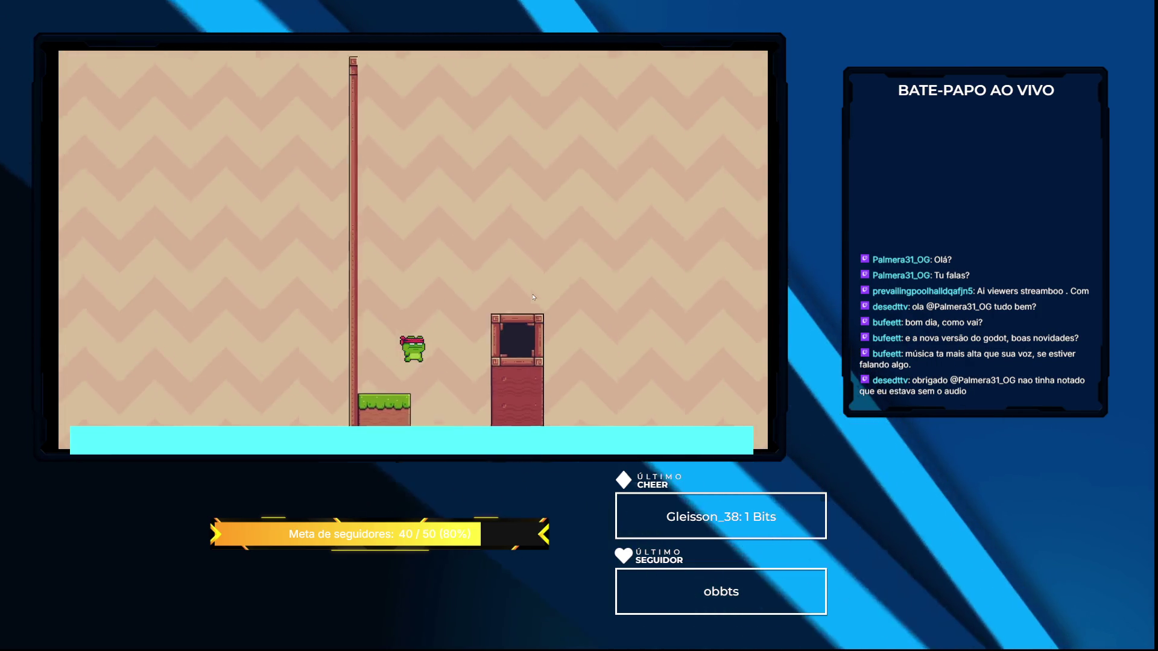
key("Right")
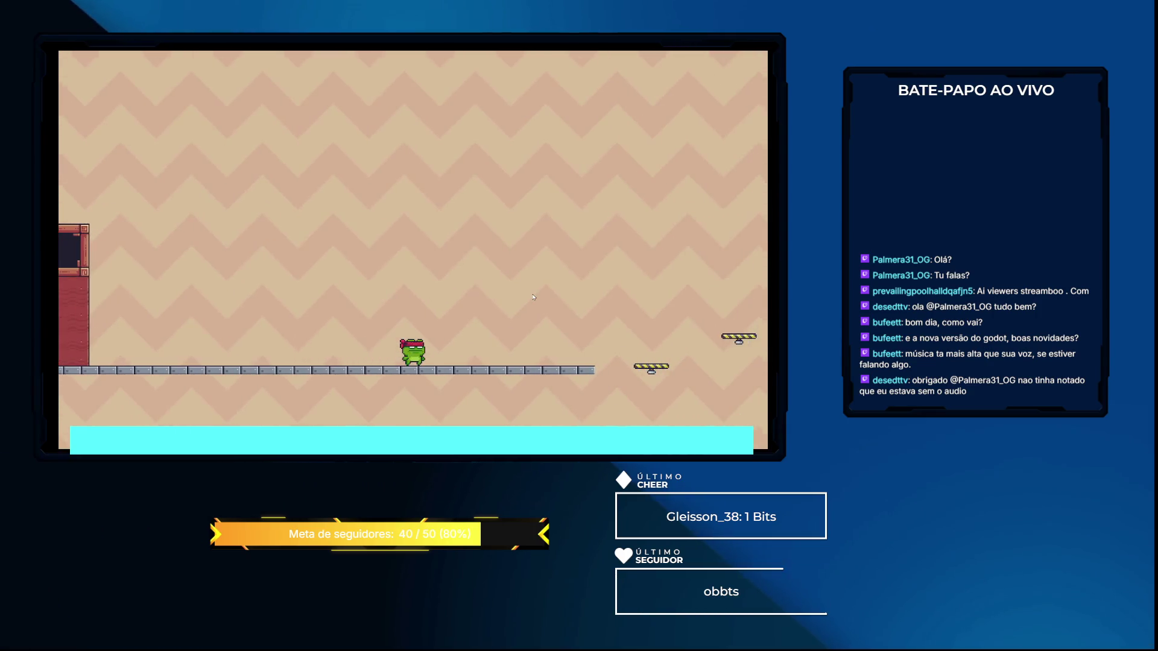
key("space")
key("space")
key("space")
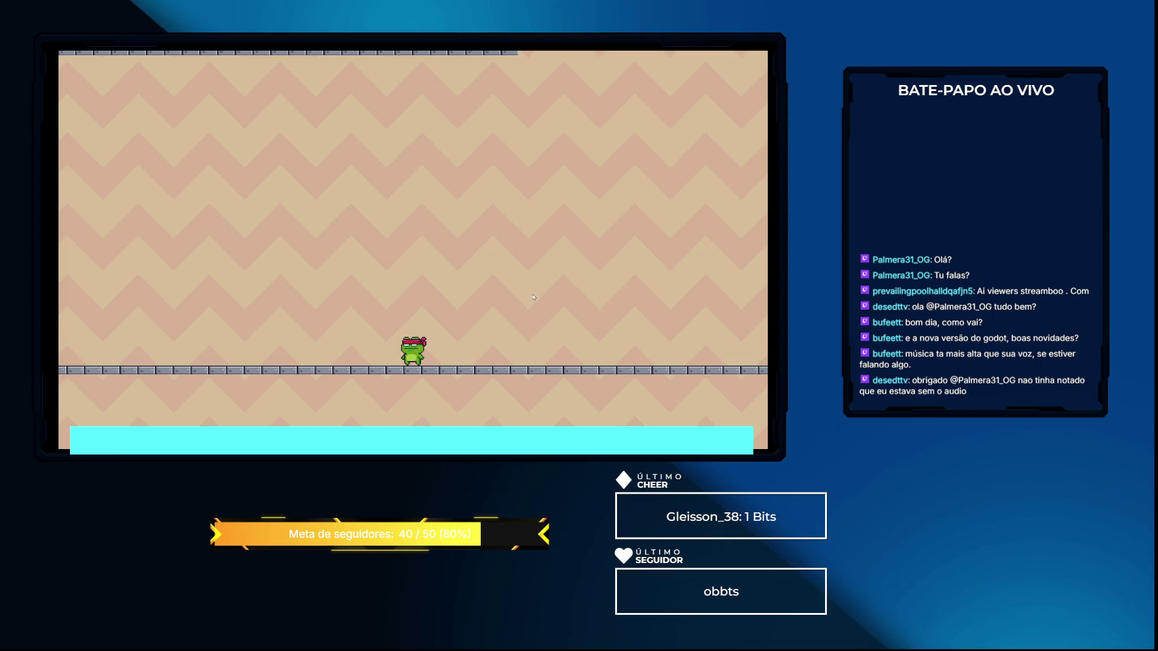
key("F8")
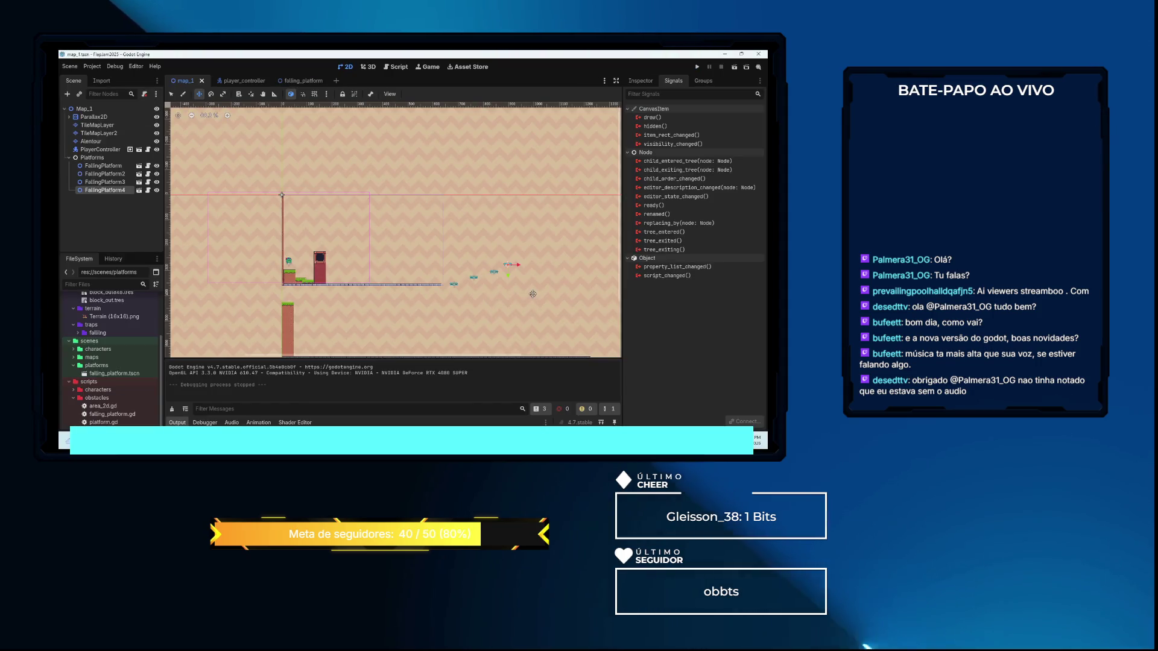
- Replay, jumping the frog over the red tower and across the hovering platforms, then quit
key("F5")
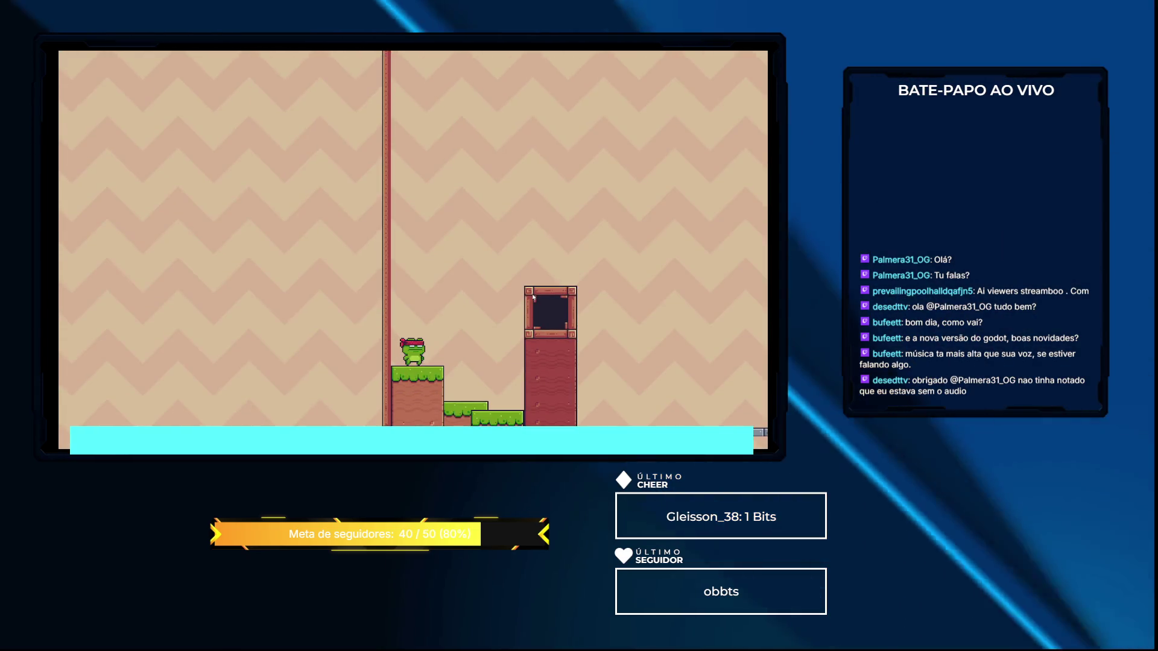
key("Right")
key("space")
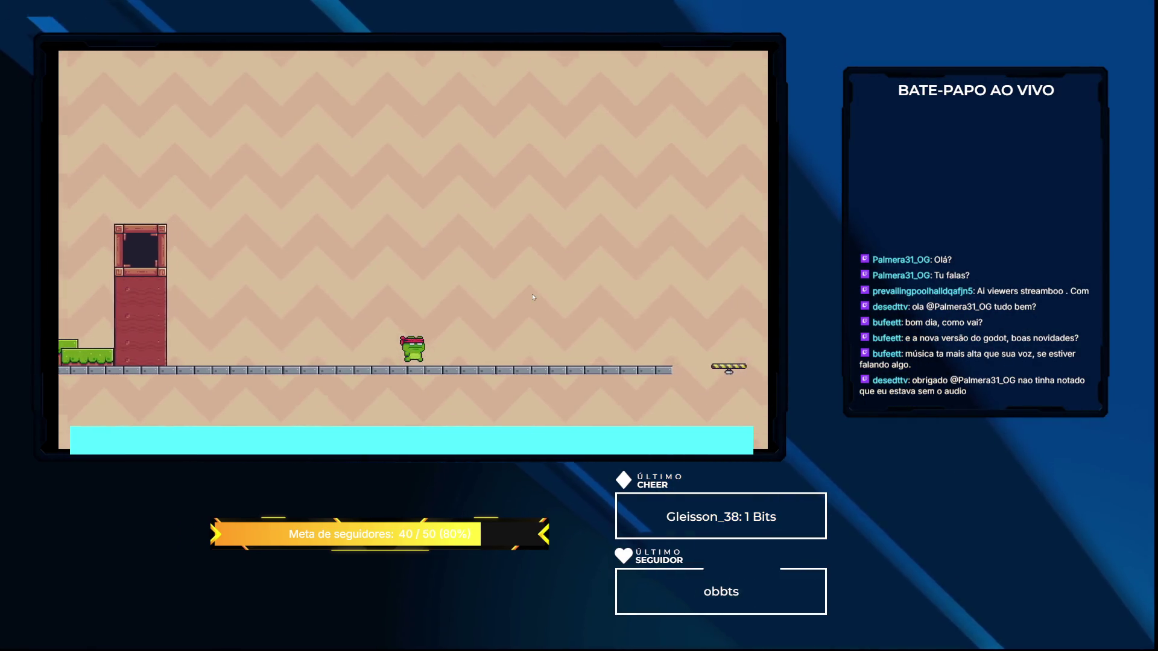
key("Right")
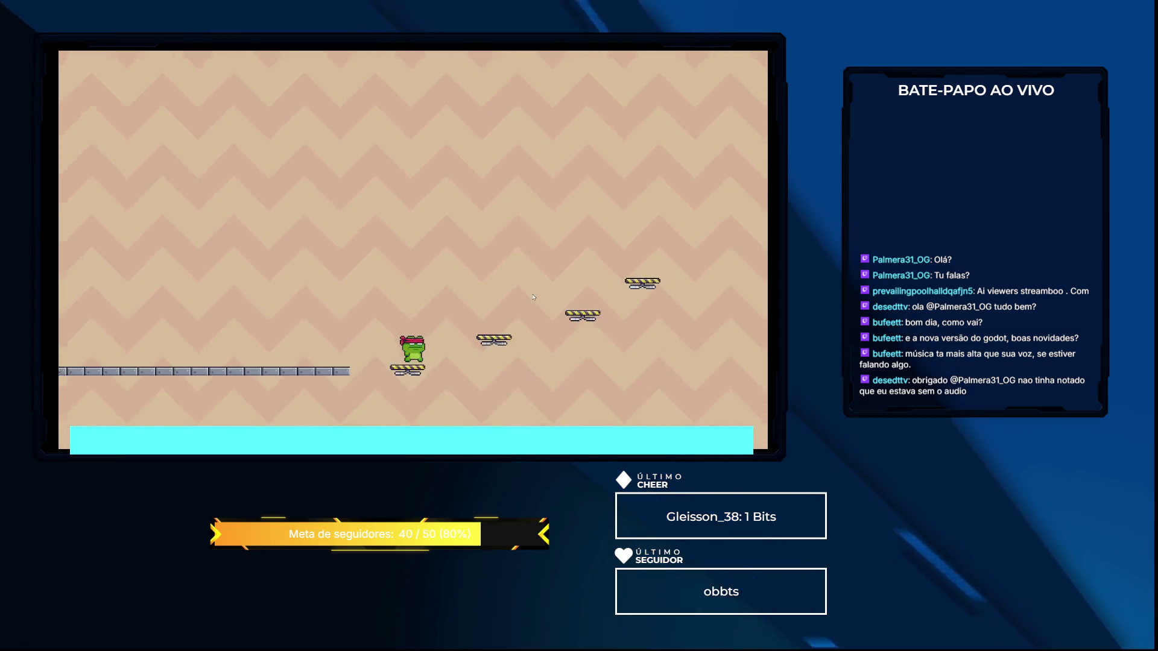
key("Right")
key("space")
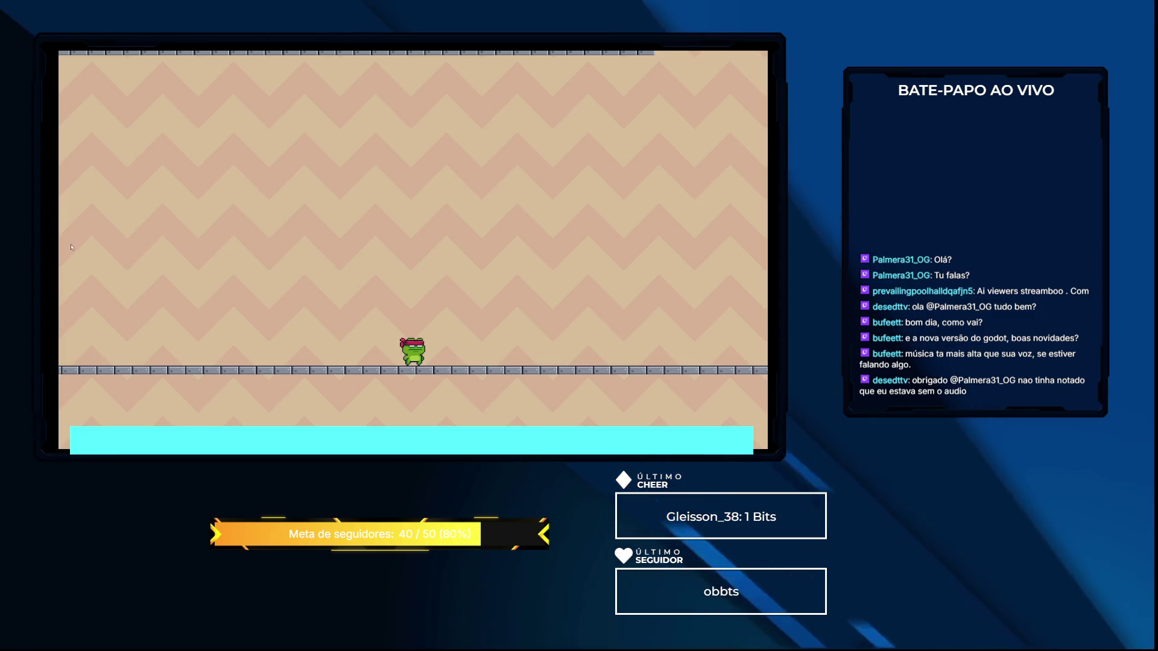
key("Down")
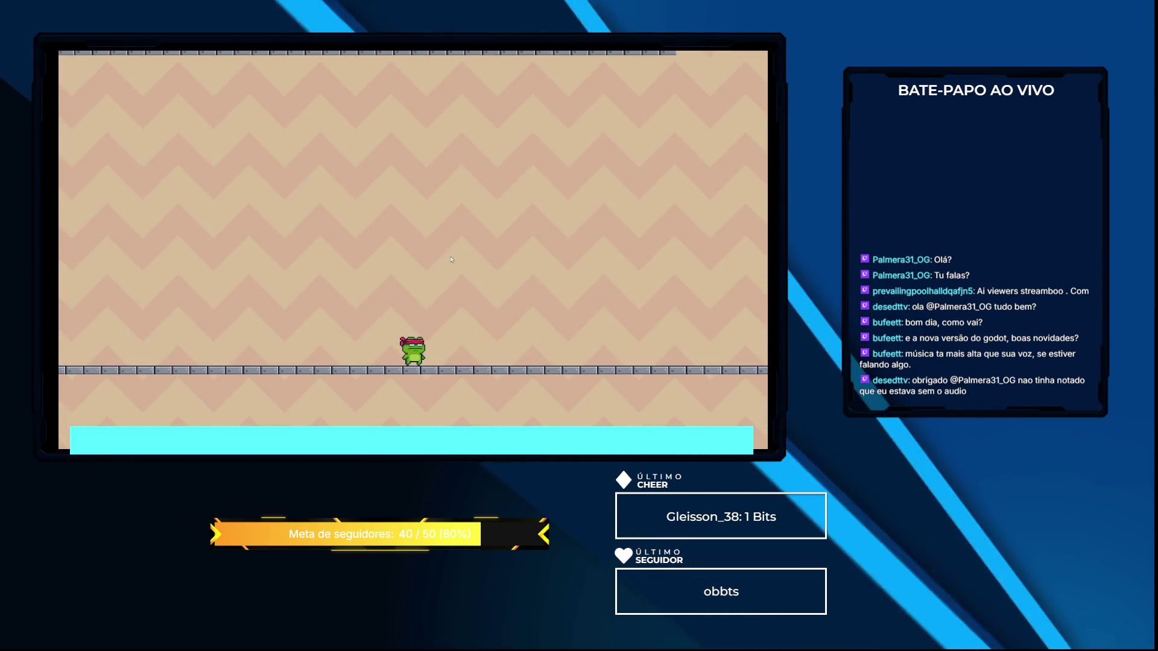
key("alt+F4")
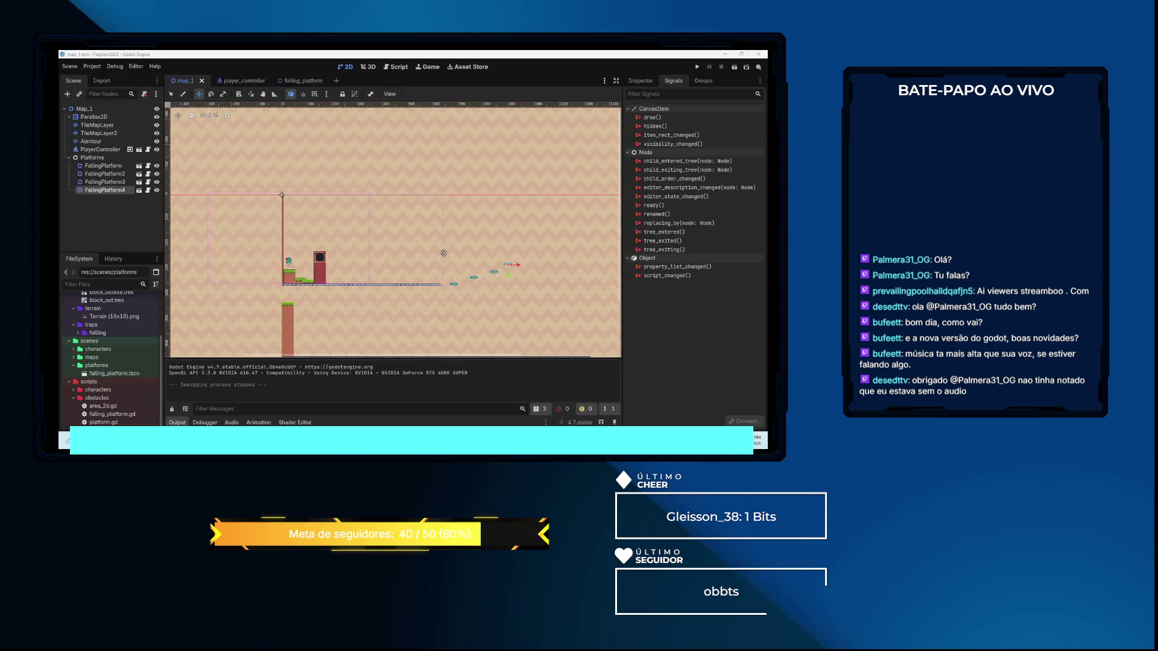
scroll(487, 290, "down", 1)
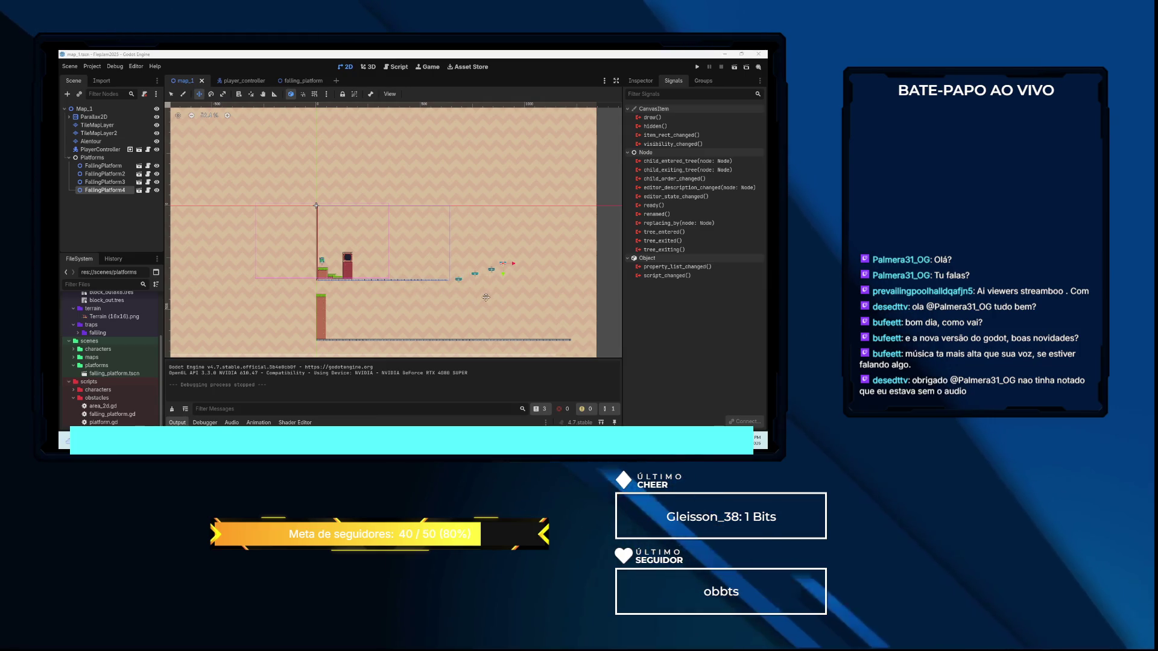
- Collapse Platforms, select TileMapLayer2 and enlarge the Terrain (16x16).png atlas for picking
left_click_drag(413, 272, 343, 235)
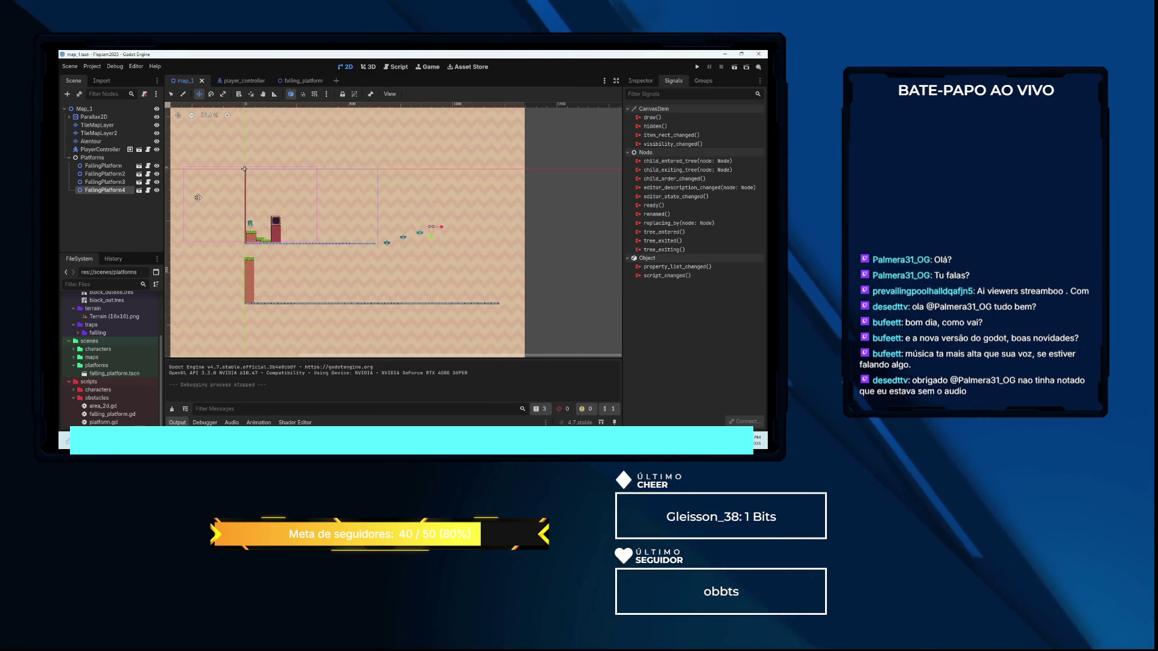
left_click(68, 158)
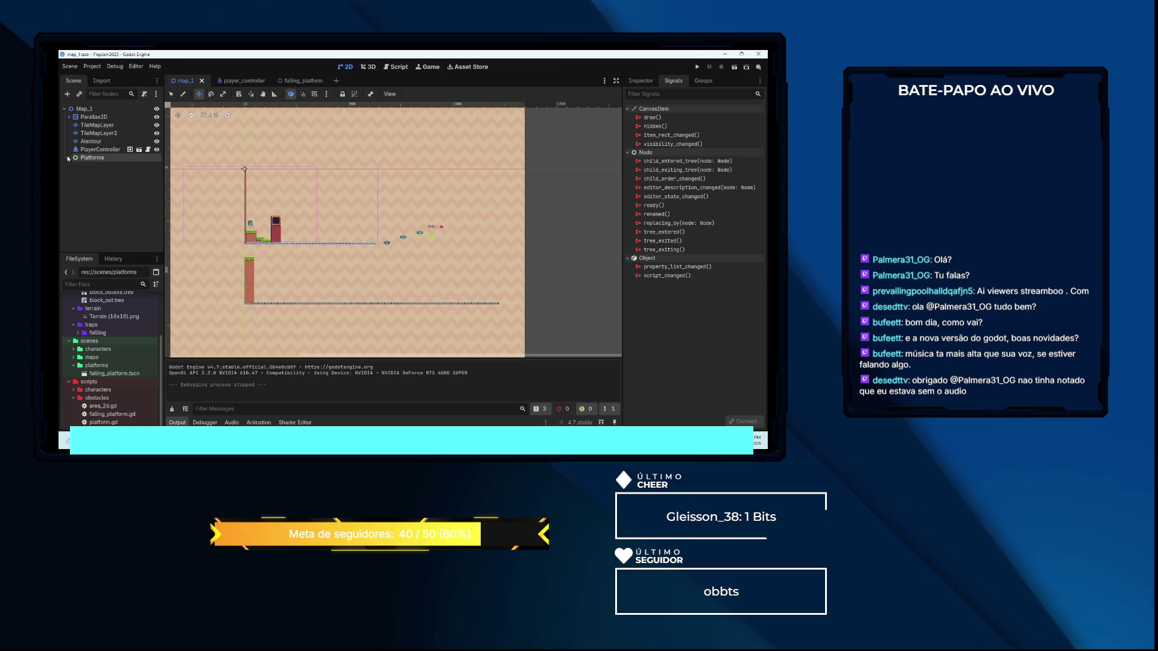
scroll(290, 280, "up", 3)
scroll(290, 279, "down", 1)
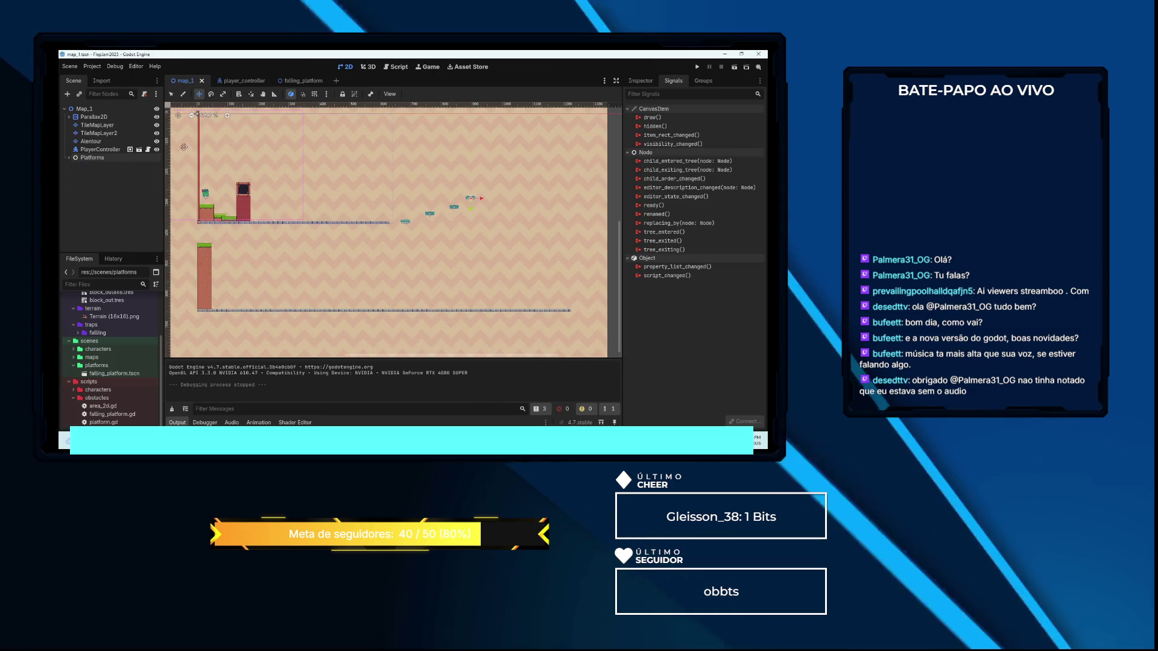
left_click(111, 126)
scroll(409, 244, "down", 2)
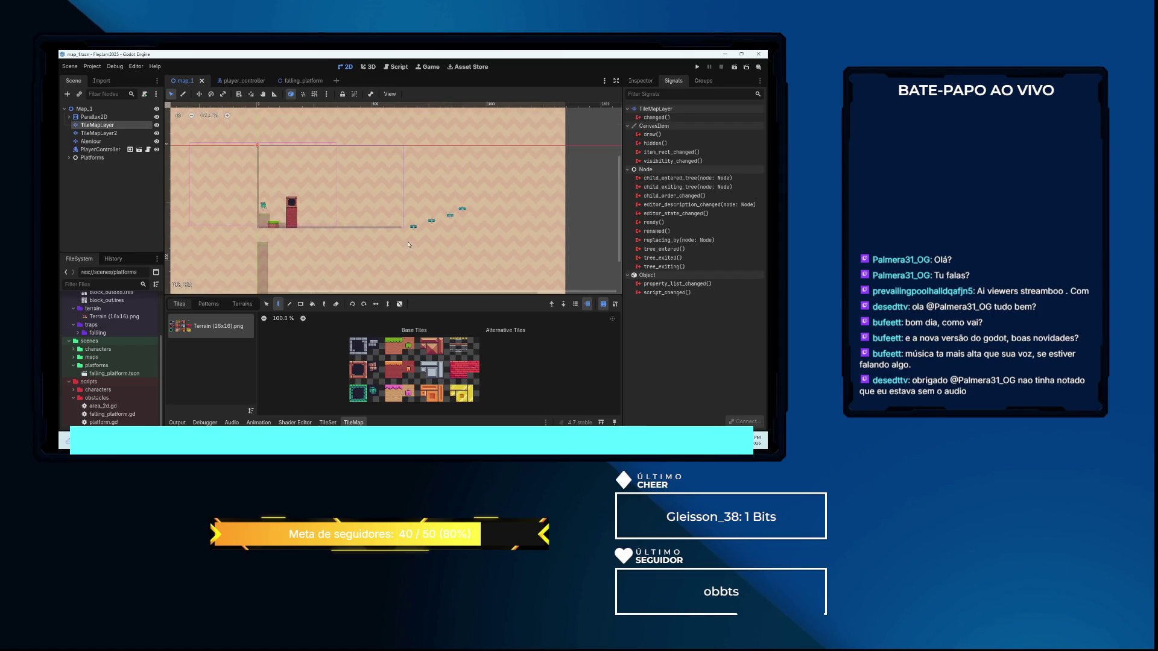
left_click_drag(416, 248, 397, 190)
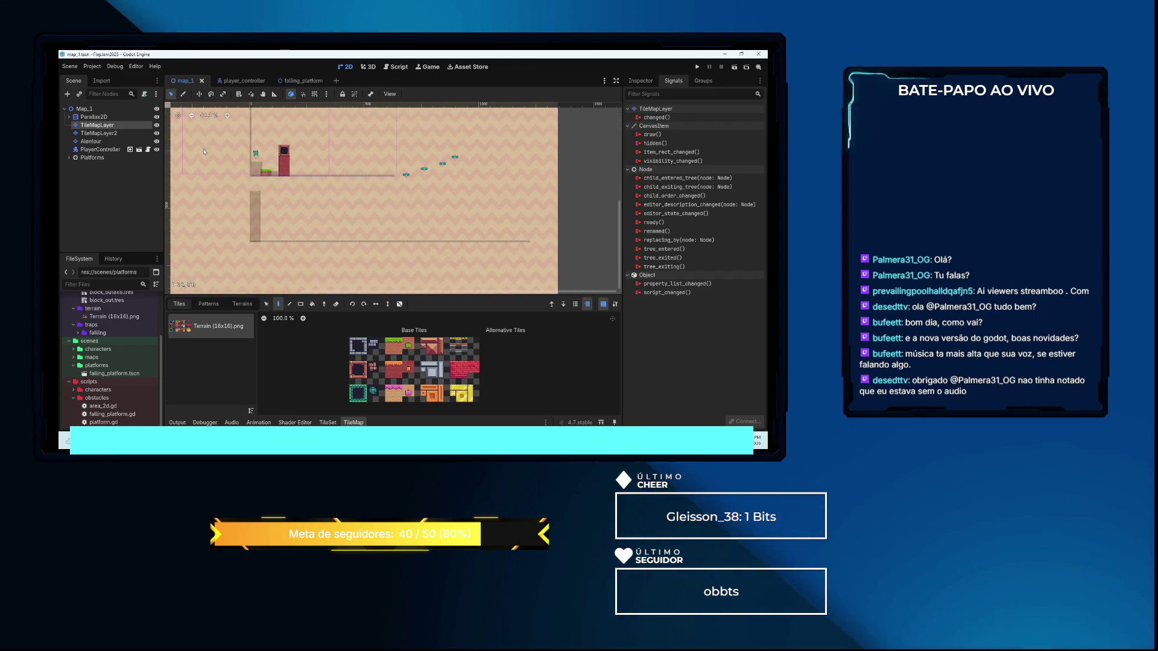
left_click(101, 133)
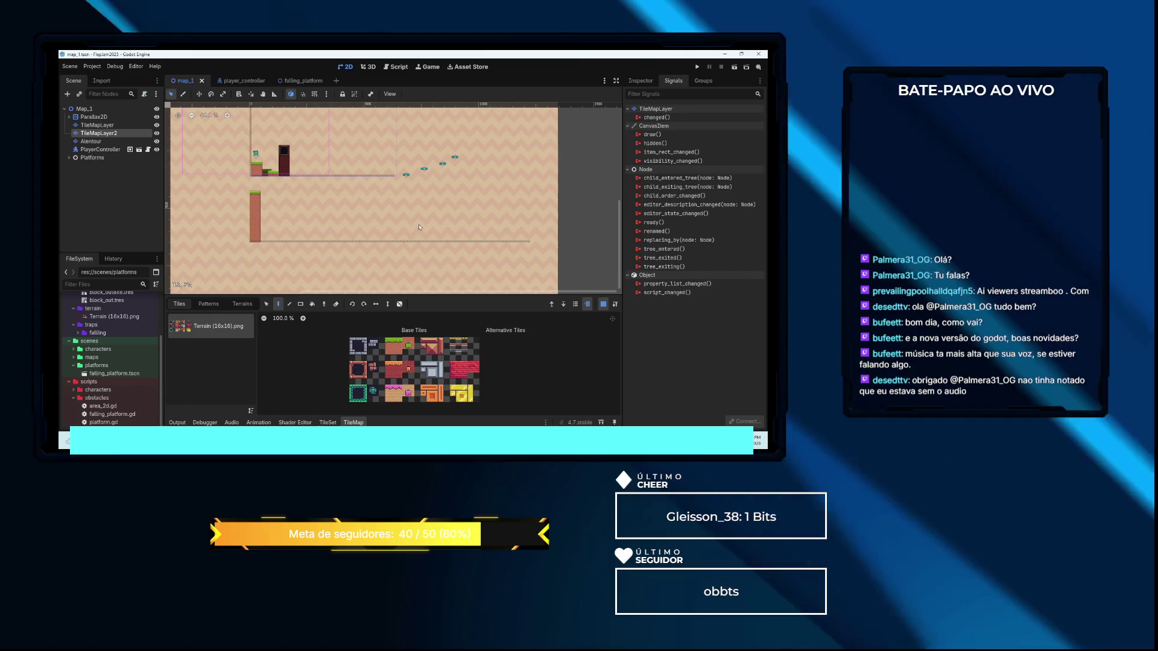
scroll(411, 226, "up", 1)
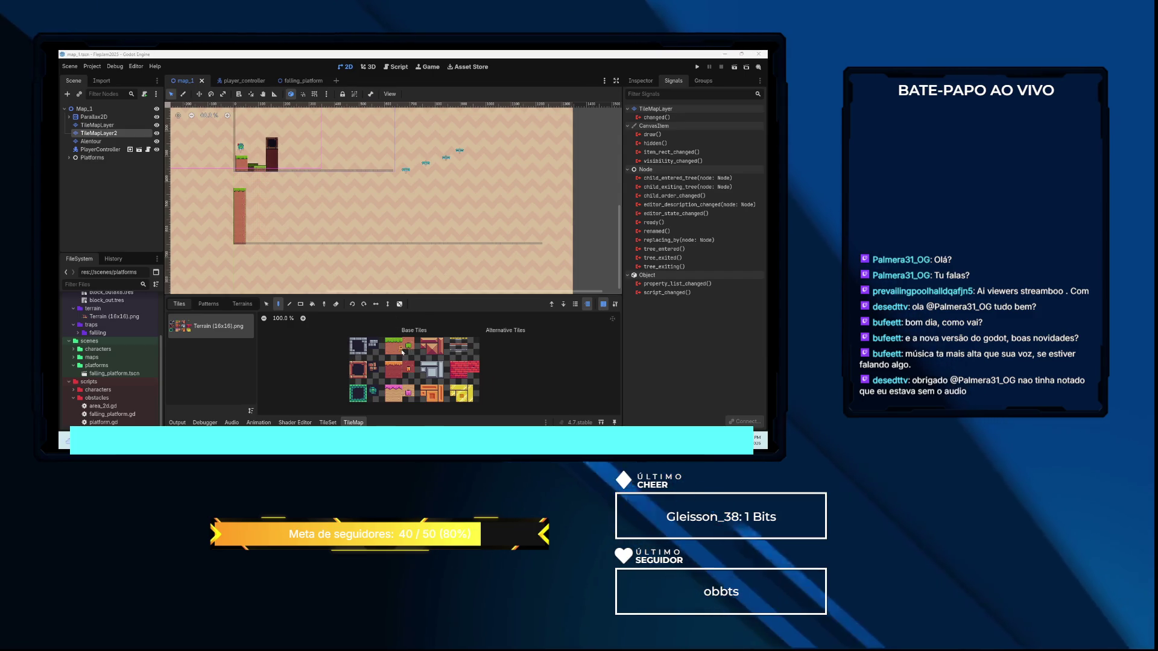
scroll(402, 352, "up", 3)
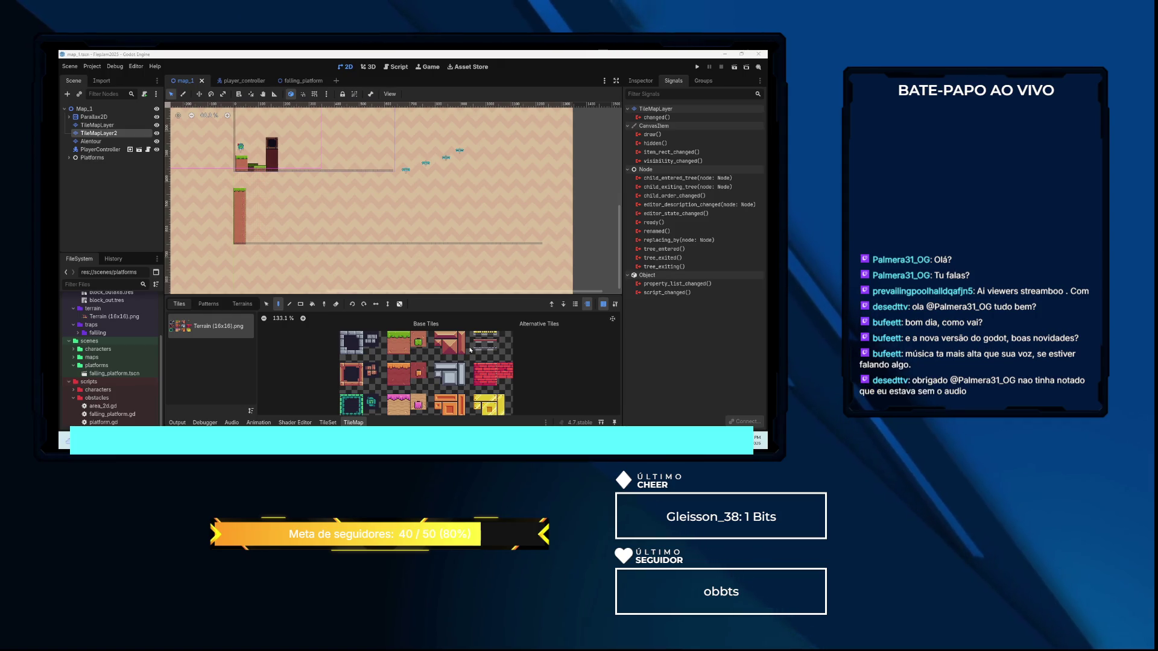
scroll(470, 350, "up", 2)
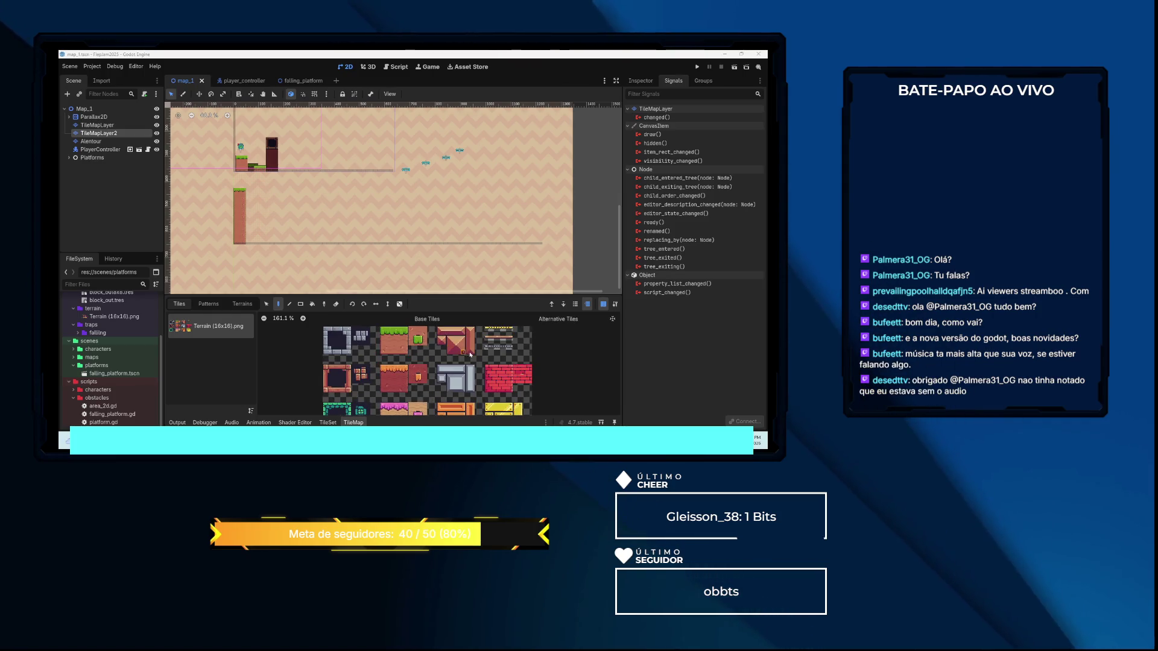
scroll(469, 354, "up", 3)
- Pick red block tiles, paint a trial column, and erase the misplaced tiles
left_click_drag(453, 330, 476, 353)
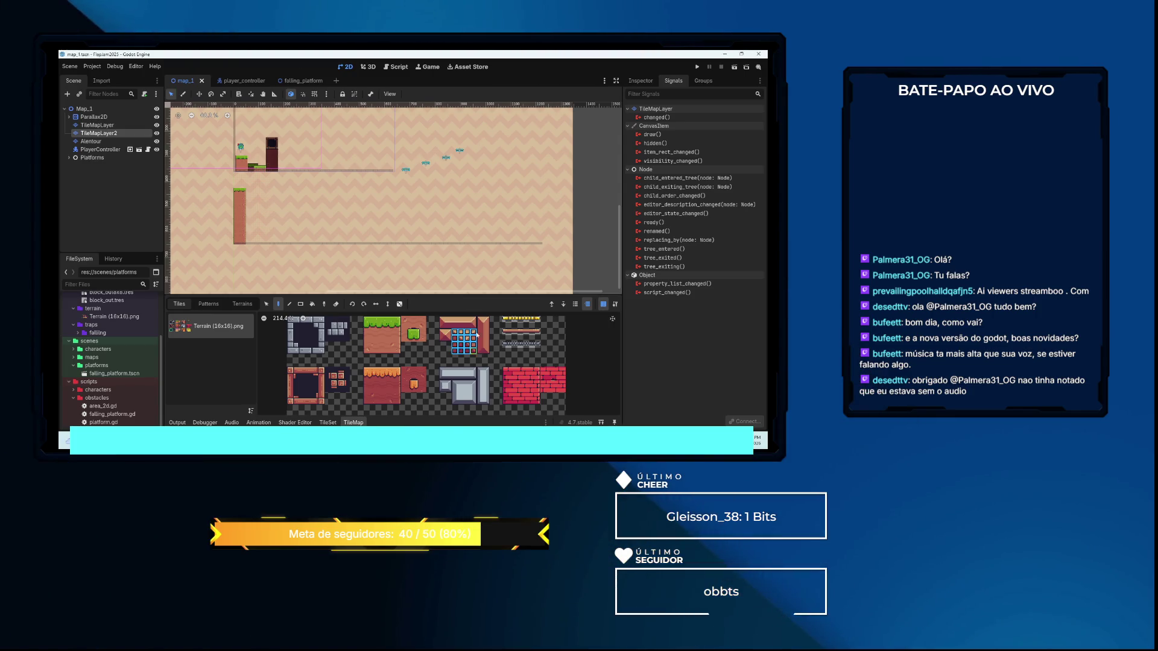
scroll(410, 239, "up", 2)
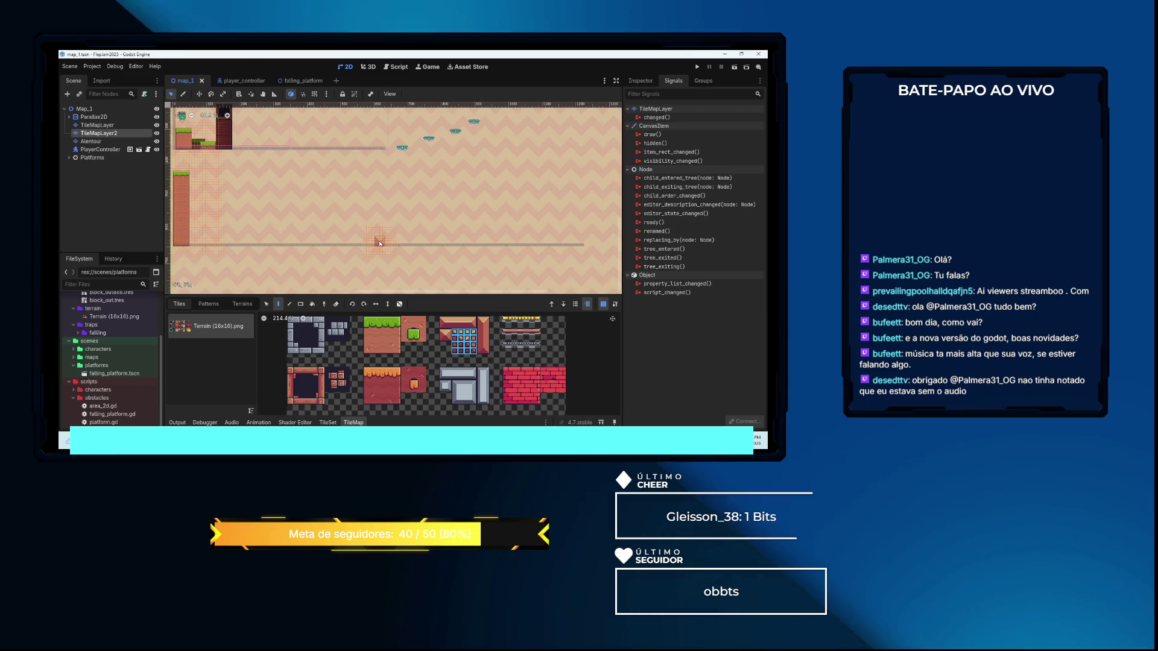
left_click_drag(455, 351, 470, 347)
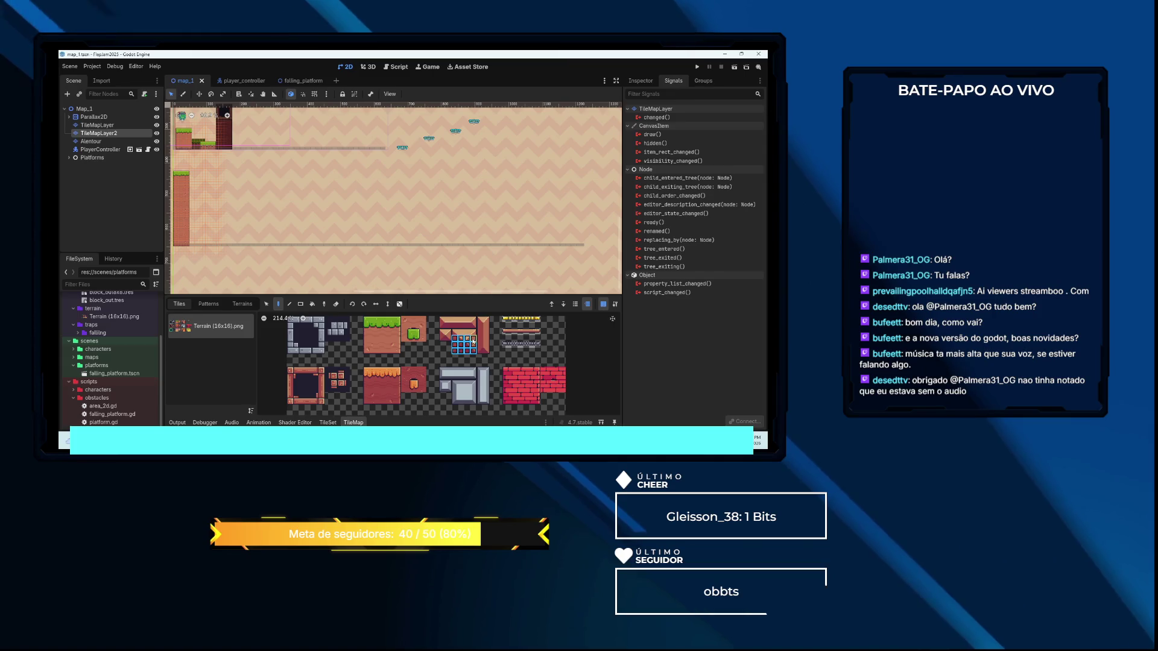
scroll(392, 241, "up", 2)
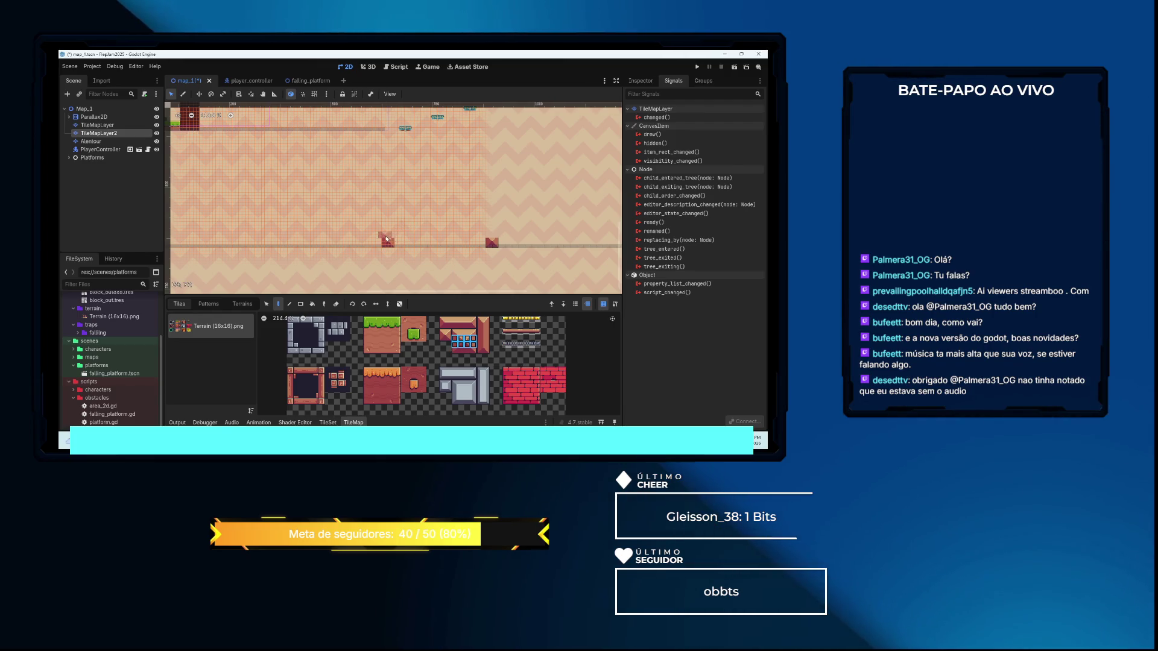
scroll(386, 238, "up", 2)
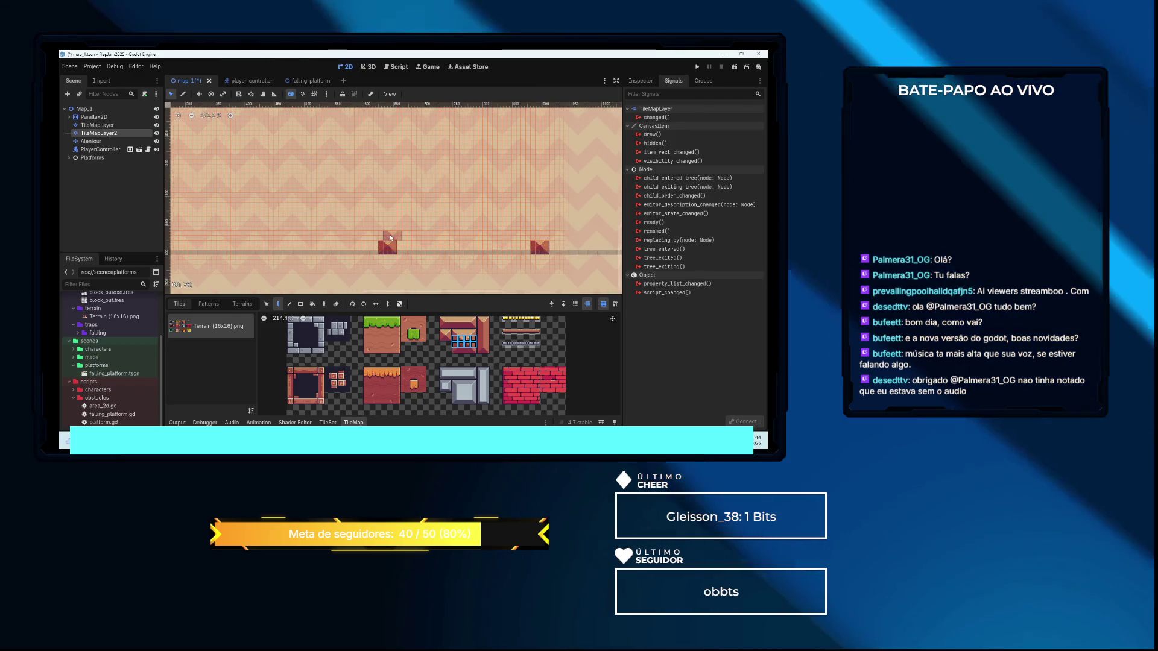
left_click_drag(390, 238, 386, 228)
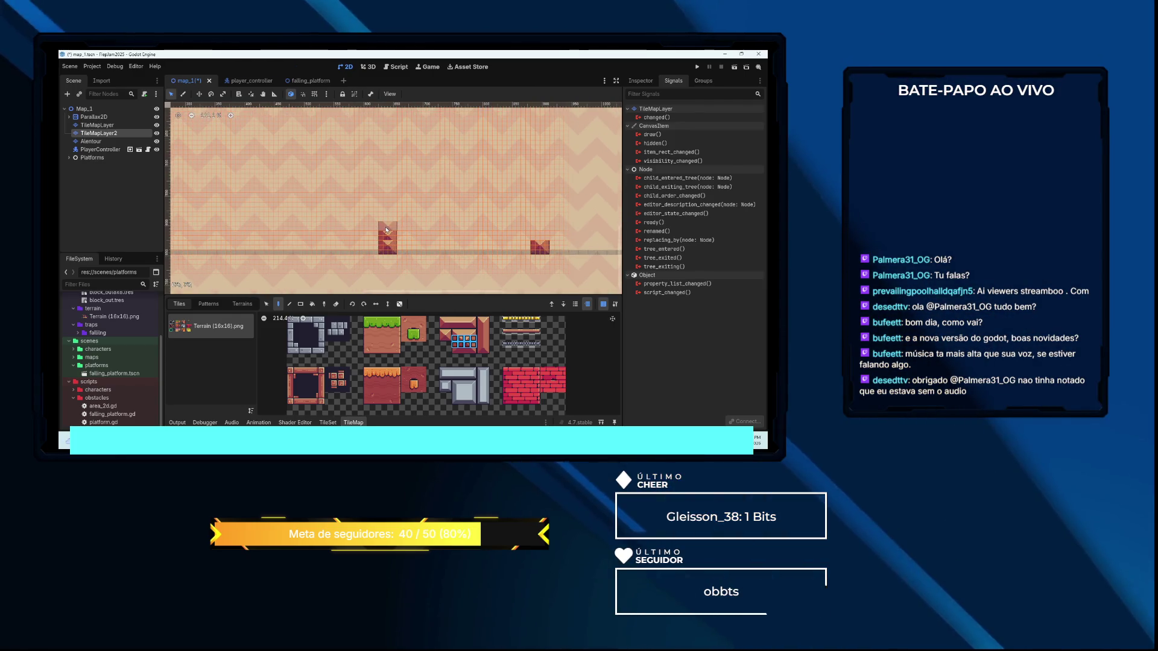
right_click(387, 228)
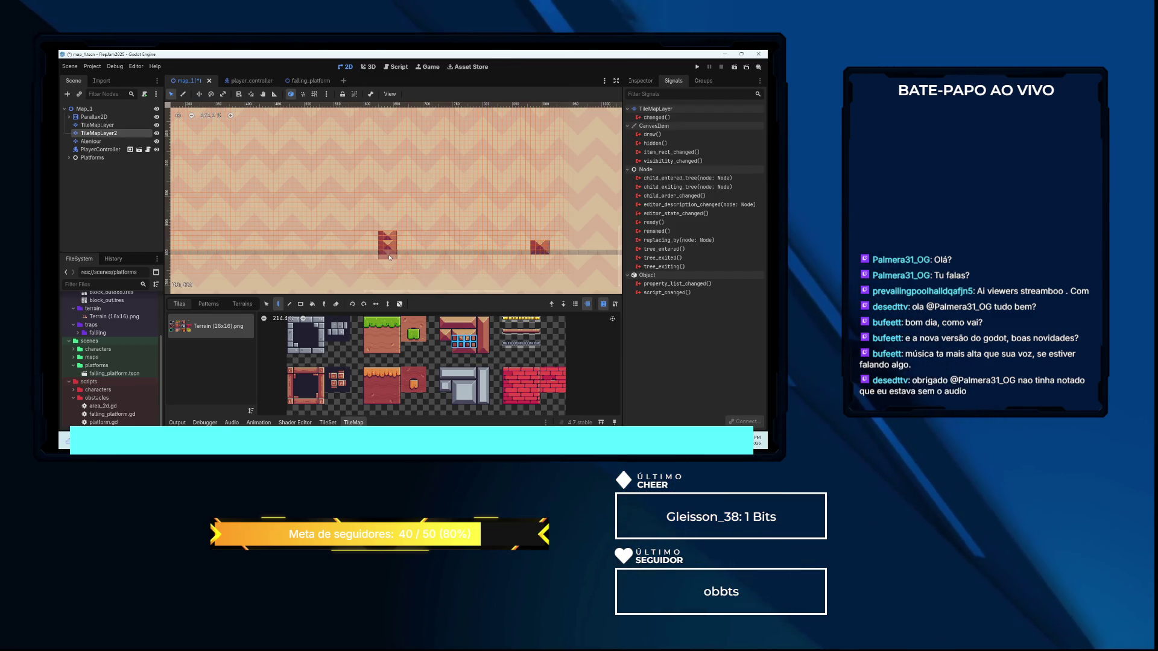
right_click(384, 238)
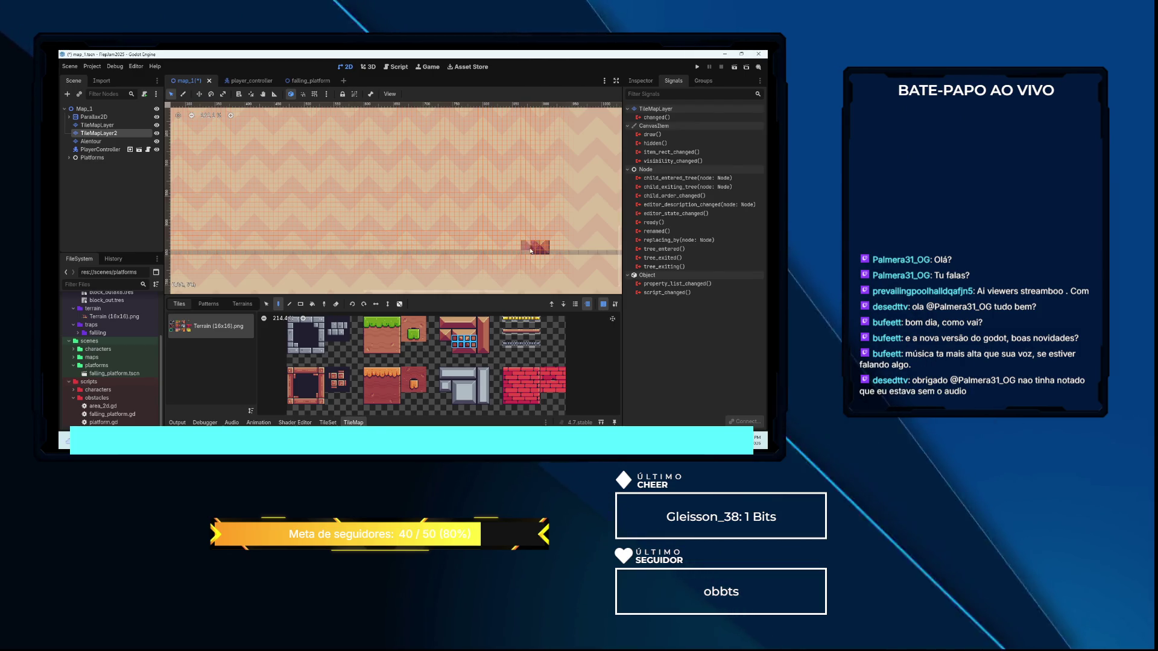
right_click(526, 251)
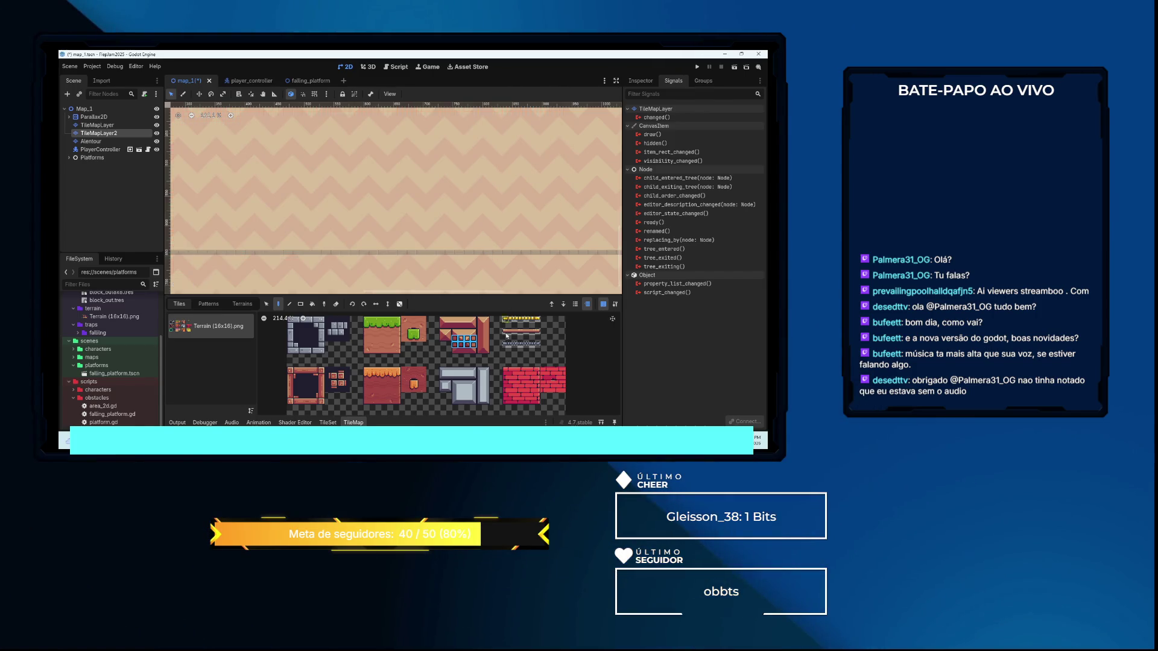
- Paint a three-high and a two-high red block stack on the lower floor
left_click_drag(474, 352, 458, 352)
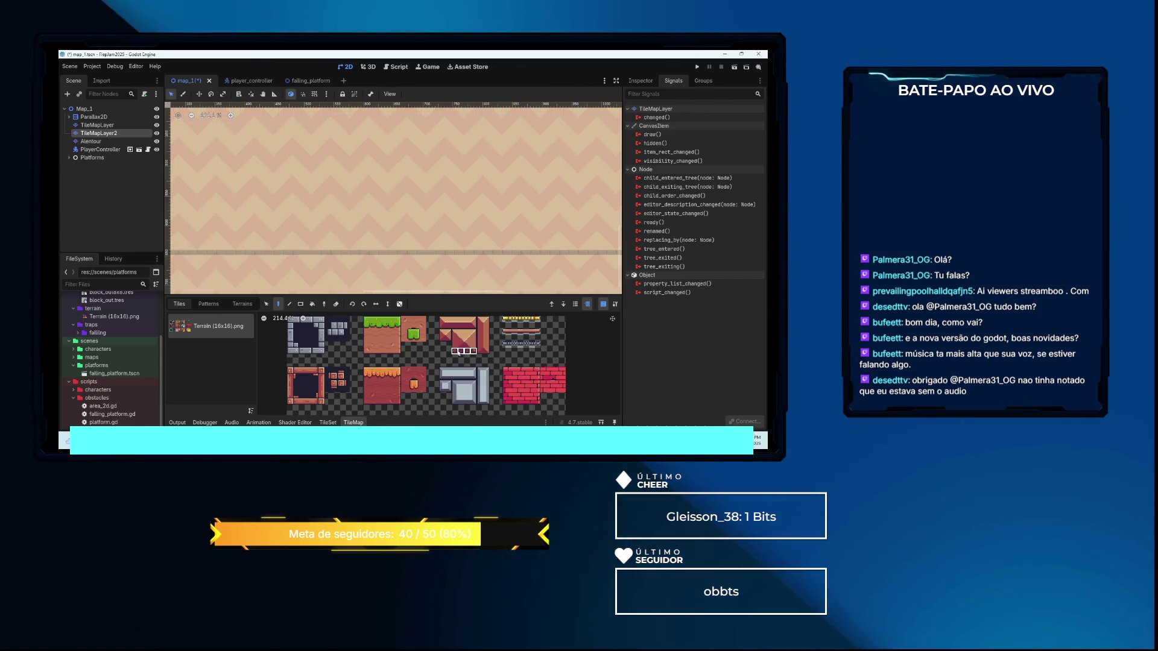
scroll(405, 248, "down", 4)
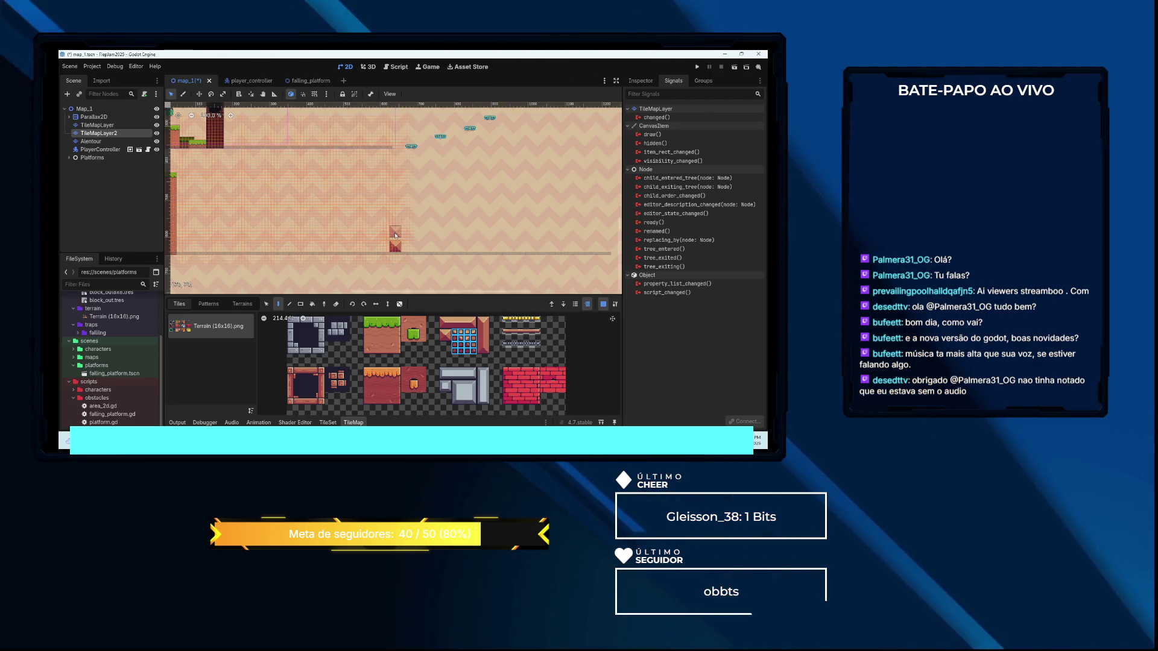
left_click(395, 235)
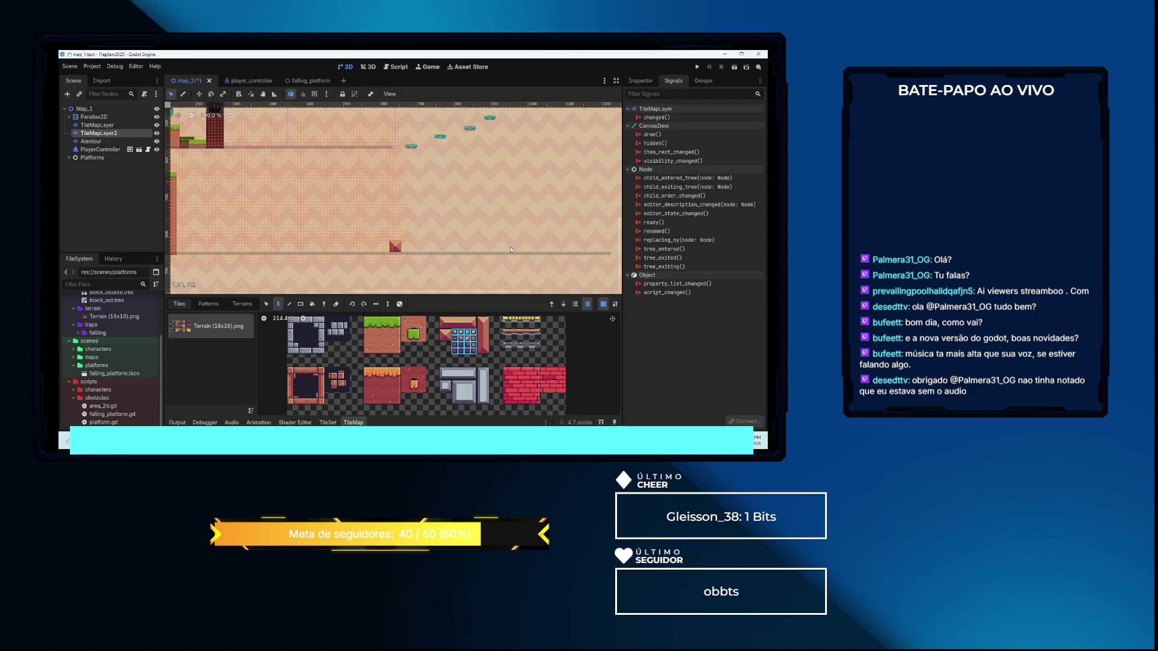
scroll(506, 249, "up", 1)
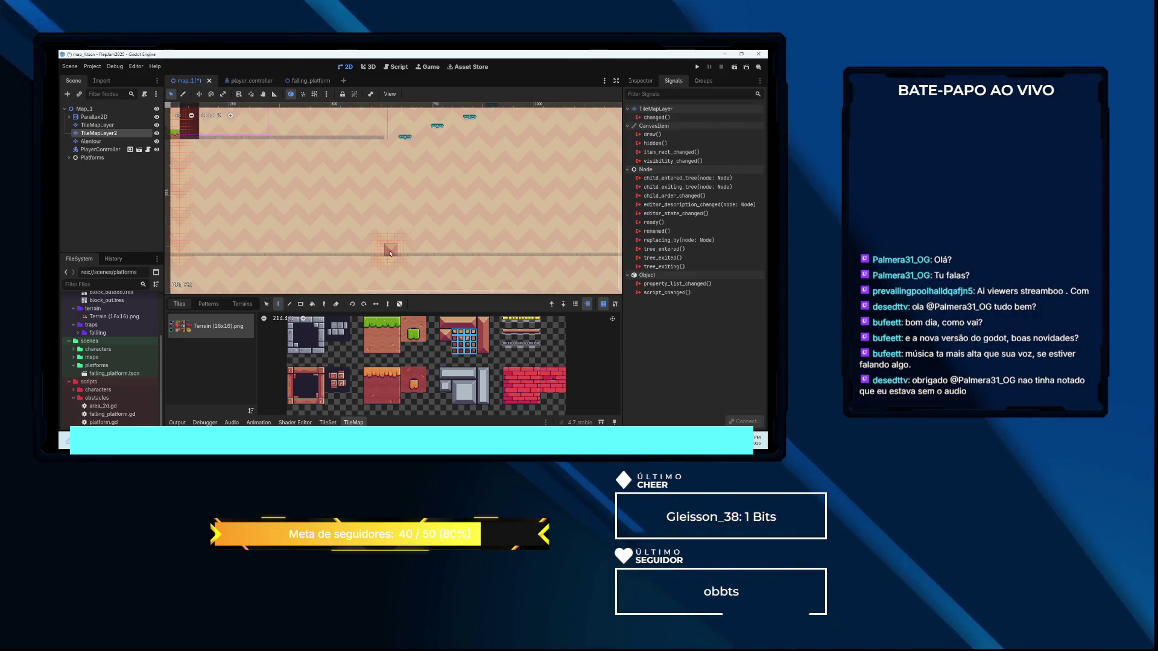
left_click_drag(390, 253, 391, 232)
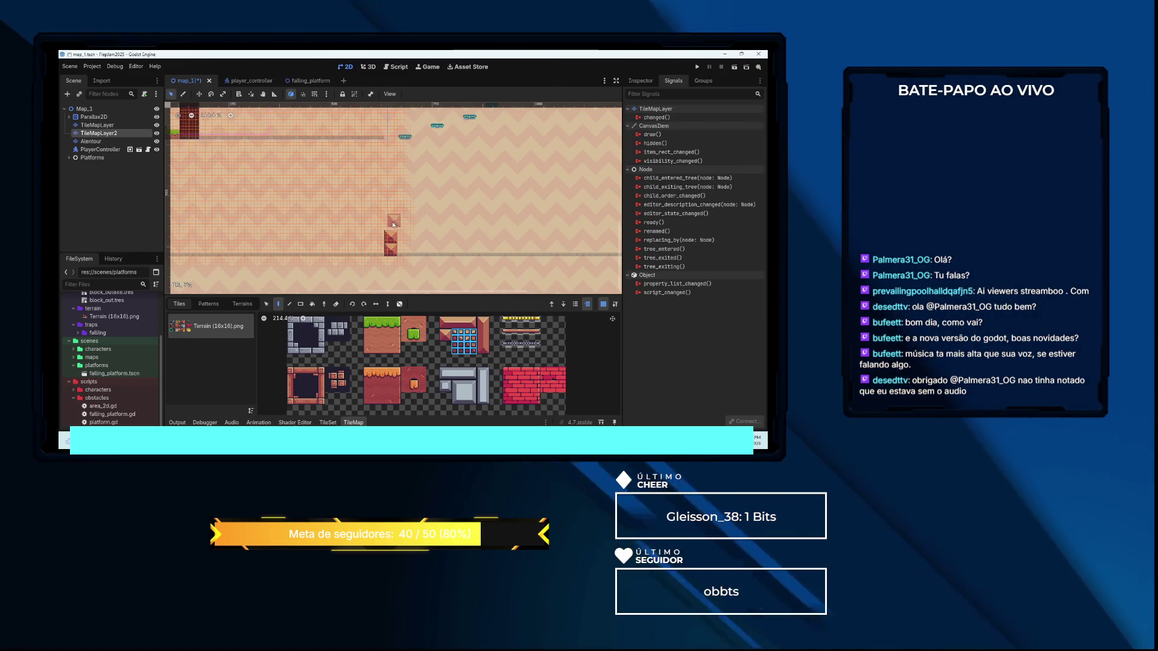
left_click(393, 224)
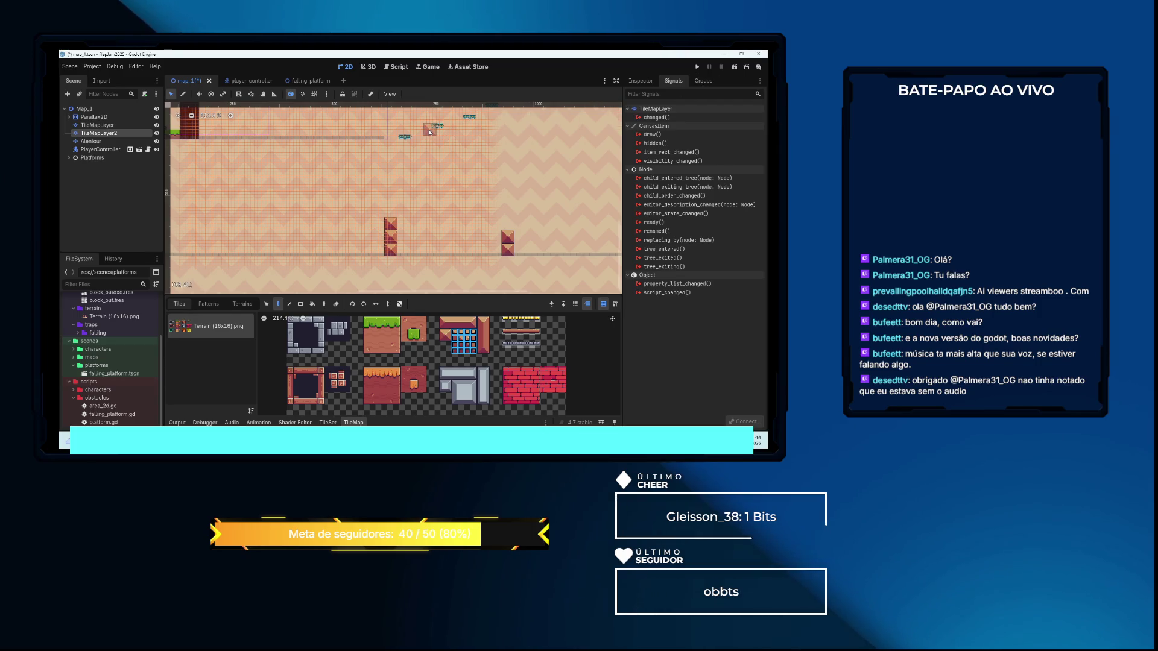
- Launch the game and jump the frog over the pillar and onto the block stack
key("F5")
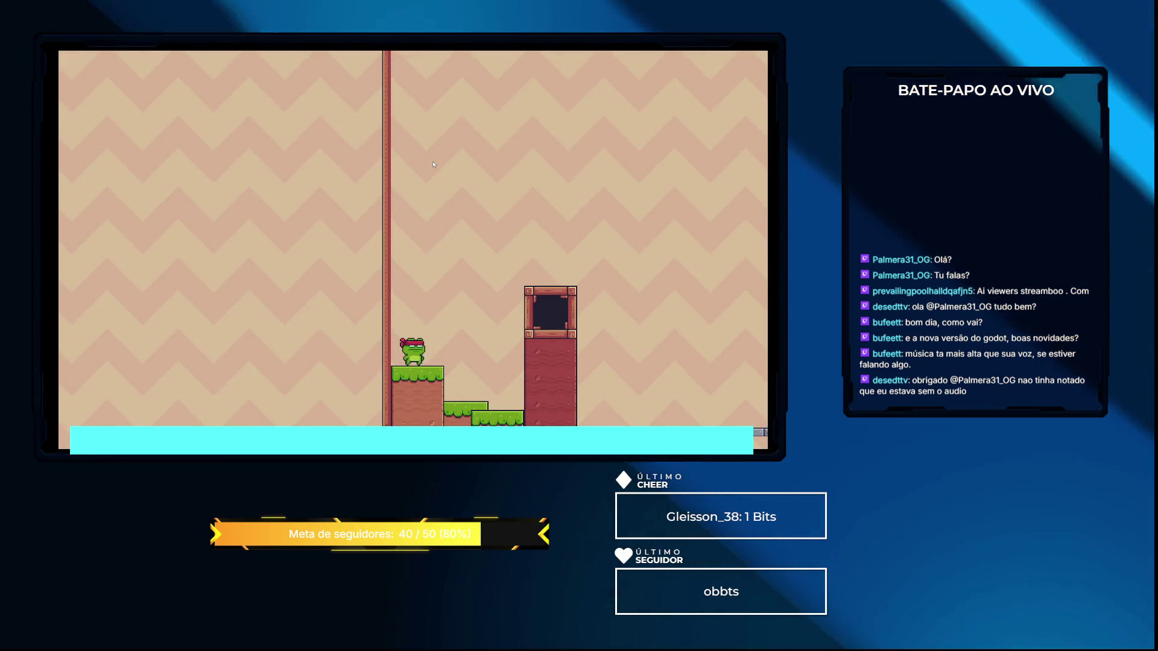
key("Right")
key("space")
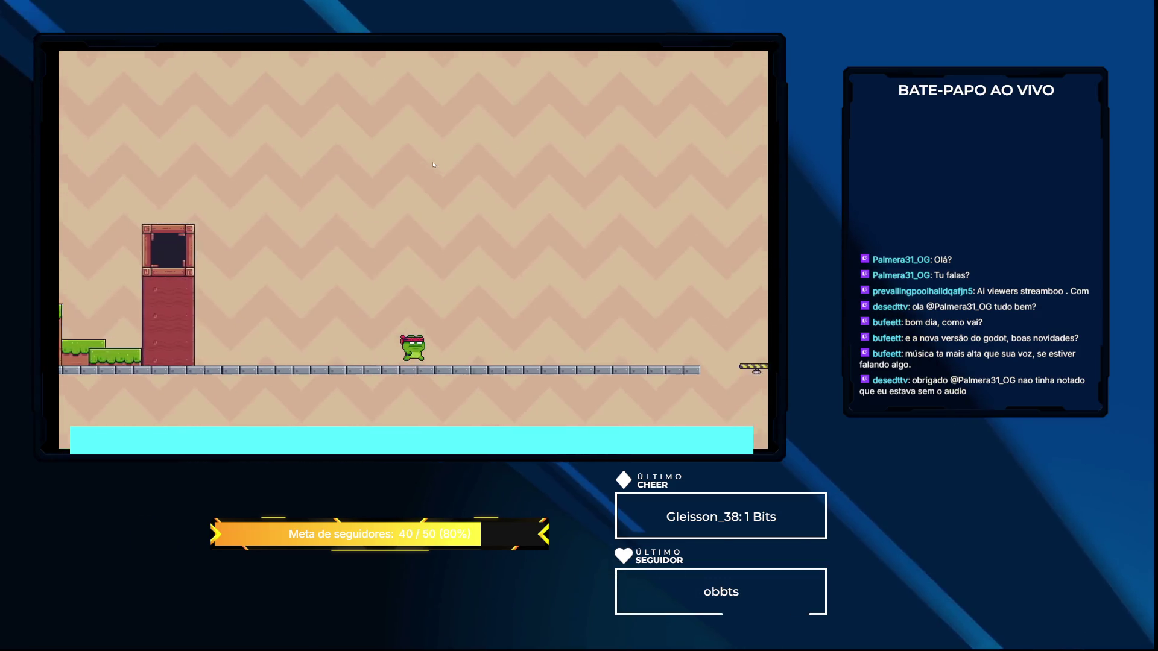
key("space")
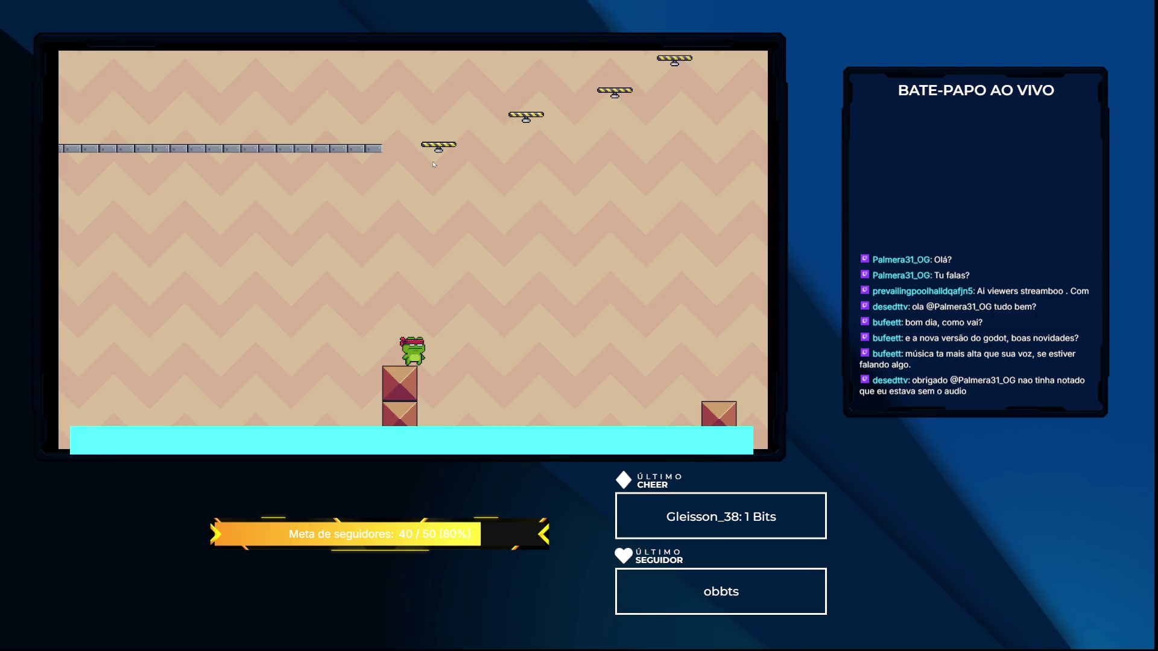
key("Left")
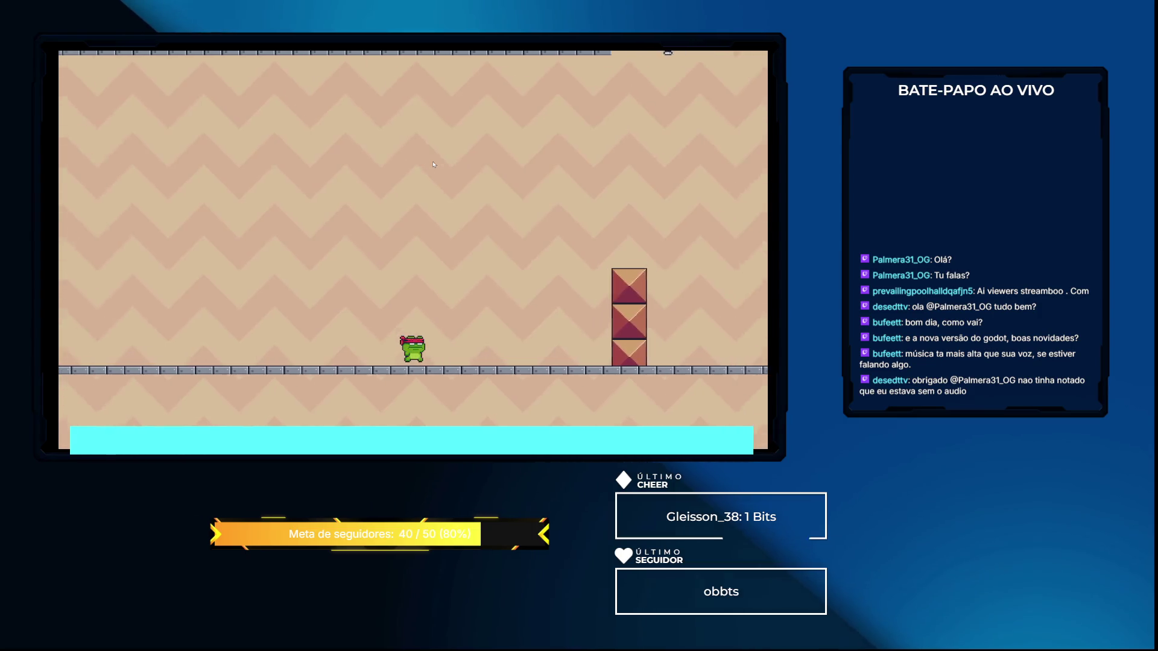
key("space")
key("Right")
key("Right")
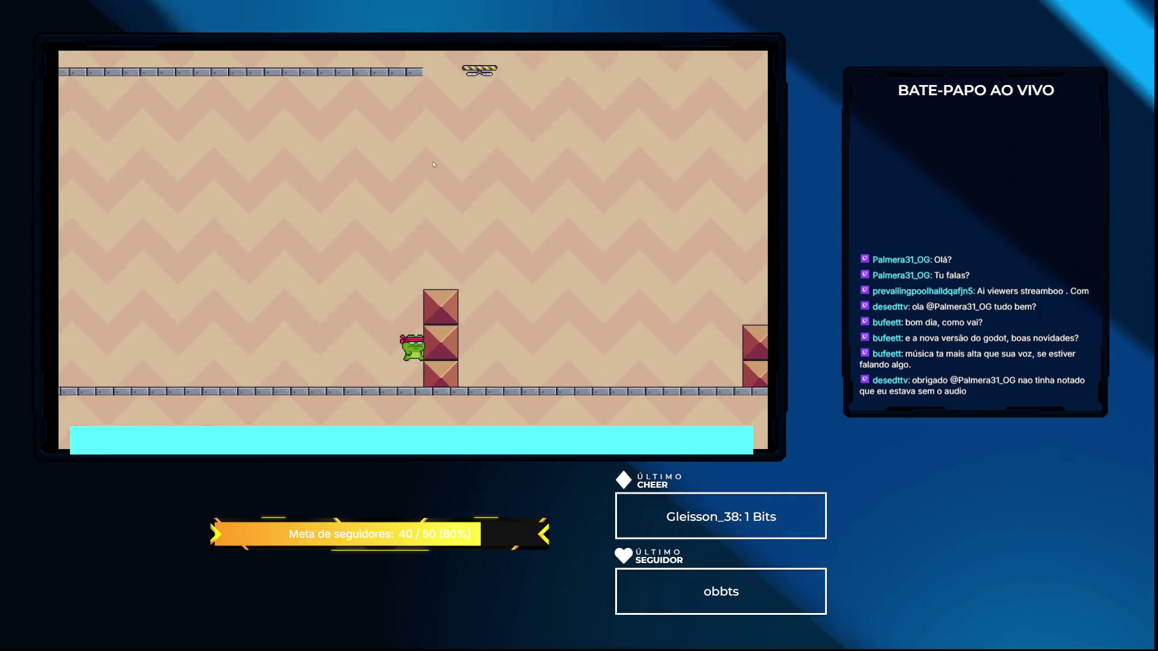
key("Left")
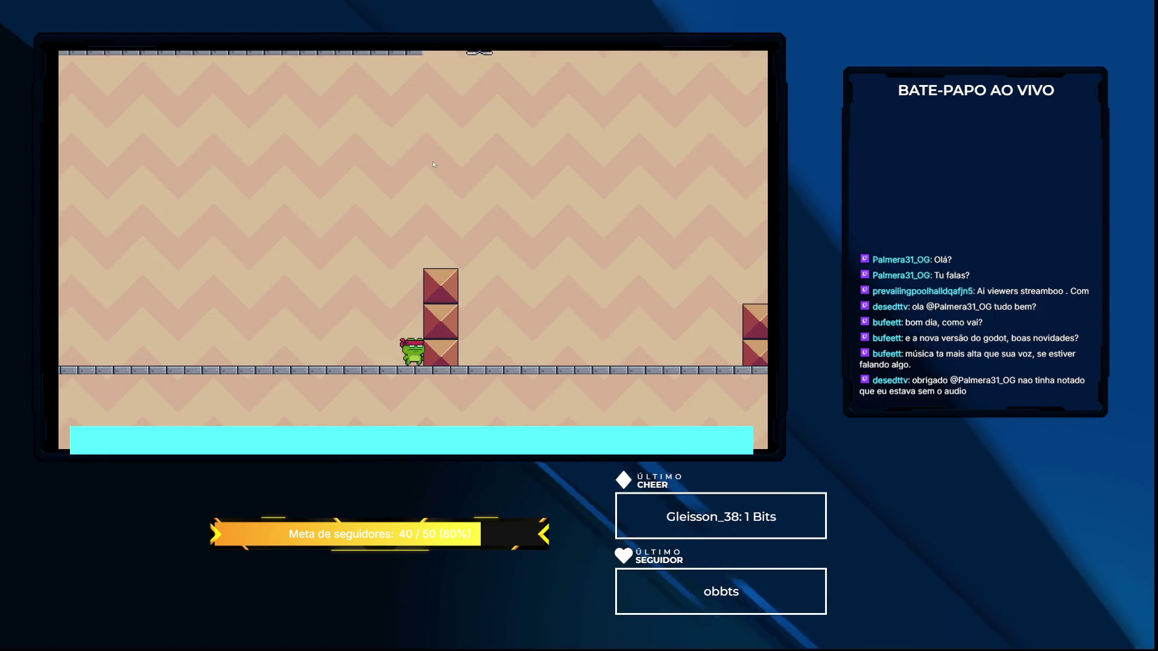
key("F8")
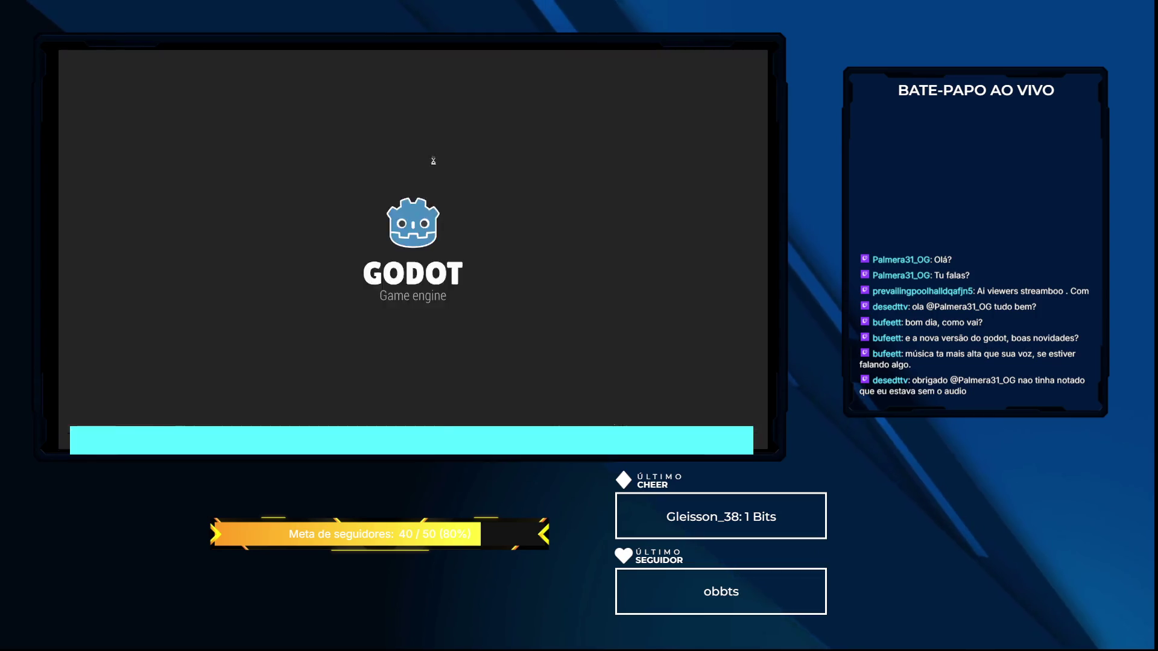
- Run the frog past the red block towers with repeated jumps, then stop the game
key("Right")
key("space")
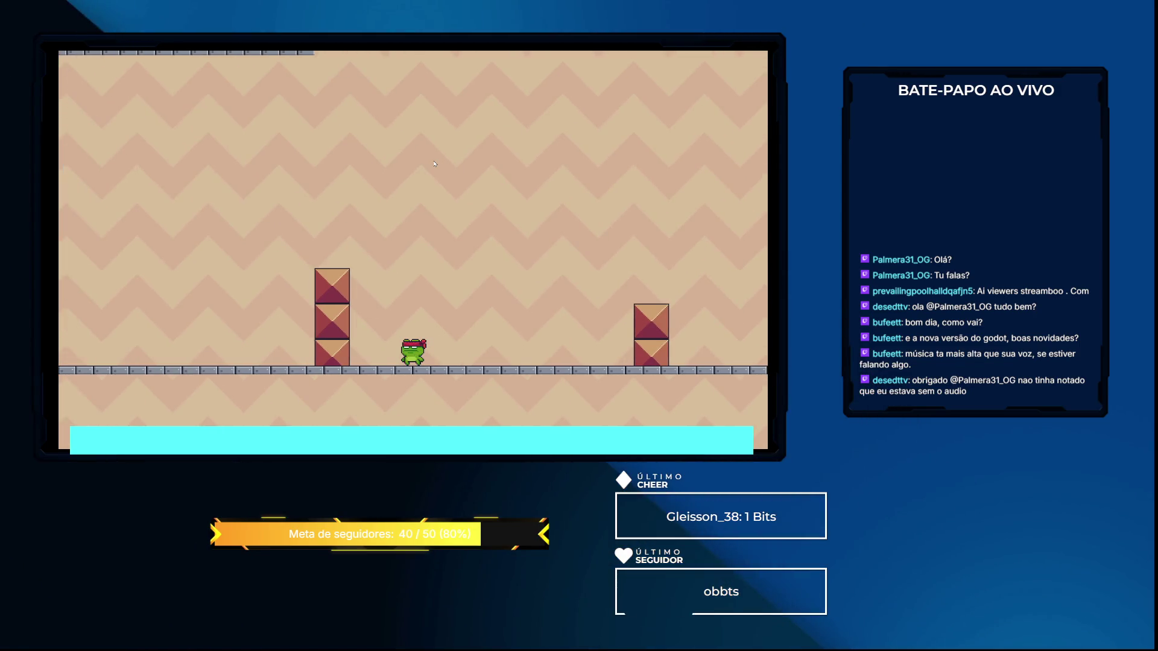
key("Left")
key("space")
key("Right")
key("space")
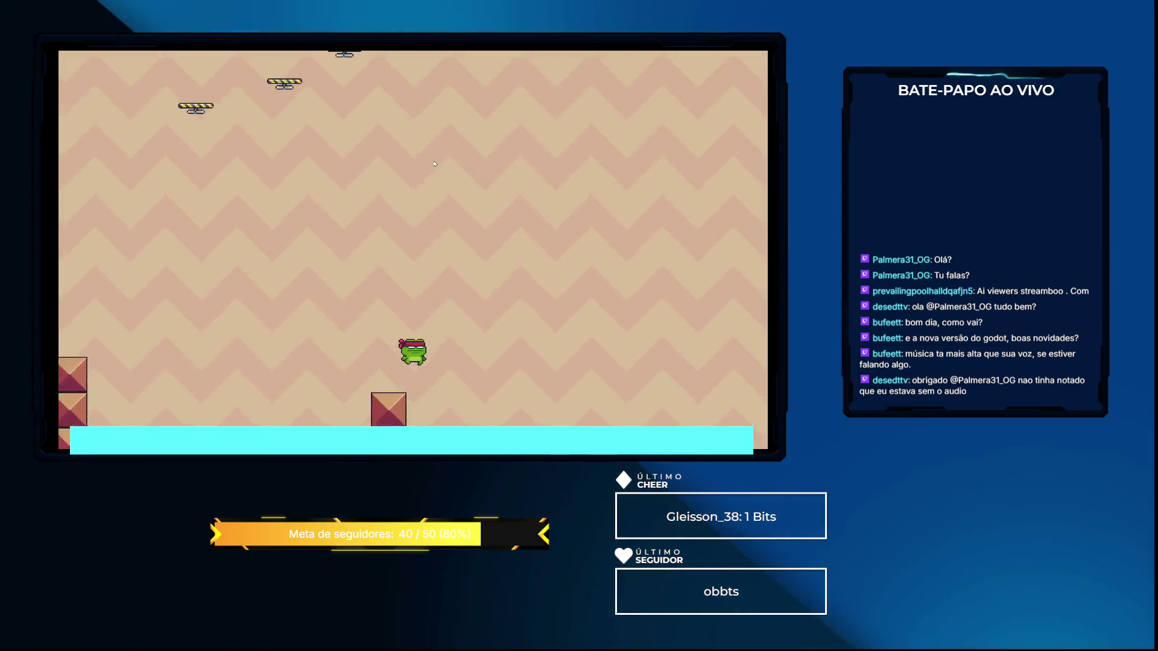
key("space")
key("Right")
key("space")
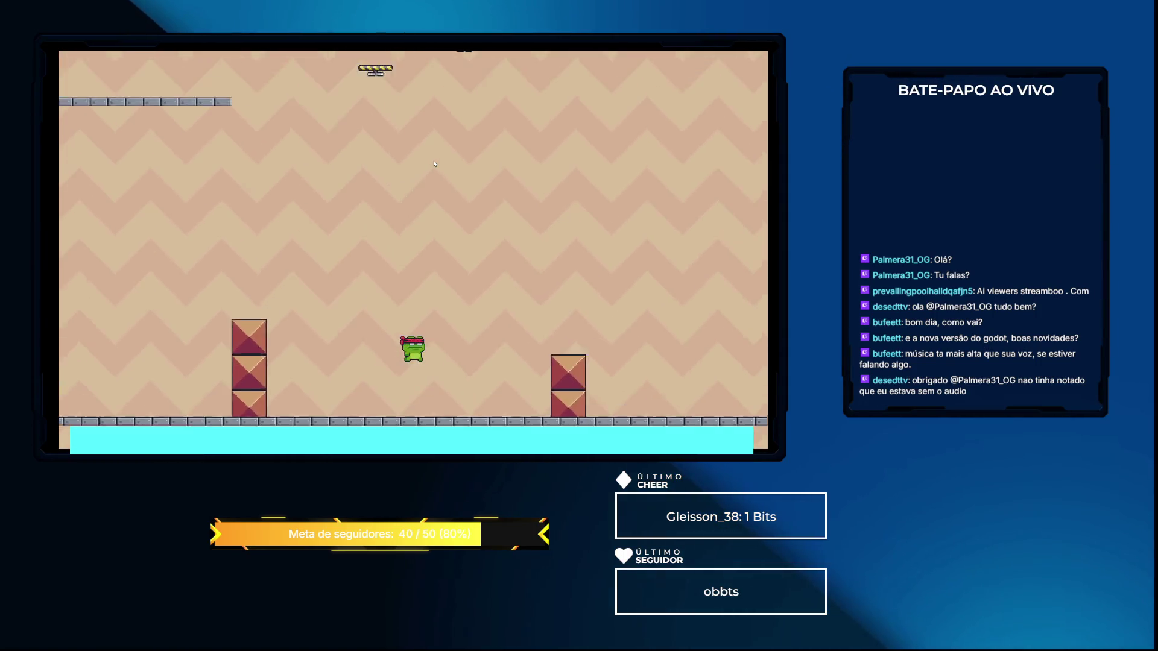
key("Left")
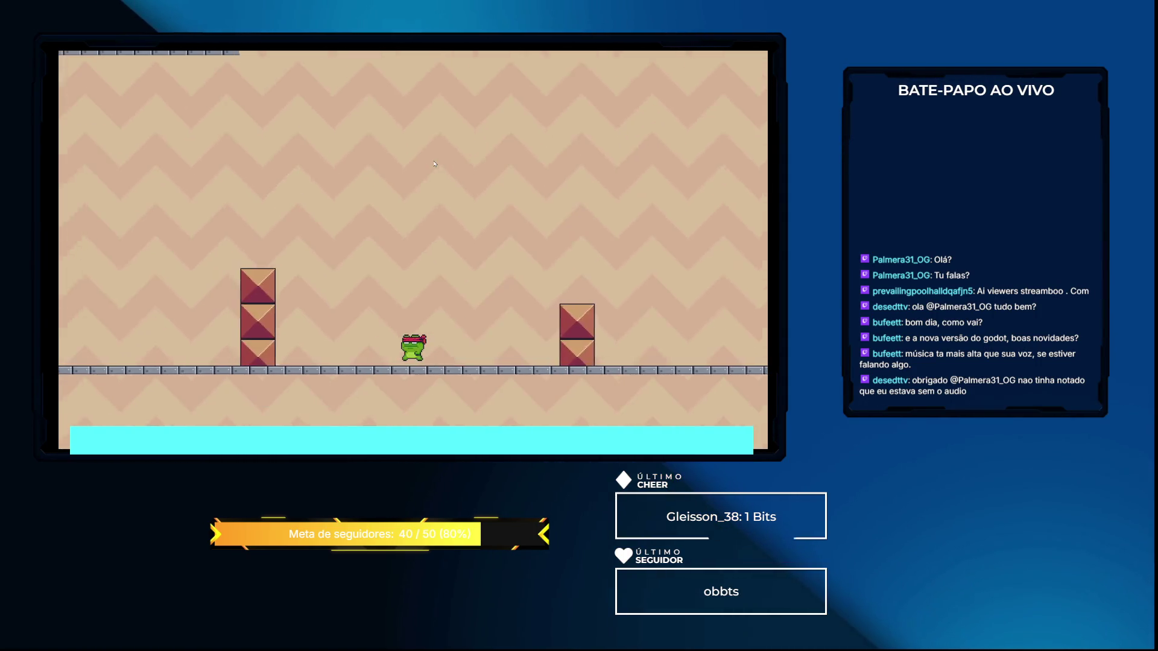
key("Right")
key("space")
key("Left")
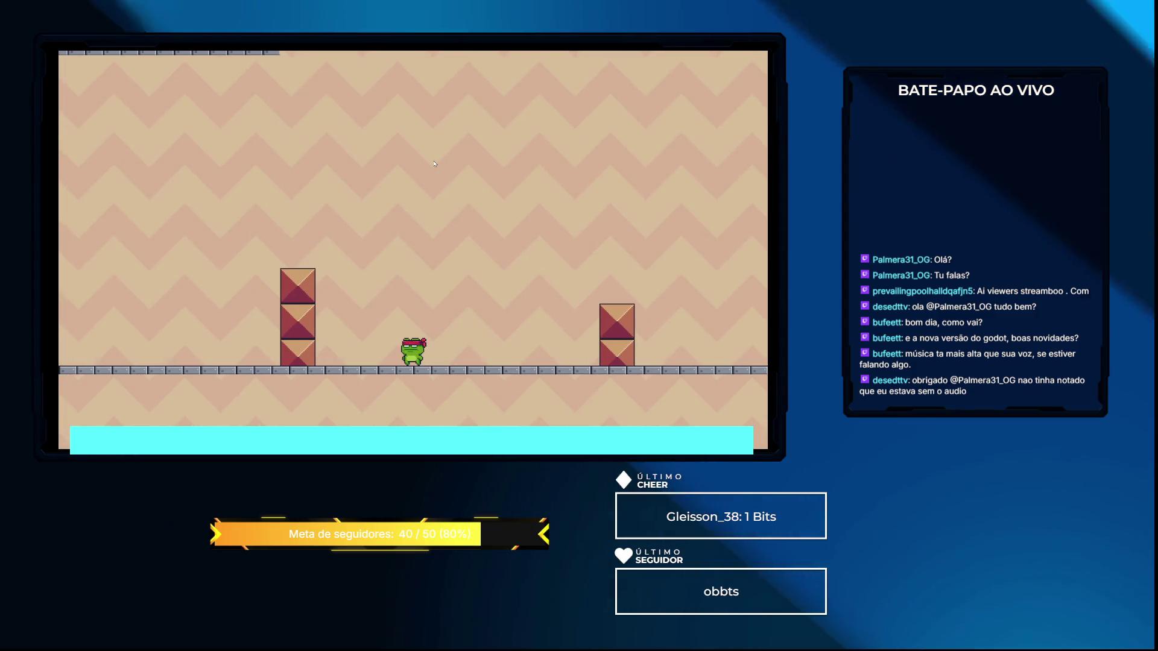
key("F8")
- Switch to the falling_platform scene and show falling_platform.gd in the Script editor
scroll(444, 178, "down", 4)
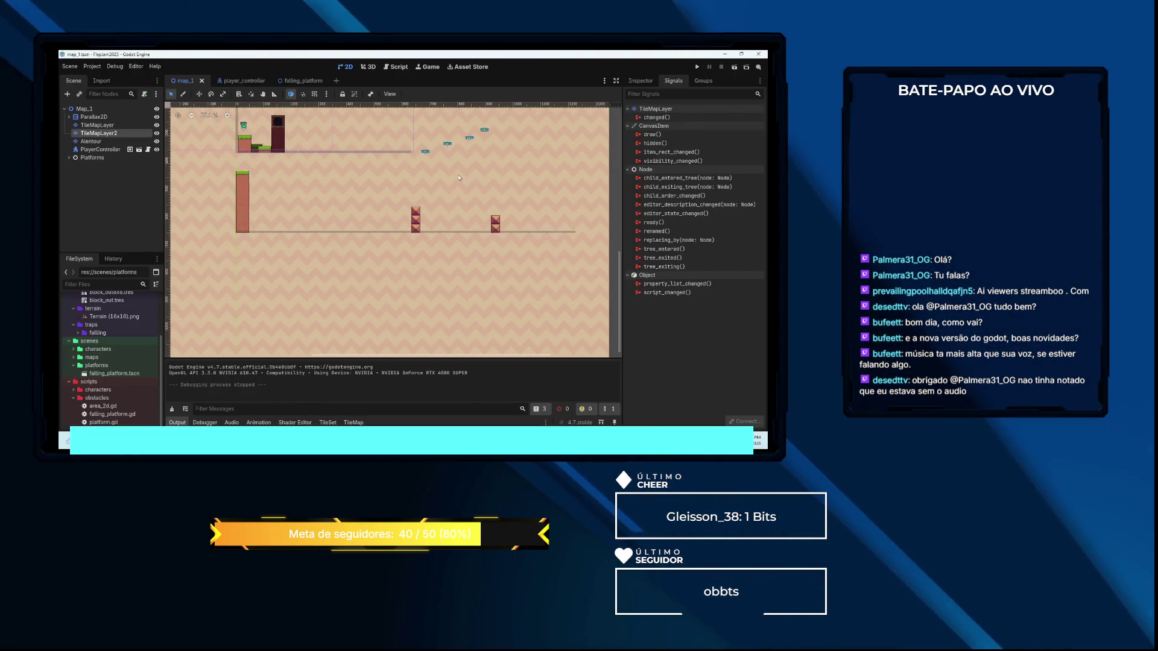
scroll(466, 164, "up", 2)
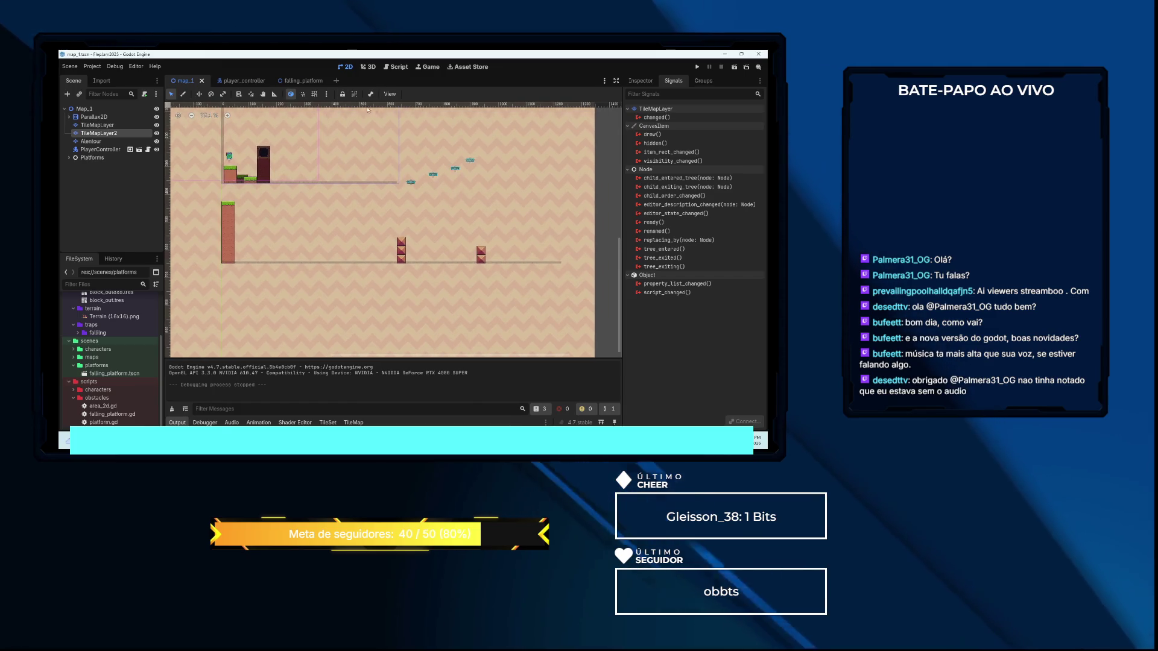
left_click(305, 81)
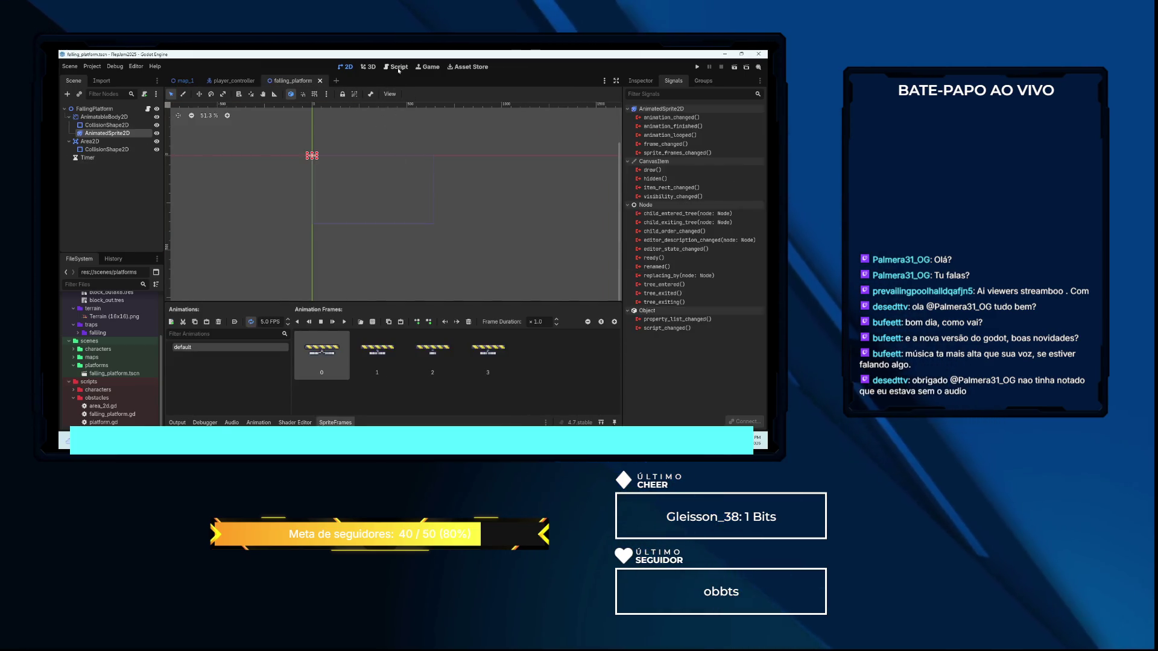
key("ctrl+F3")
scroll(414, 144, "down", 3)
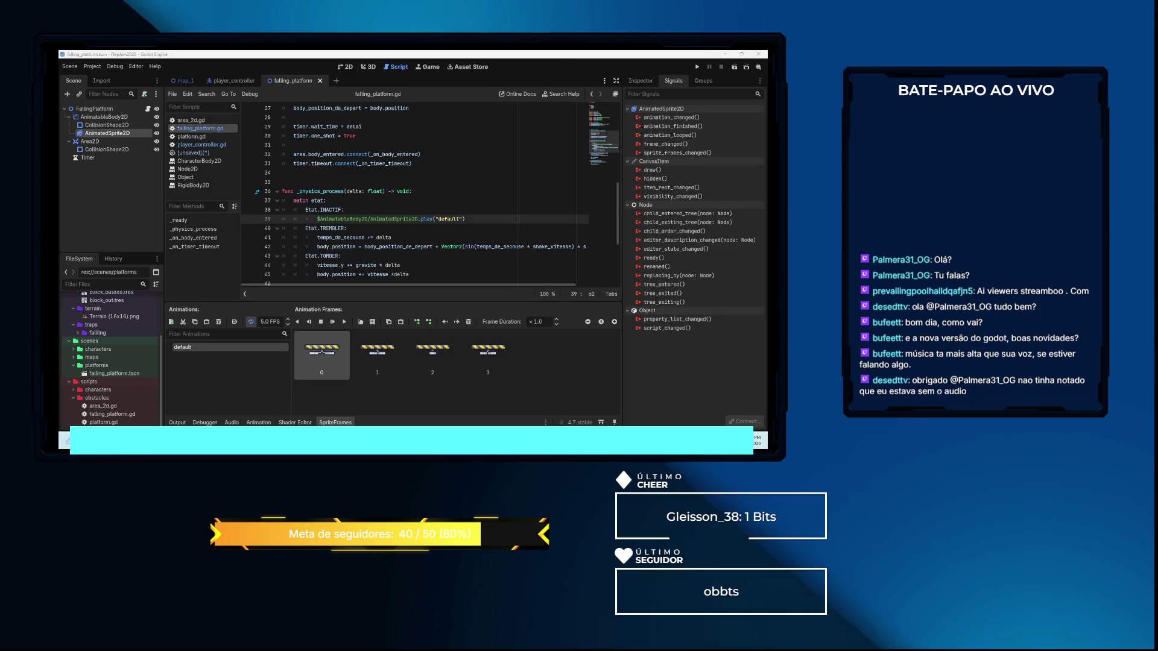
left_click(68, 141)
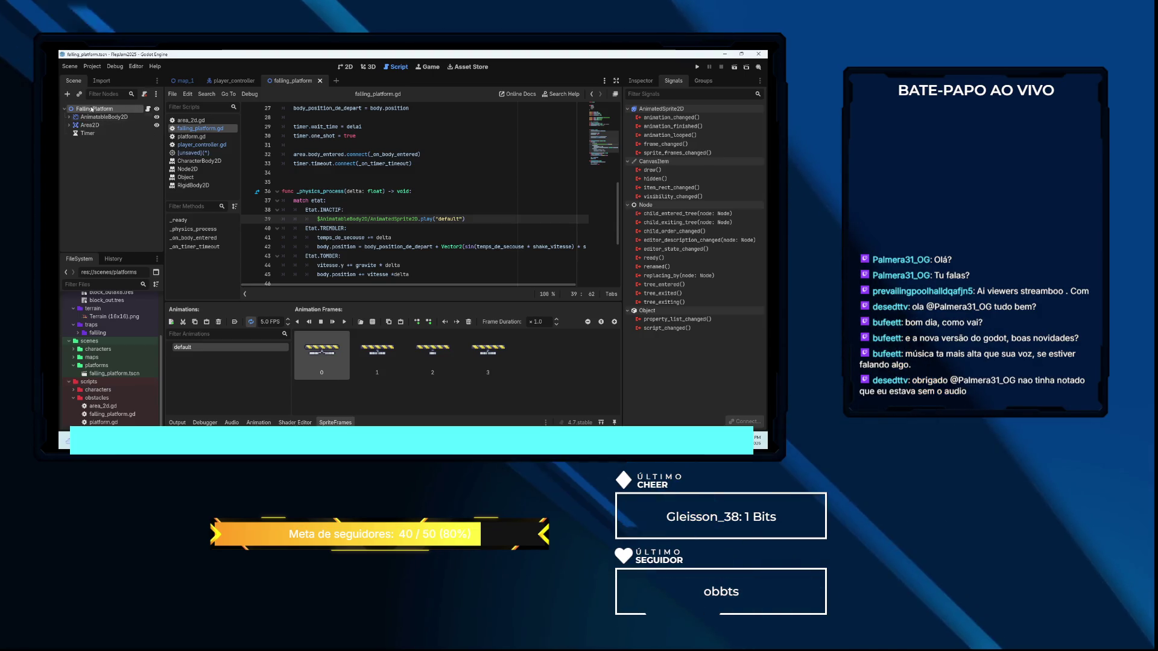
- Add a child node to FallingPlatform, searching 'visibleon' and highlighting VisibleOnScreenNotifier2D
right_click(91, 109)
left_click(127, 121)
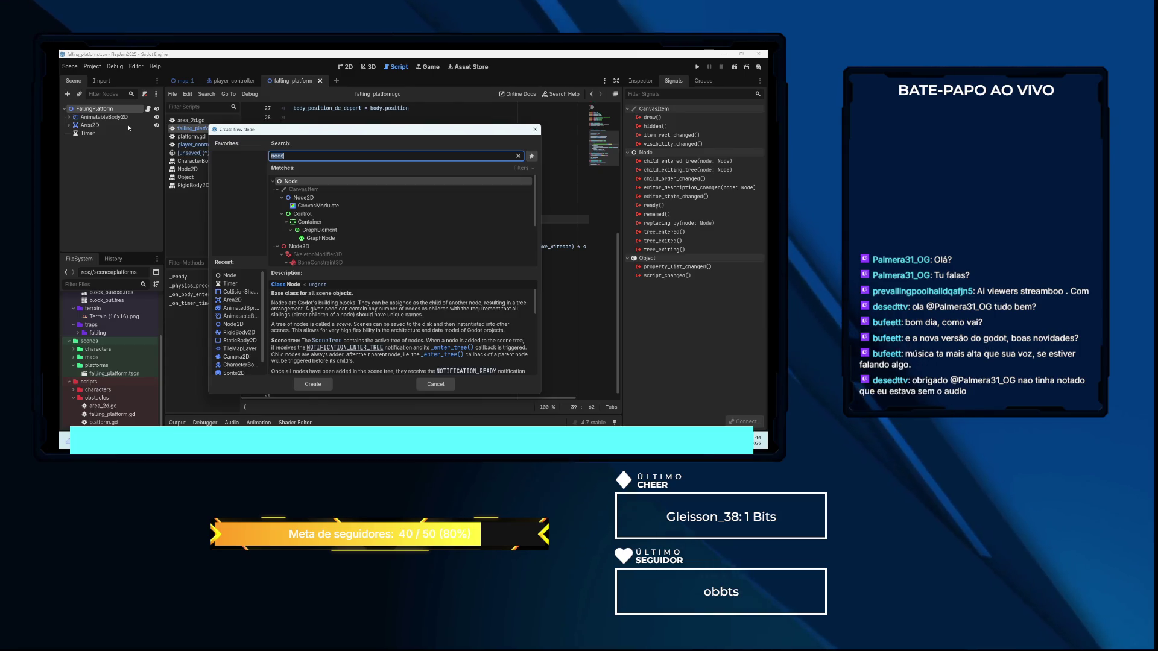
type("vis")
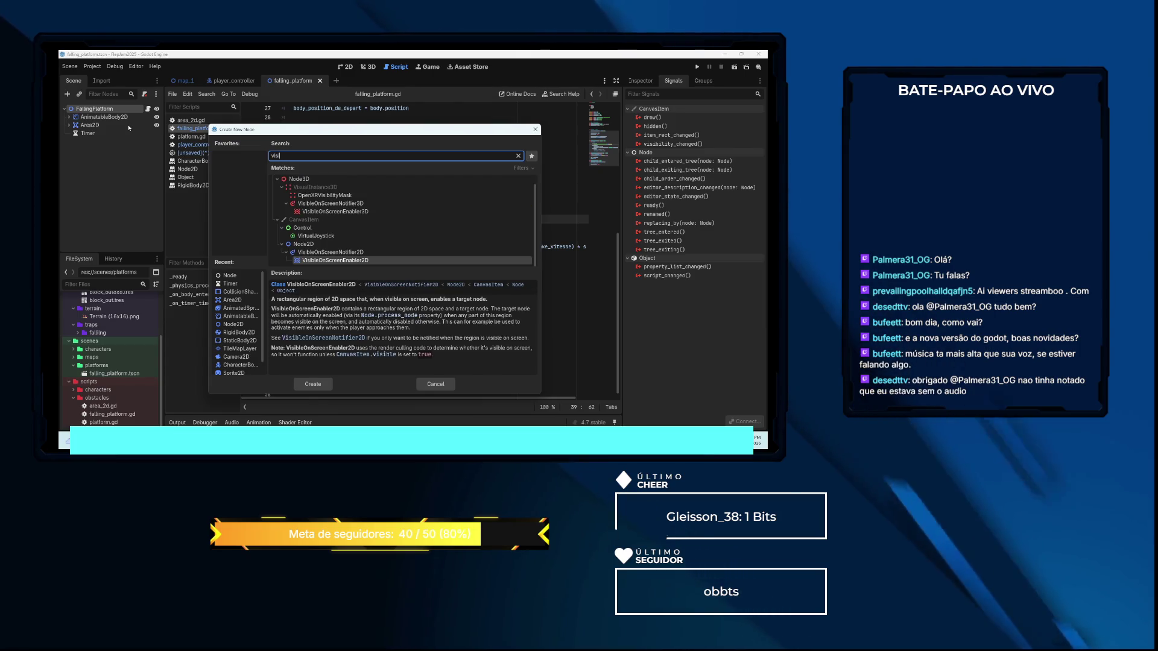
type("i")
type("ible")
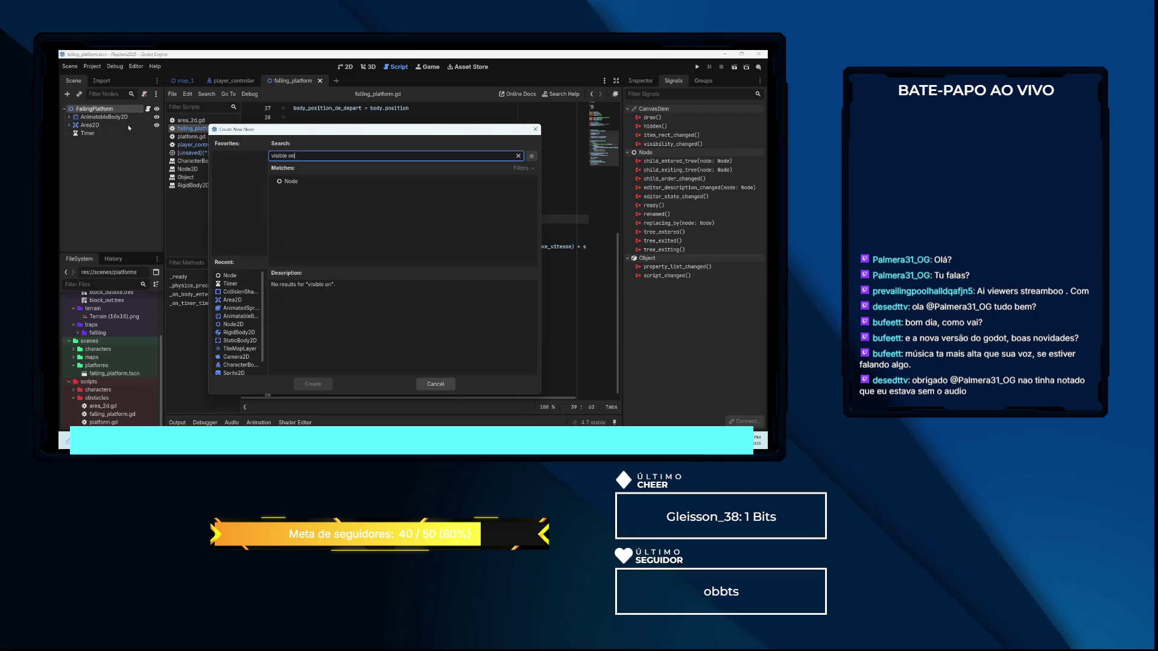
type("on")
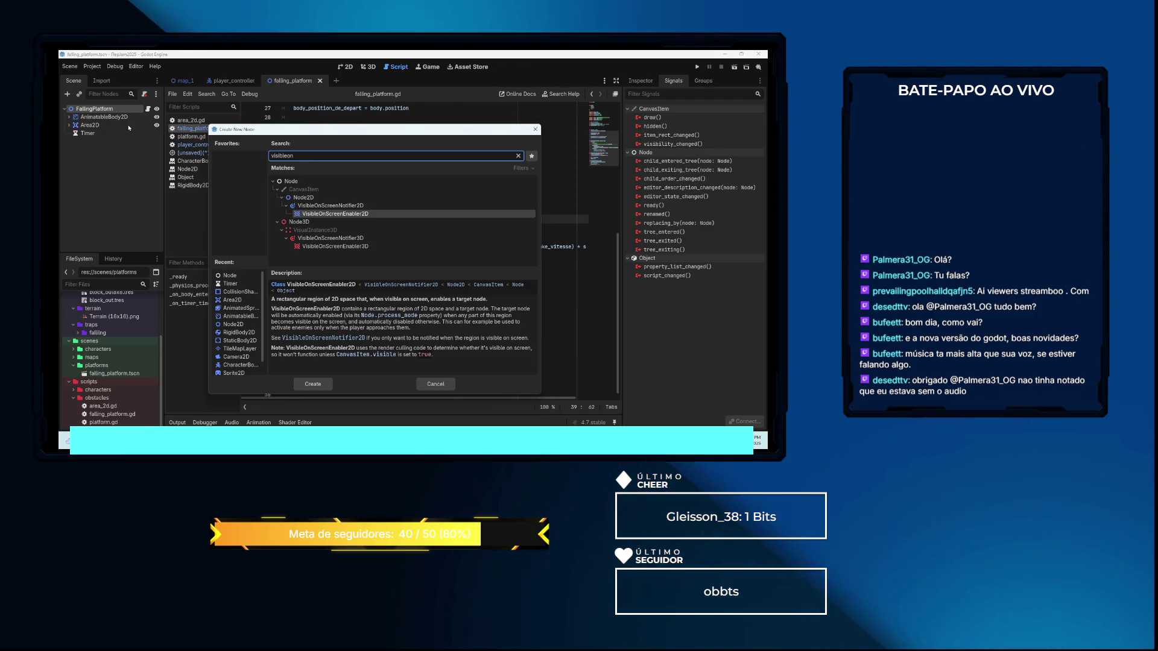
key("Up")
key("Return")
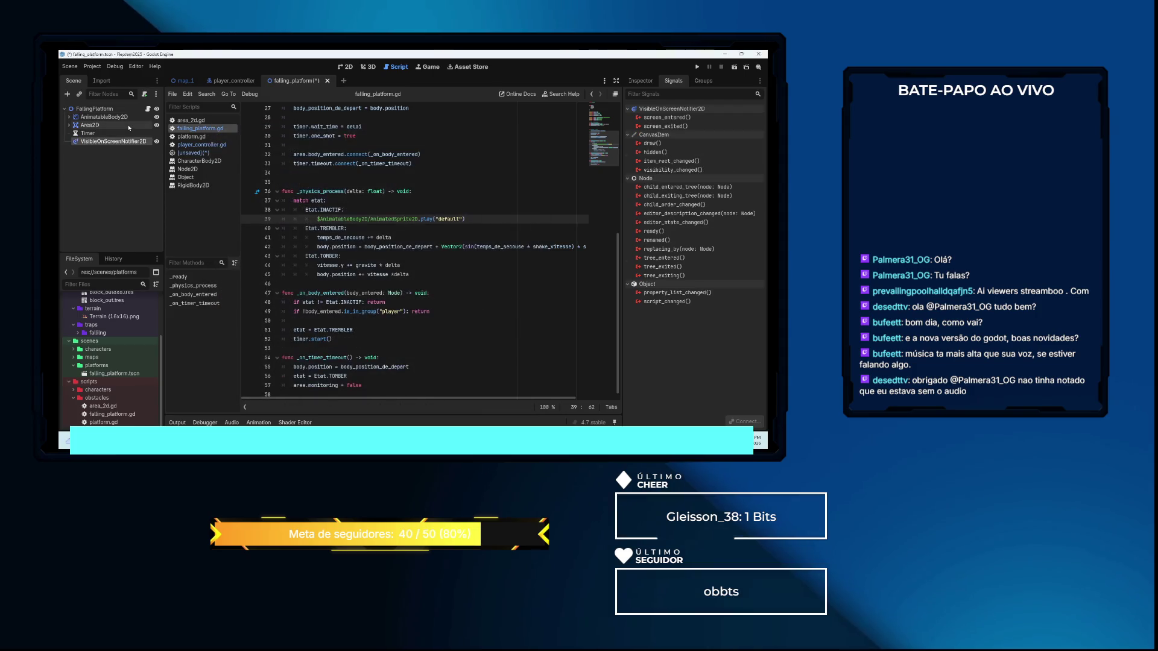
scroll(434, 188, "up", 7)
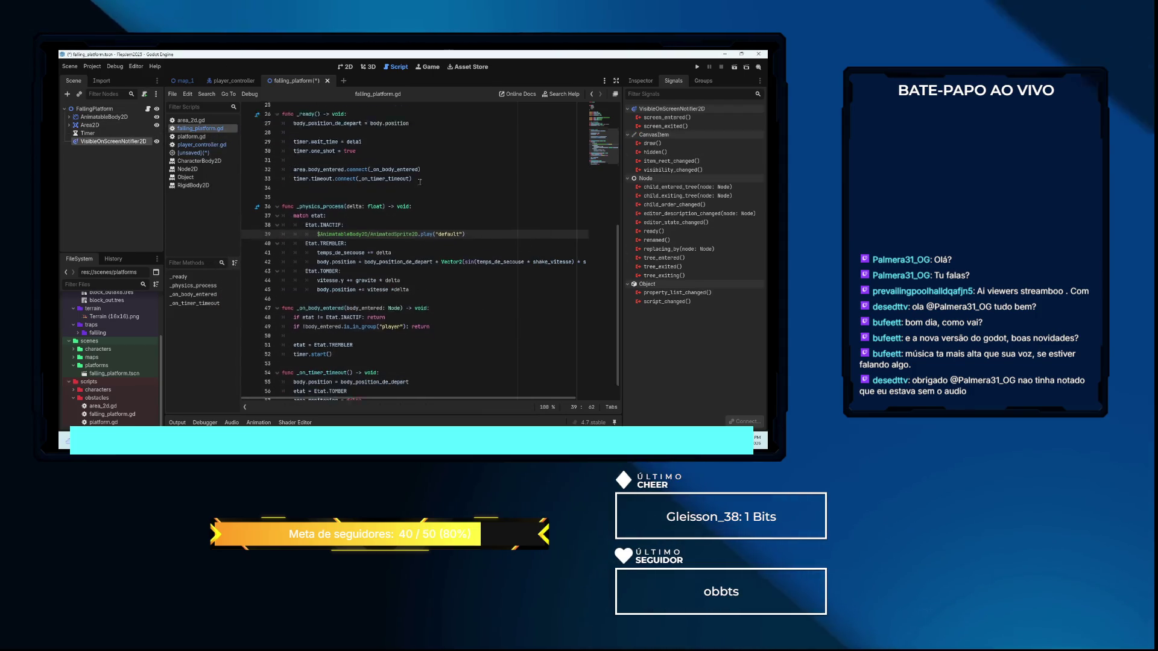
scroll(434, 189, "up", 2)
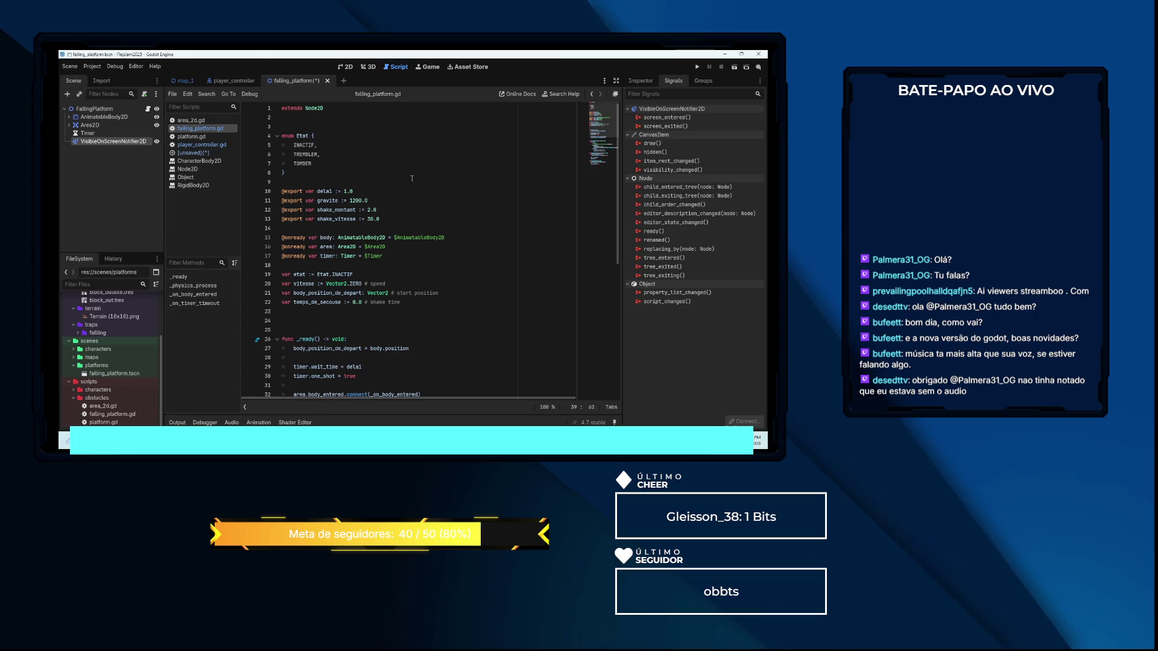
mouse_move(113, 141)
left_mouse_down()
mouse_move(211, 211)
mouse_move(326, 265)
left_mouse_up()
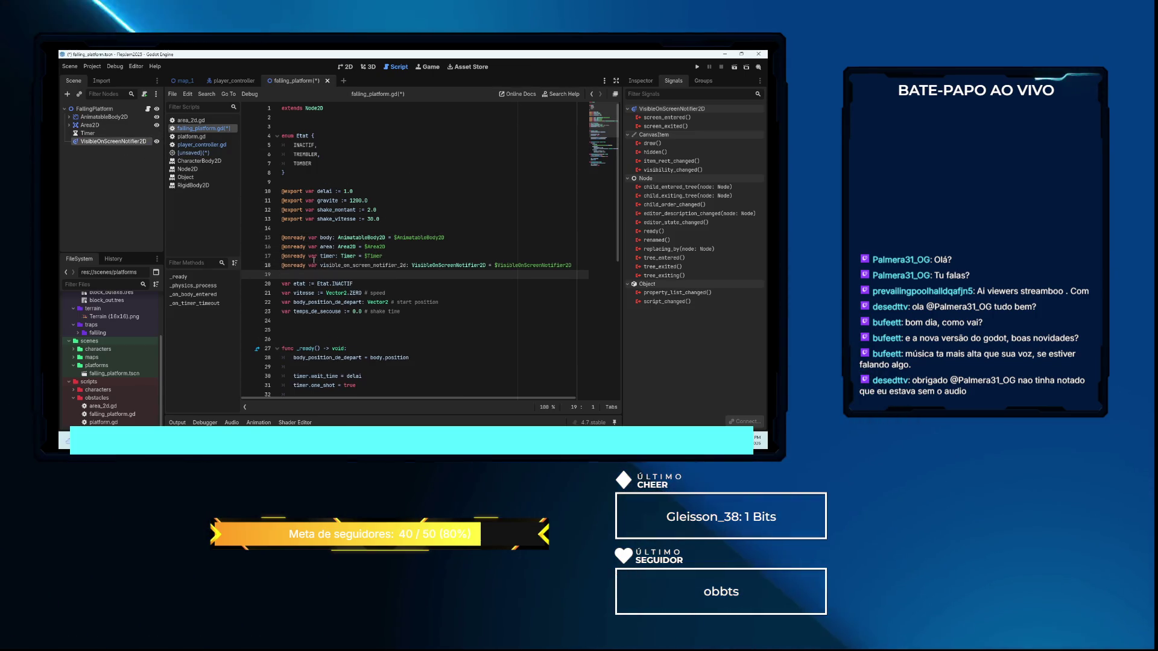
- Rename the generated variable to notifier
left_click(408, 266)
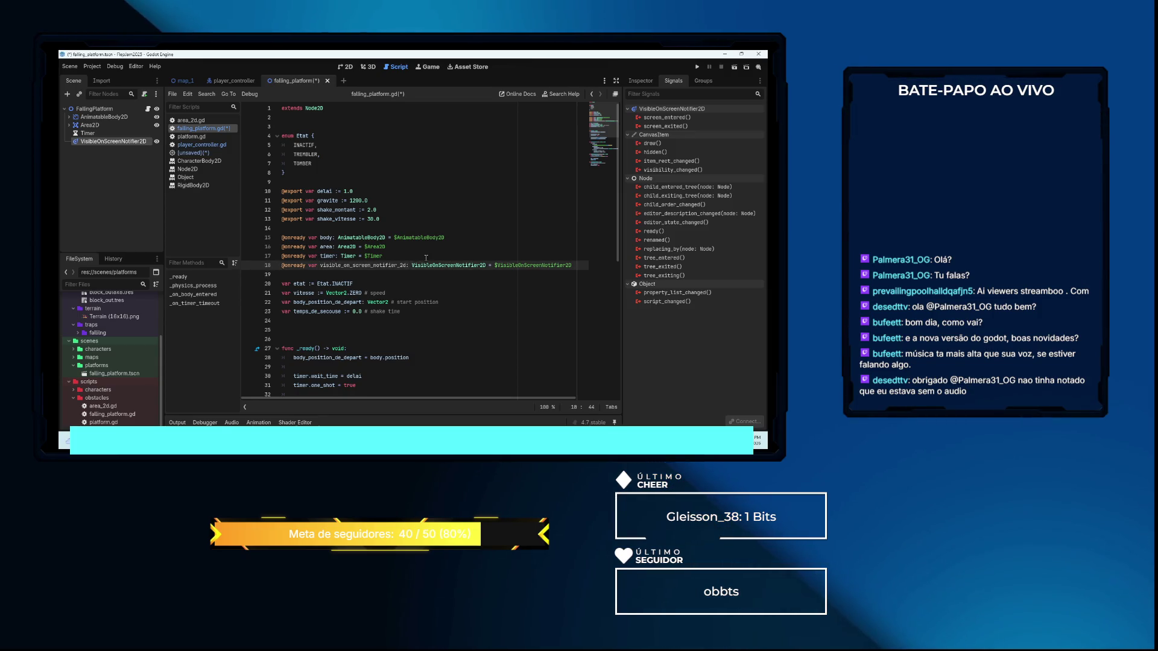
key("BackSpace")
key("BackSpace")
key("BackSpace")
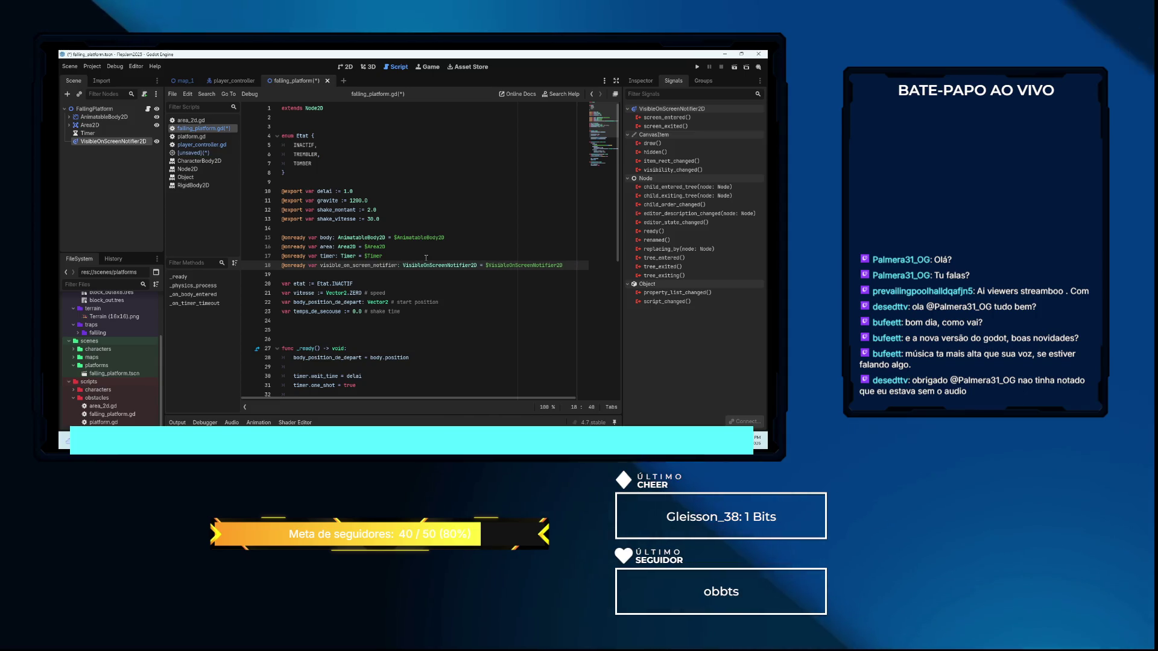
key("Left")
key("Left")
key("Left")
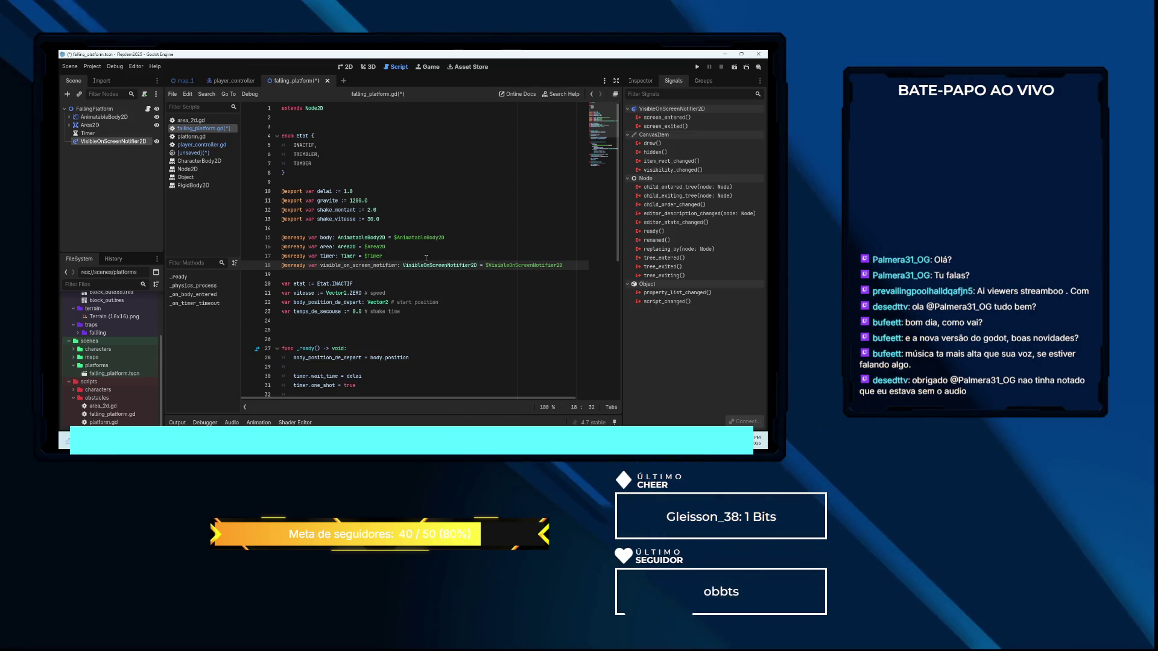
key("BackSpace")
key("BackSpace")
key("BackSpace")
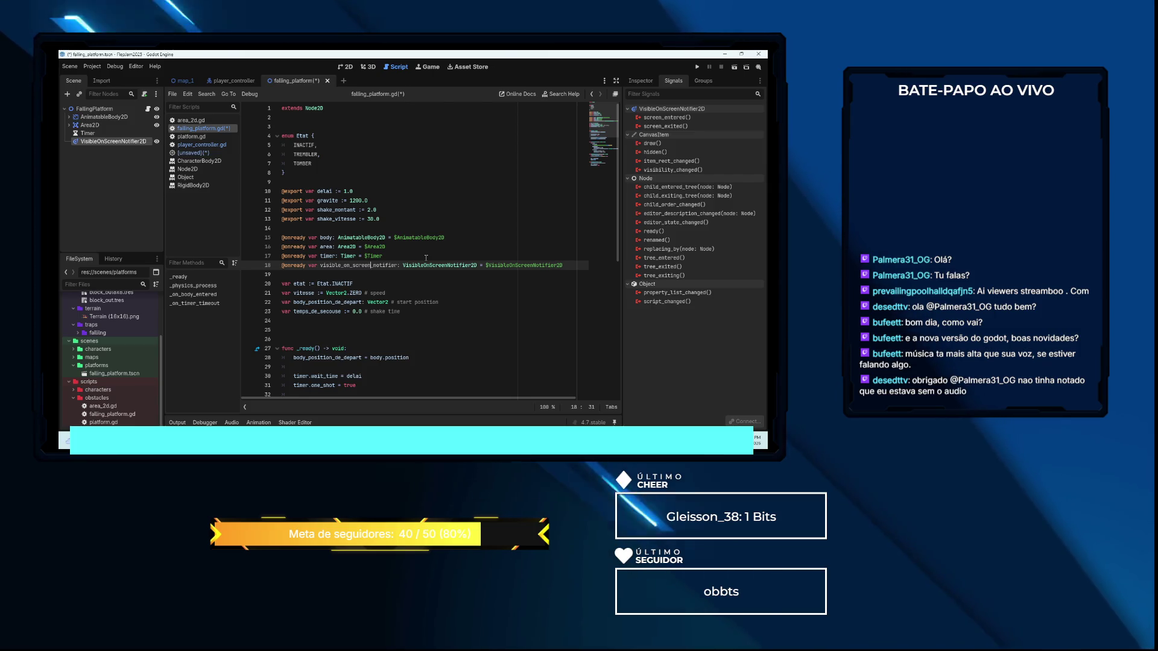
key("BackSpace")
key("BackSpace")
key("BackSpace")
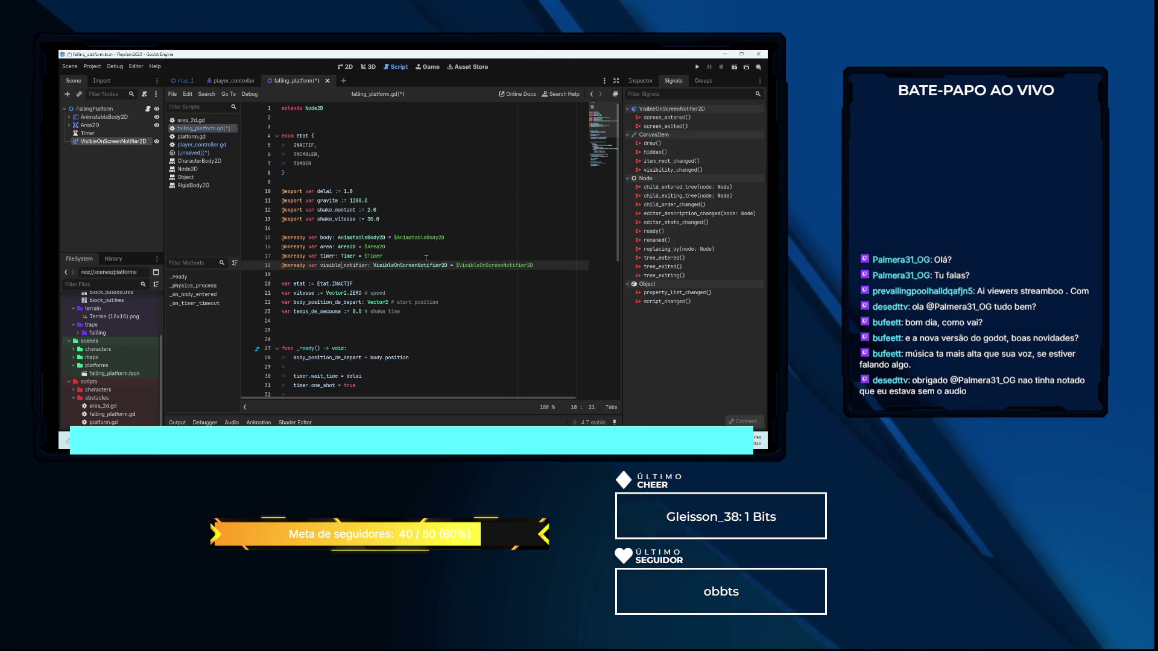
key("BackSpace")
key("BackSpace")
key("BackSpace")
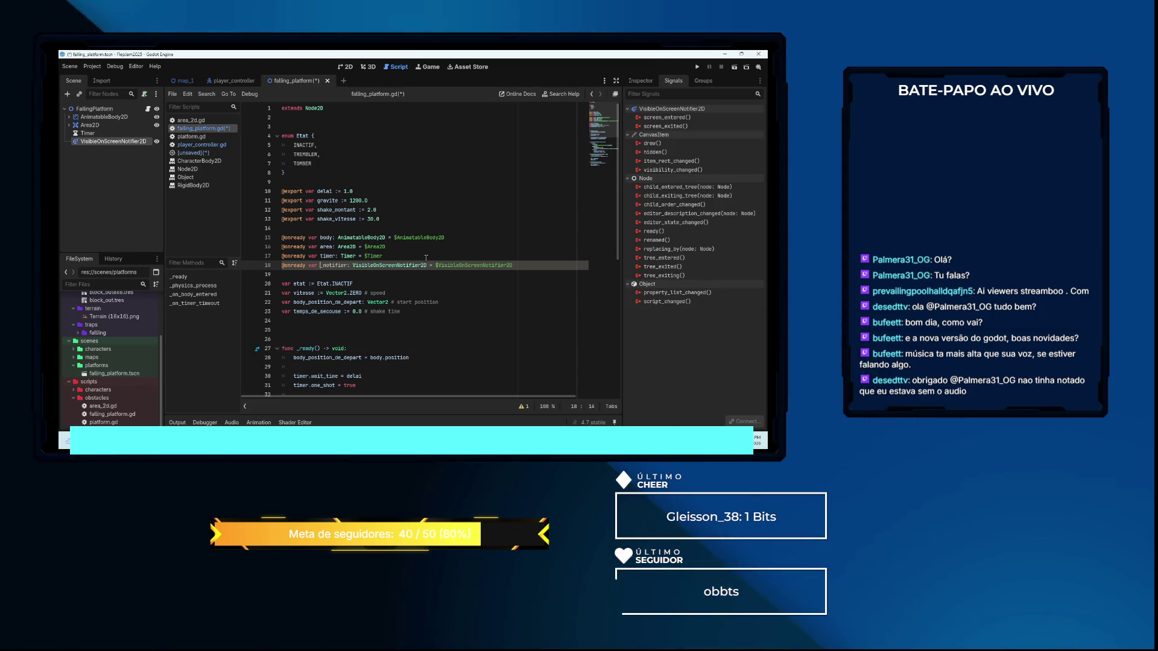
type("_")
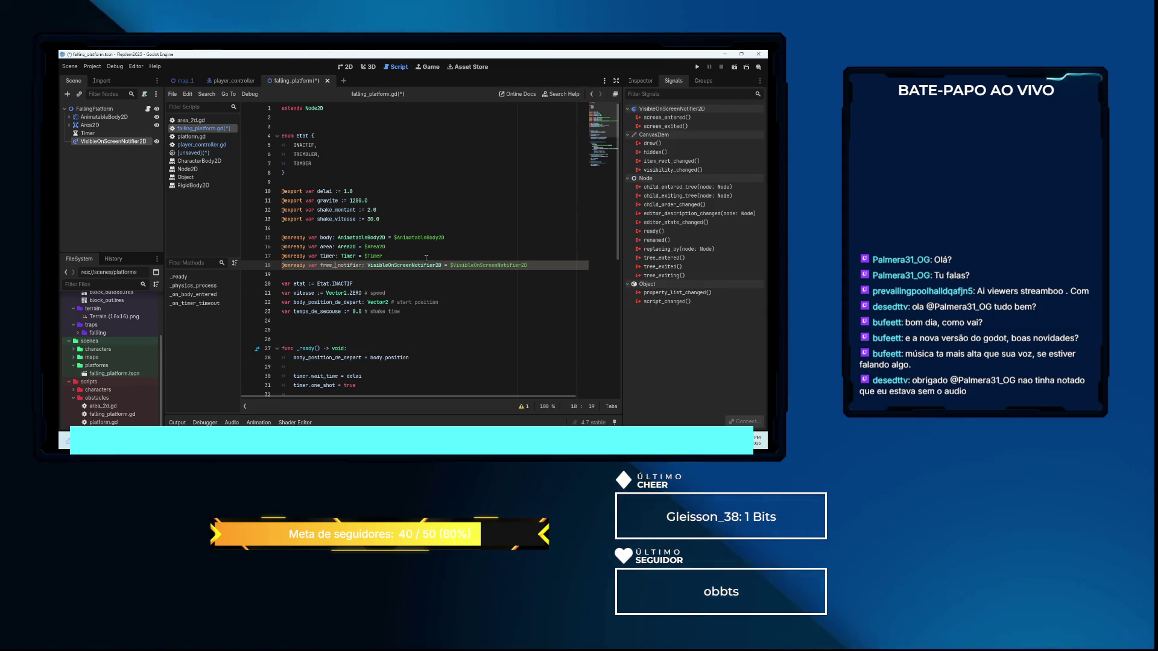
type("memory")
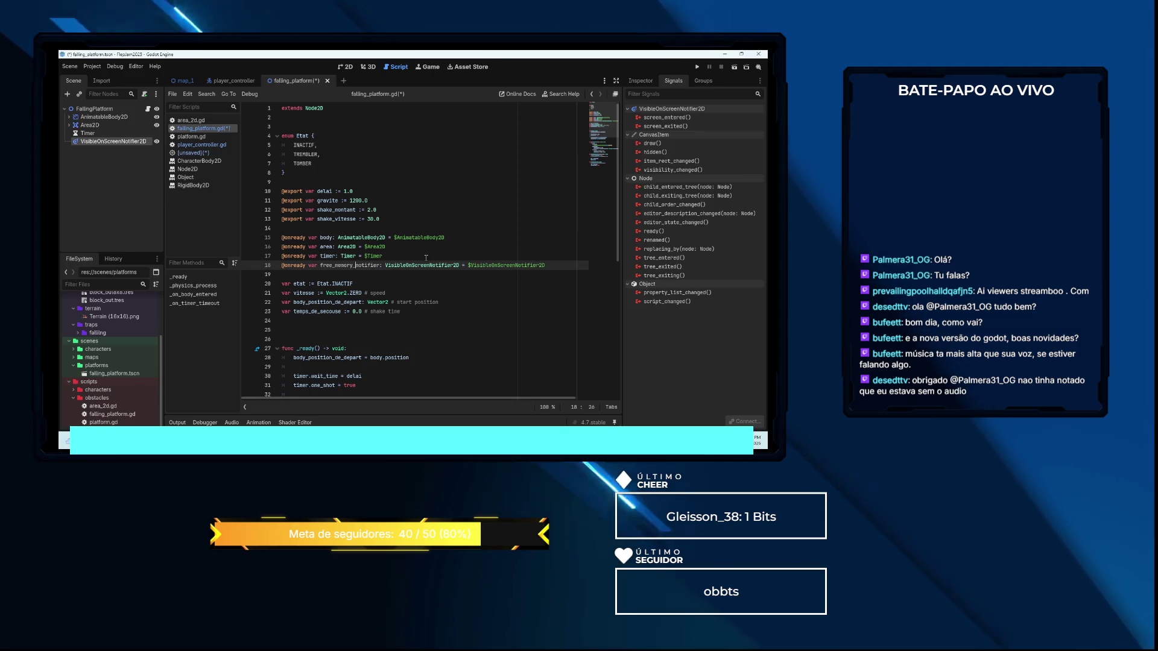
key("BackSpace")
key("BackSpace")
key("BackSpace")
key("BackSpace")
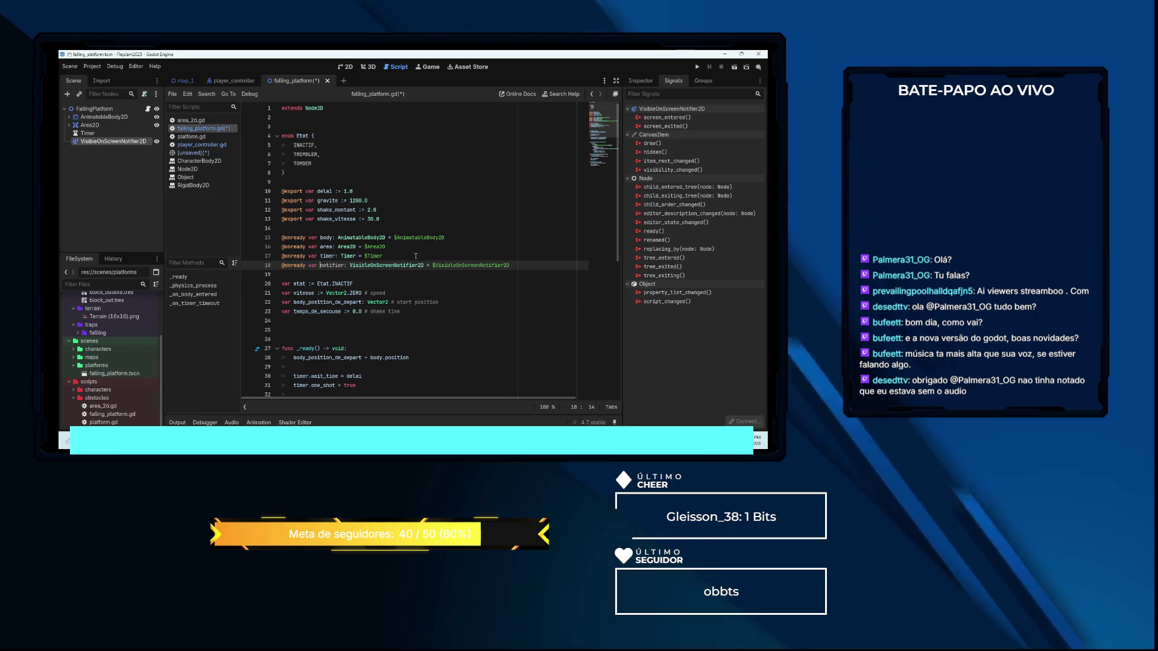
left_click(414, 256)
- Add the comment '# Free memory of platform once leaving the screen' on a new line below the $Timer line
key("Return")
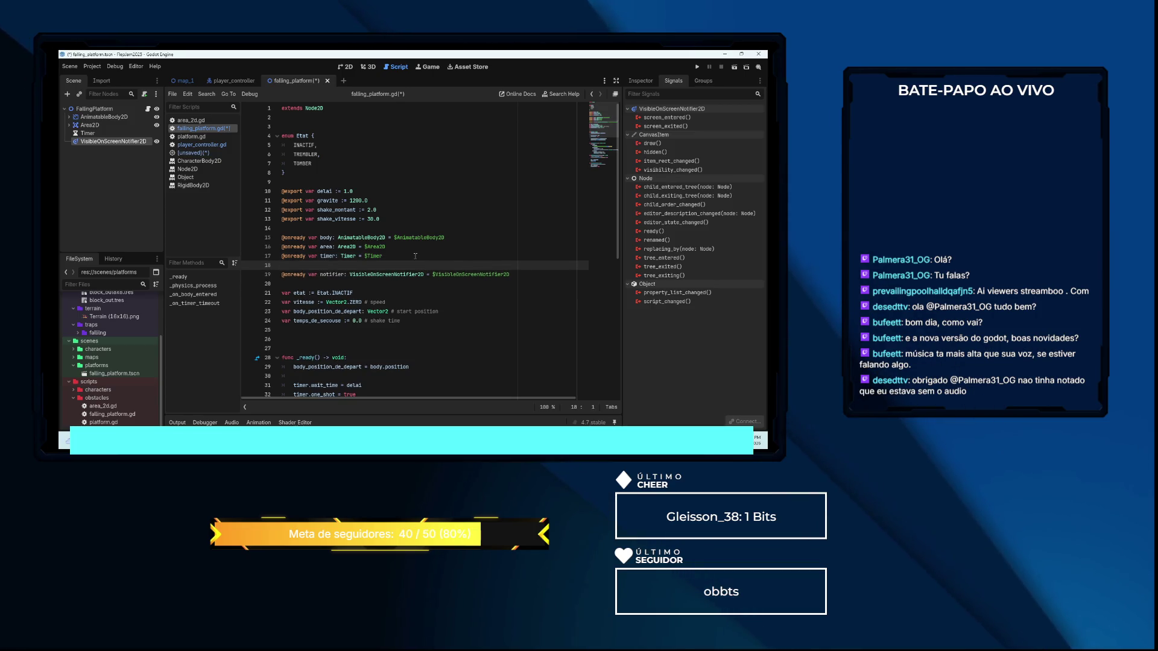
type("ree memory of")
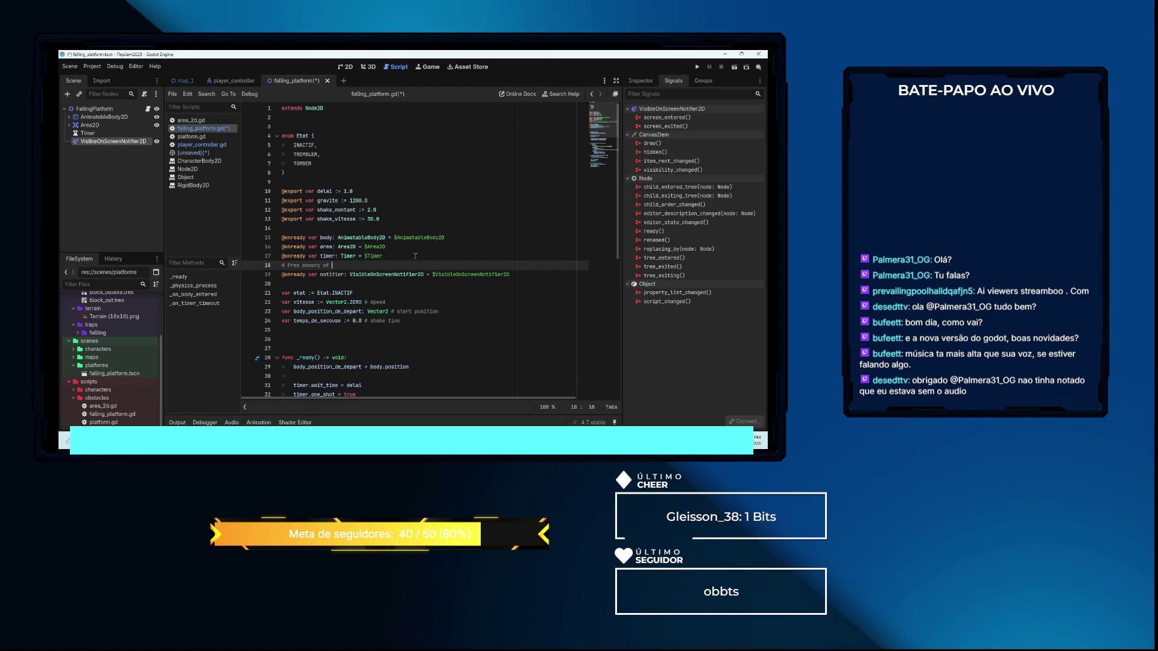
type(" platform c")
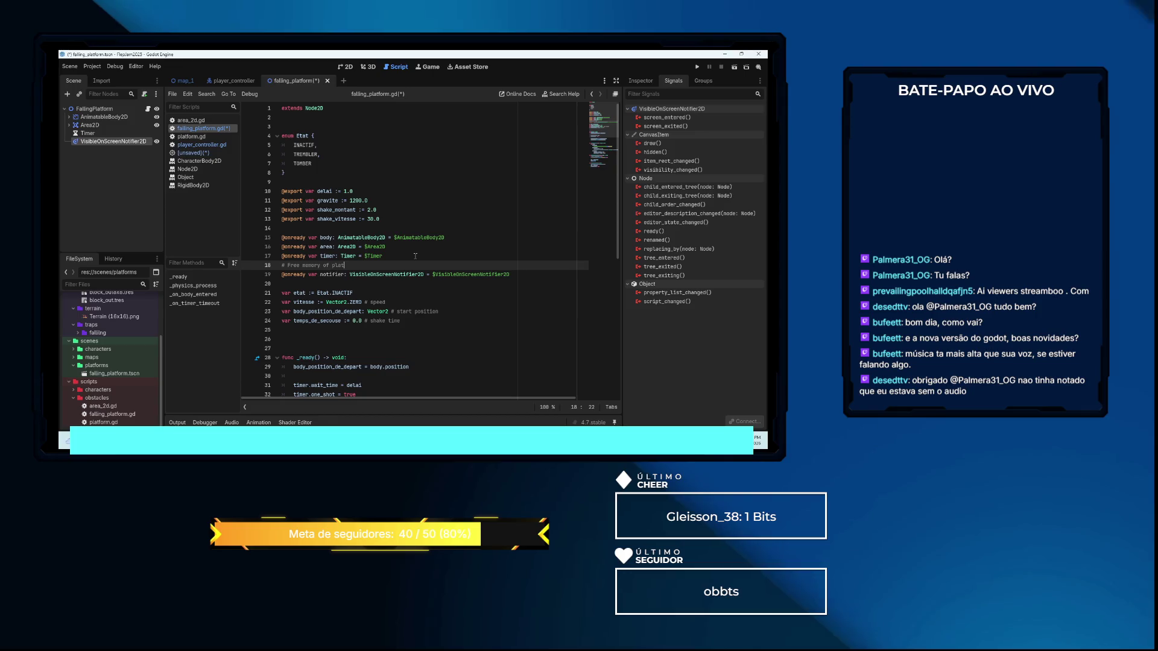
type("nce")
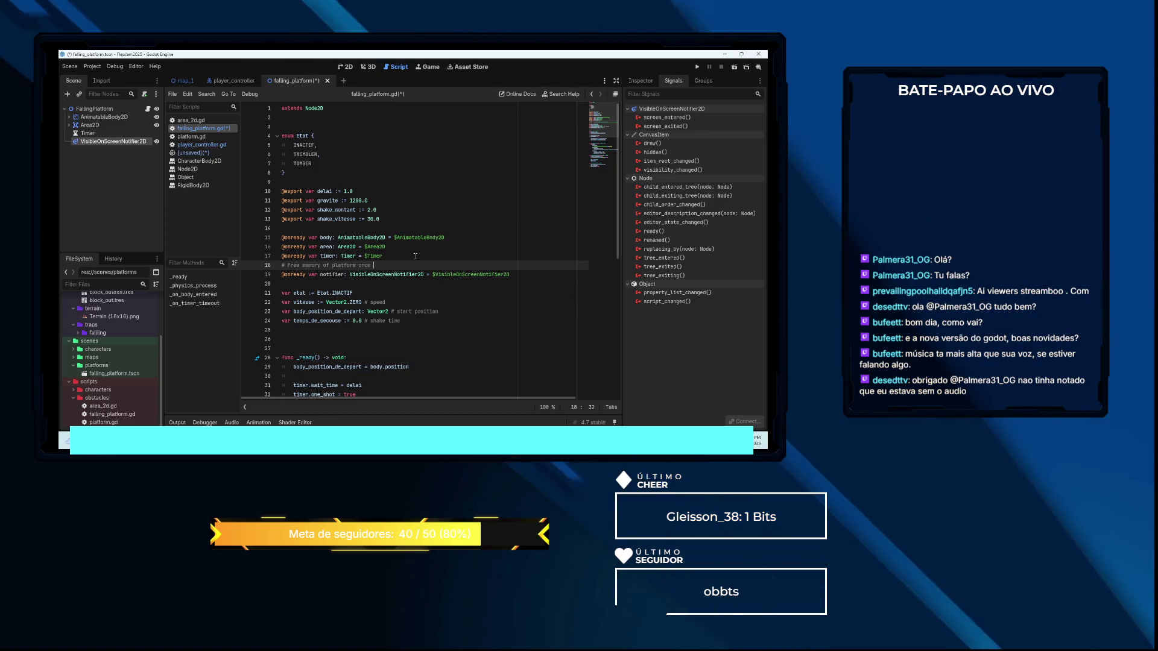
type("aving the screen")
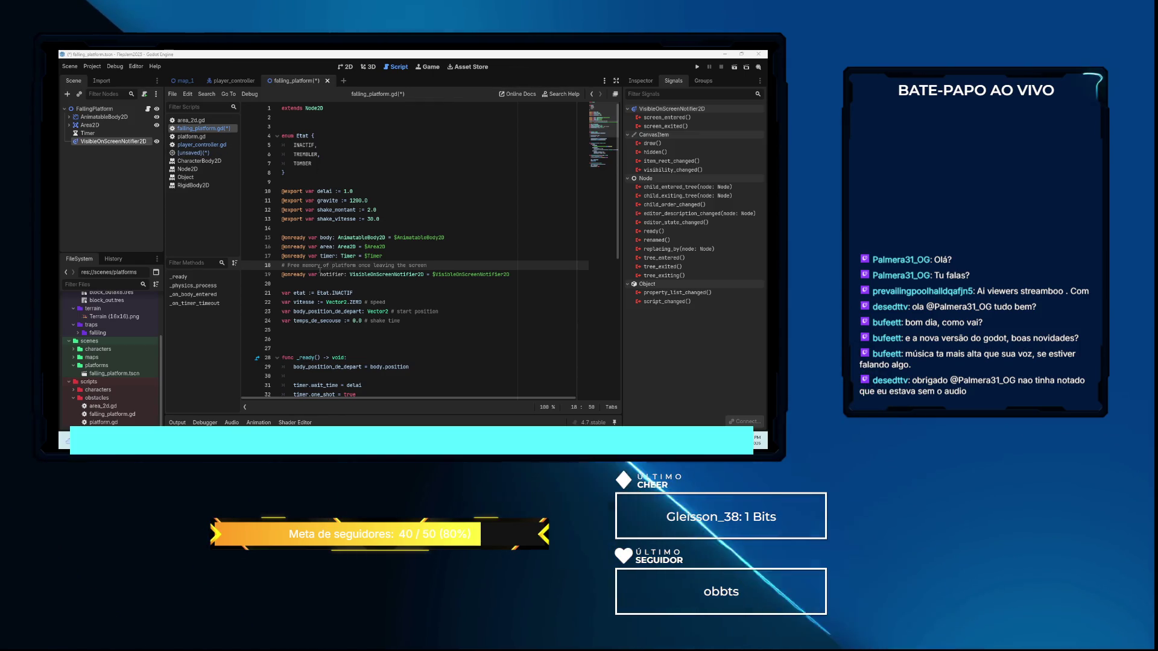
- Replace the line 18 comment with '# Cleanup: free memory once platform leaves the screen'
left_click(341, 266)
left_click(315, 265)
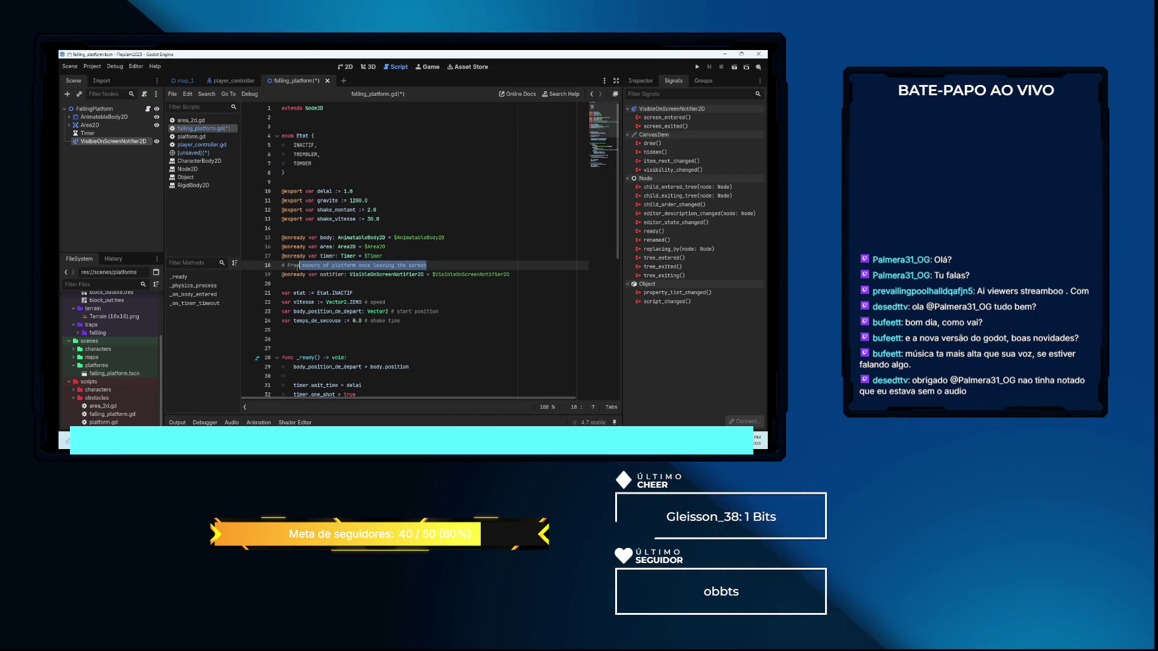
mouse_move(369, 253)
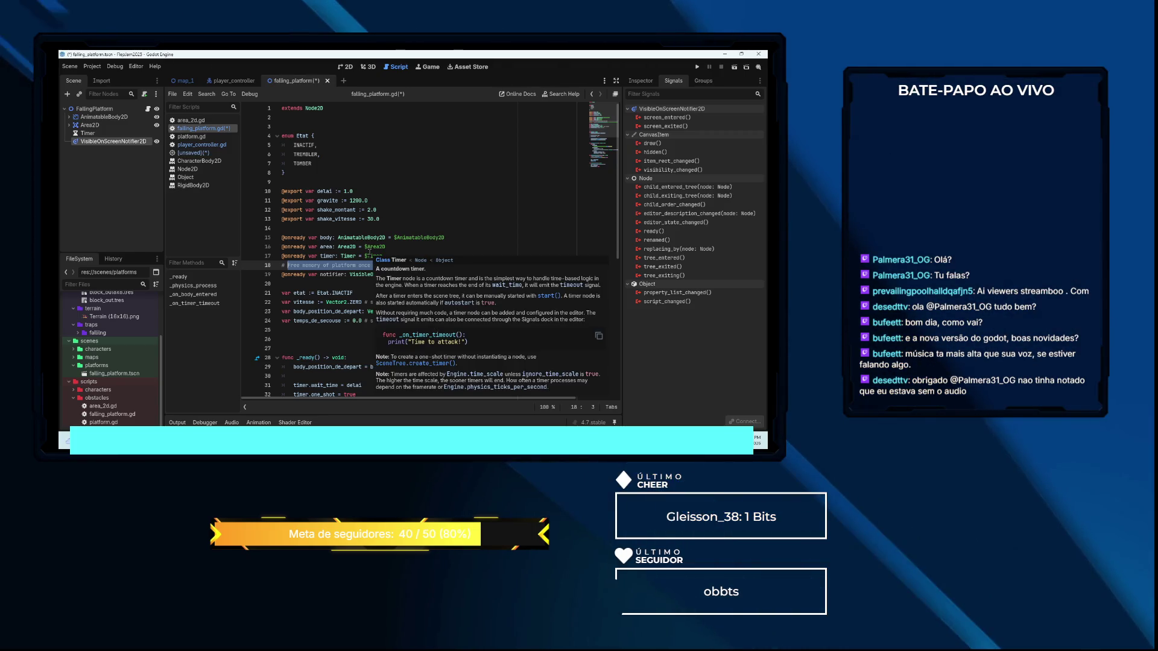
type("Clean")
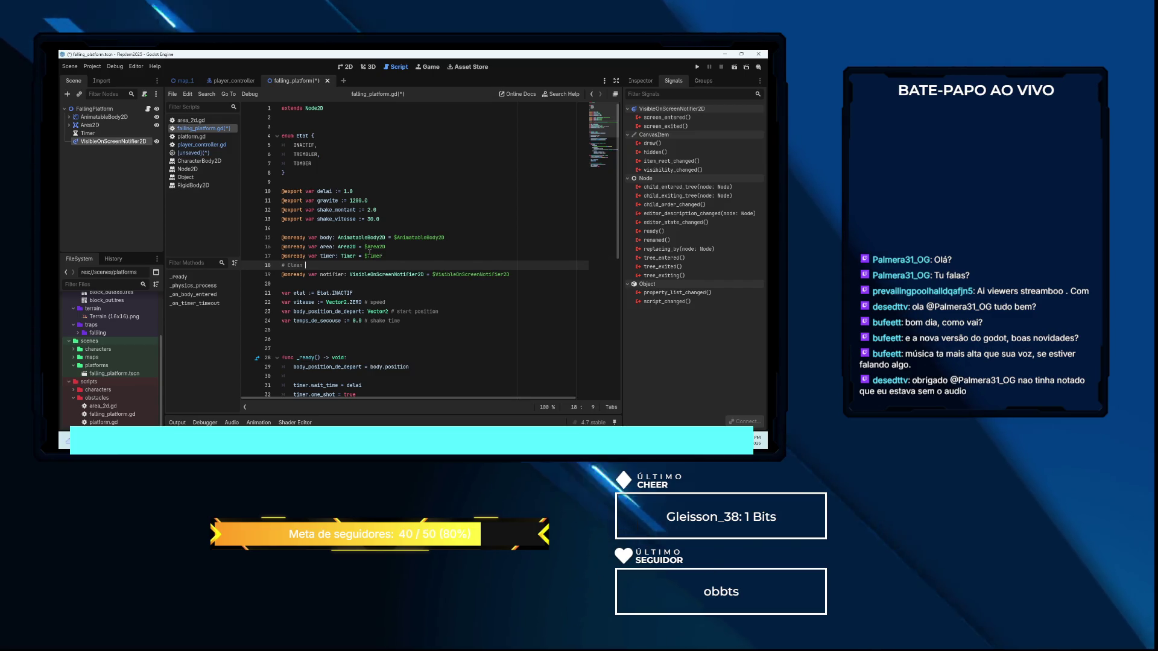
key("BackSpace")
type("up: ")
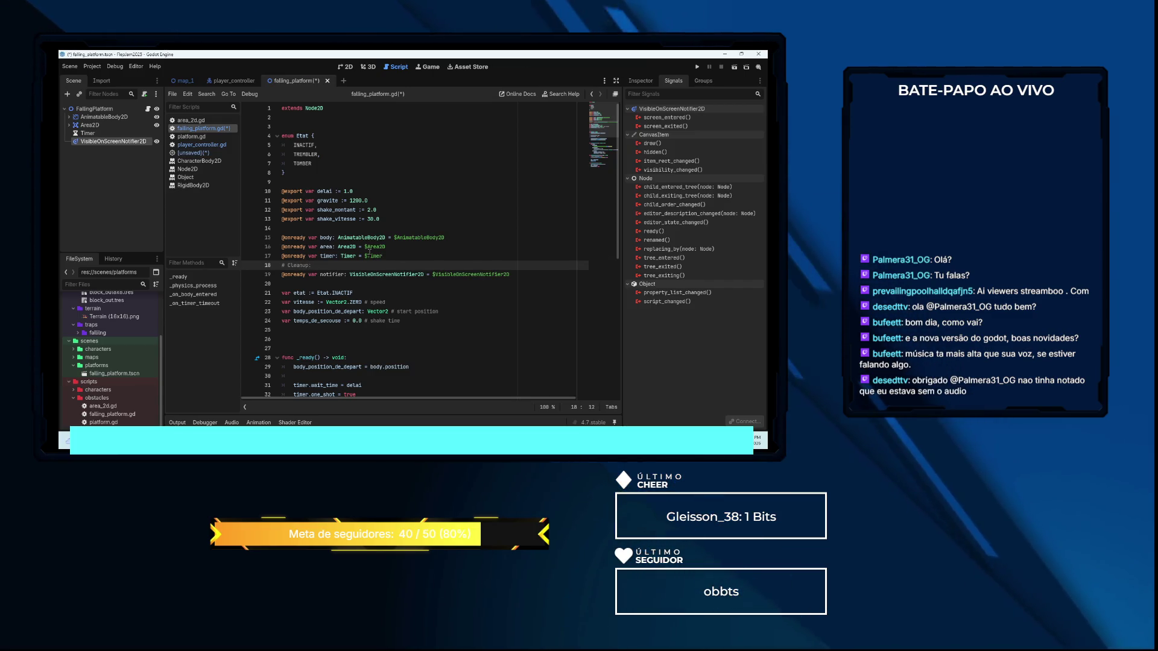
type("fre")
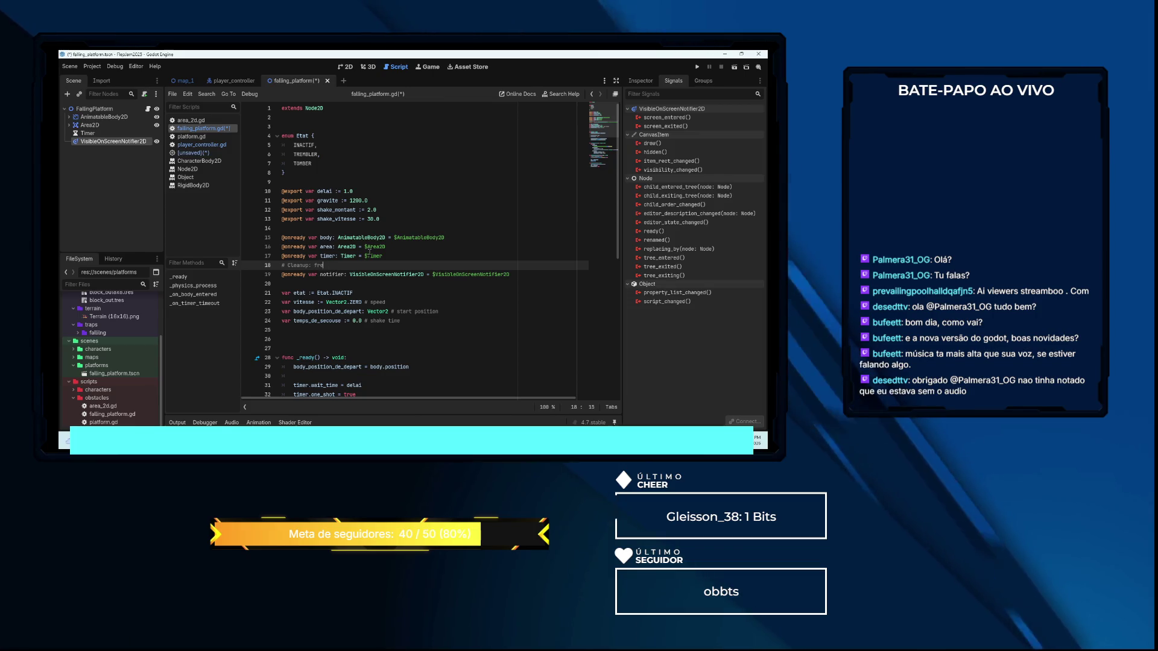
type("e")
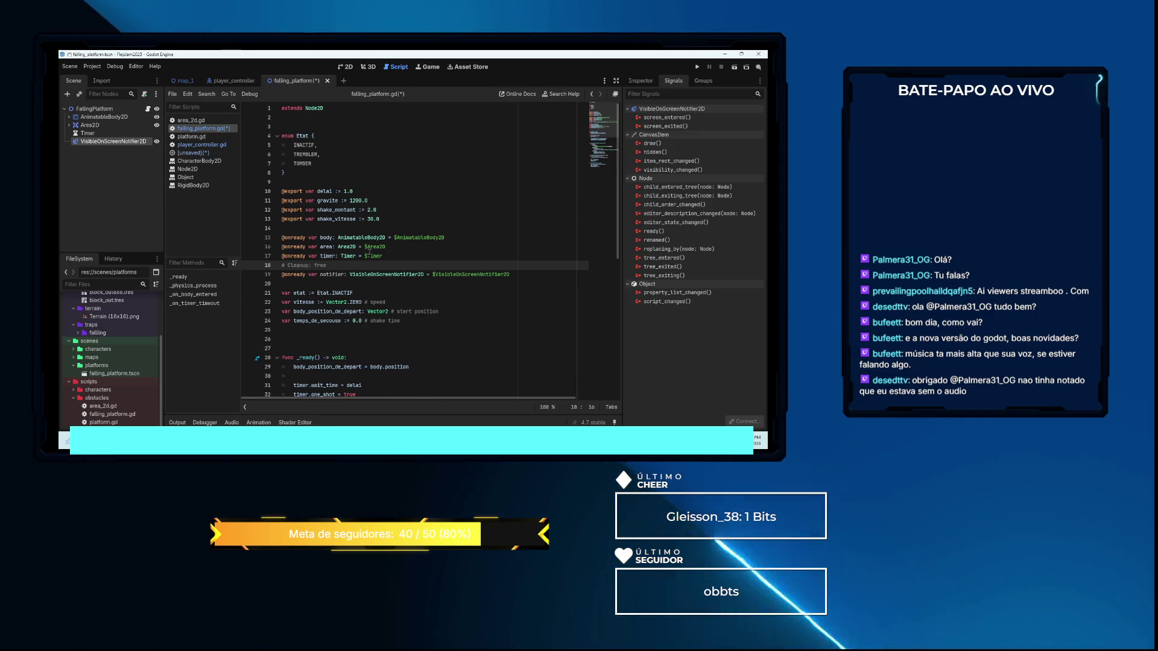
type("memor")
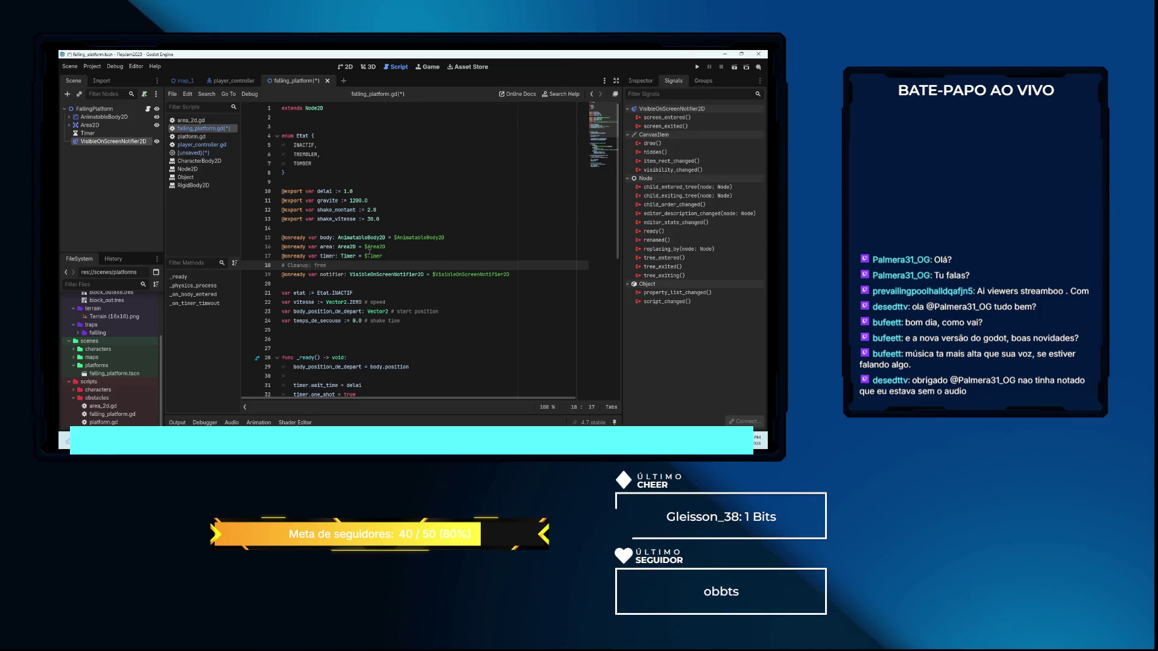
type("y once platf")
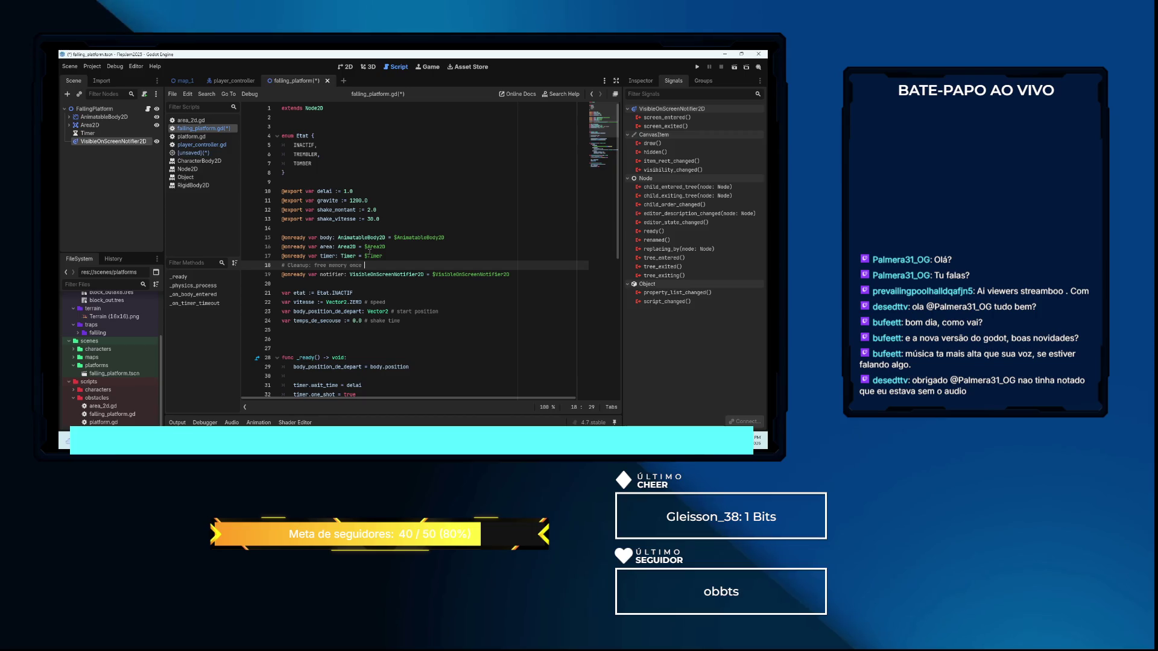
type("orm leave")
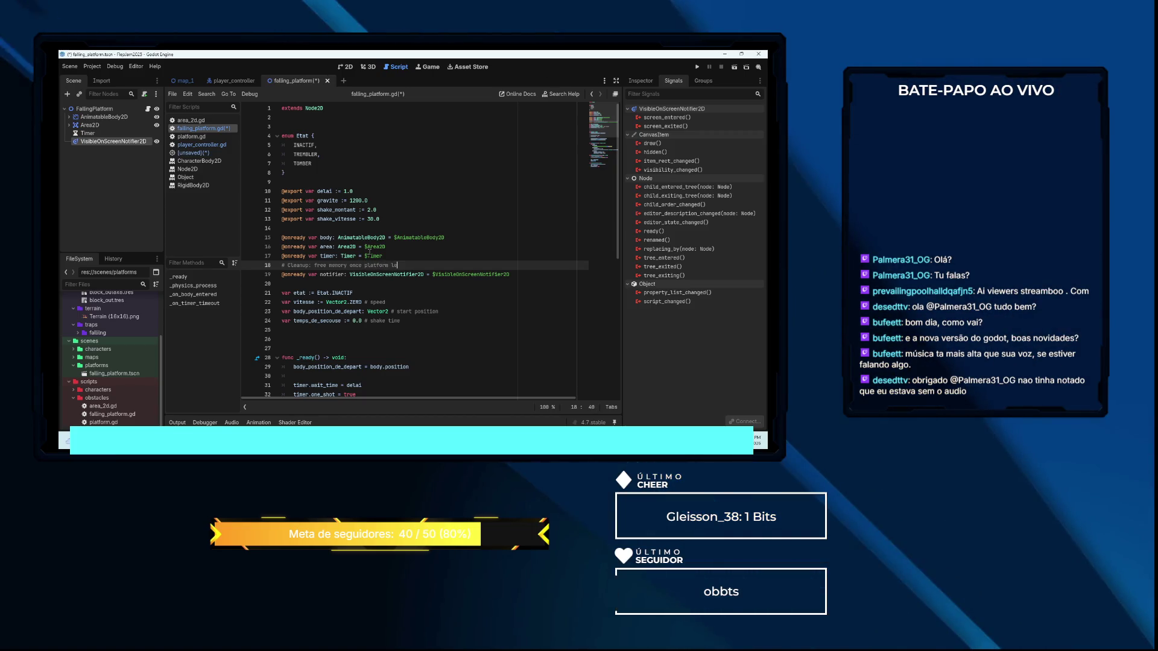
type("s the screen")
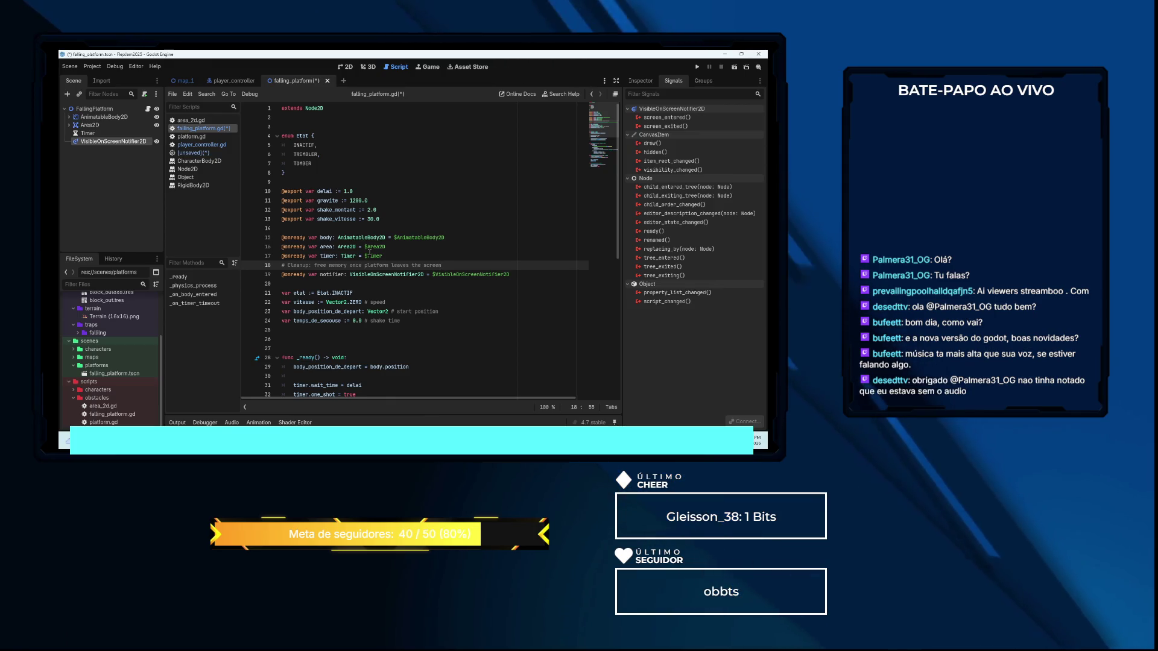
- Add the line '# Nettoyage: liberer la memoire une fois la platforme a quitte l'ecran' below the English comment
key("Return")
type("# C")
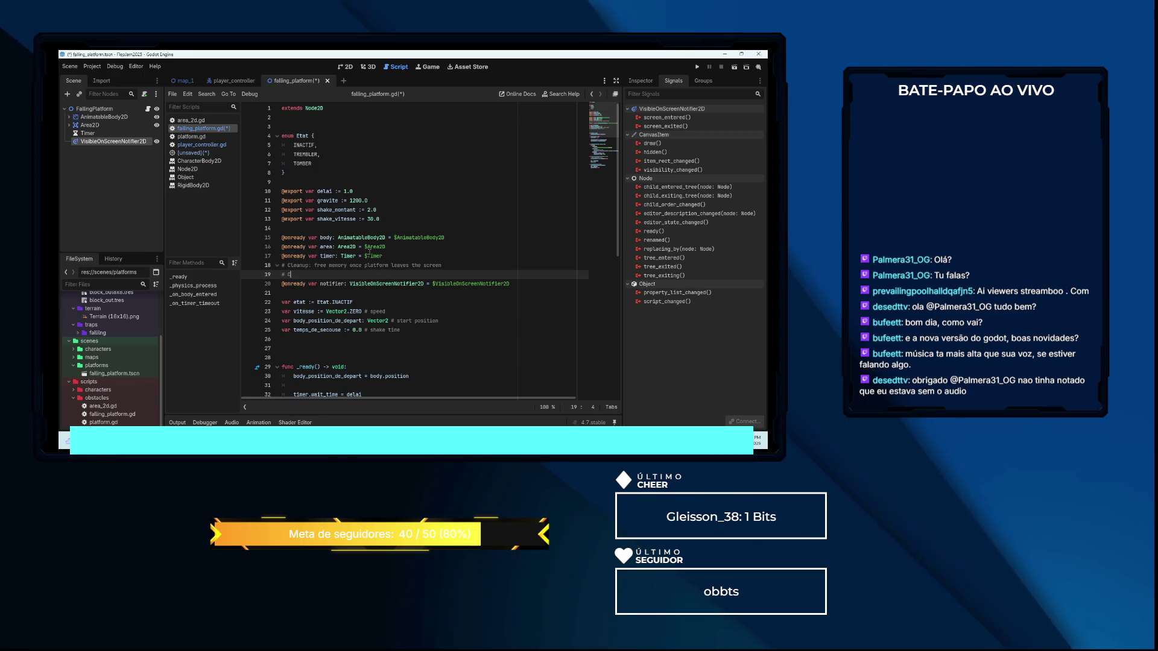
type("nup:")
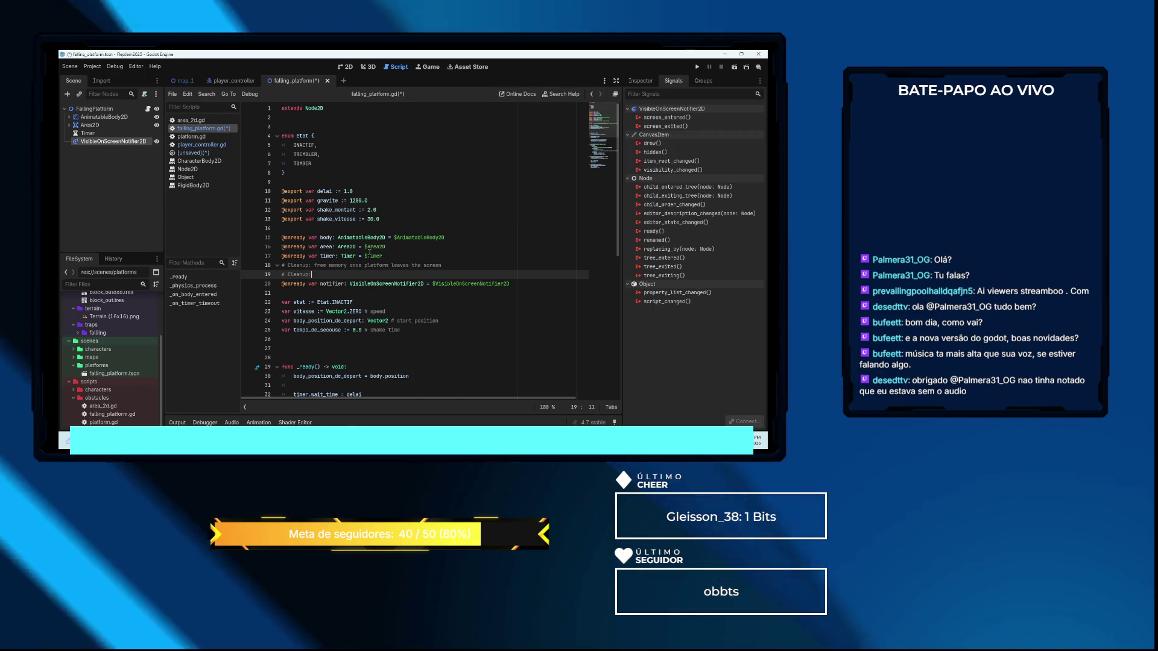
type(" line")
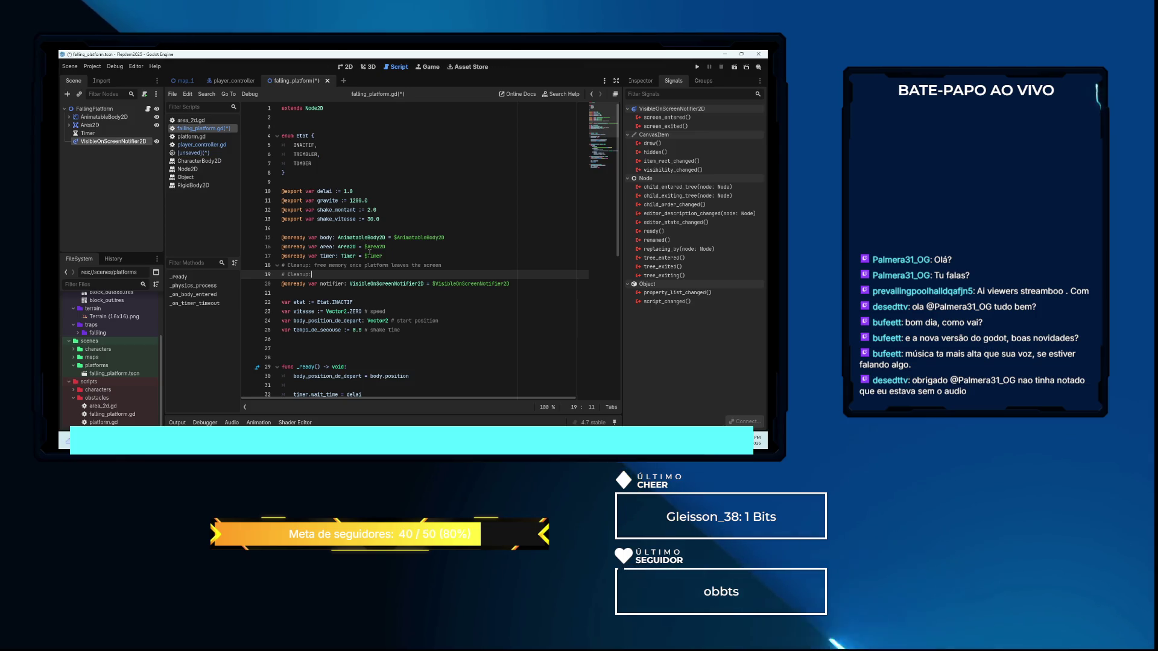
type("rer la mem")
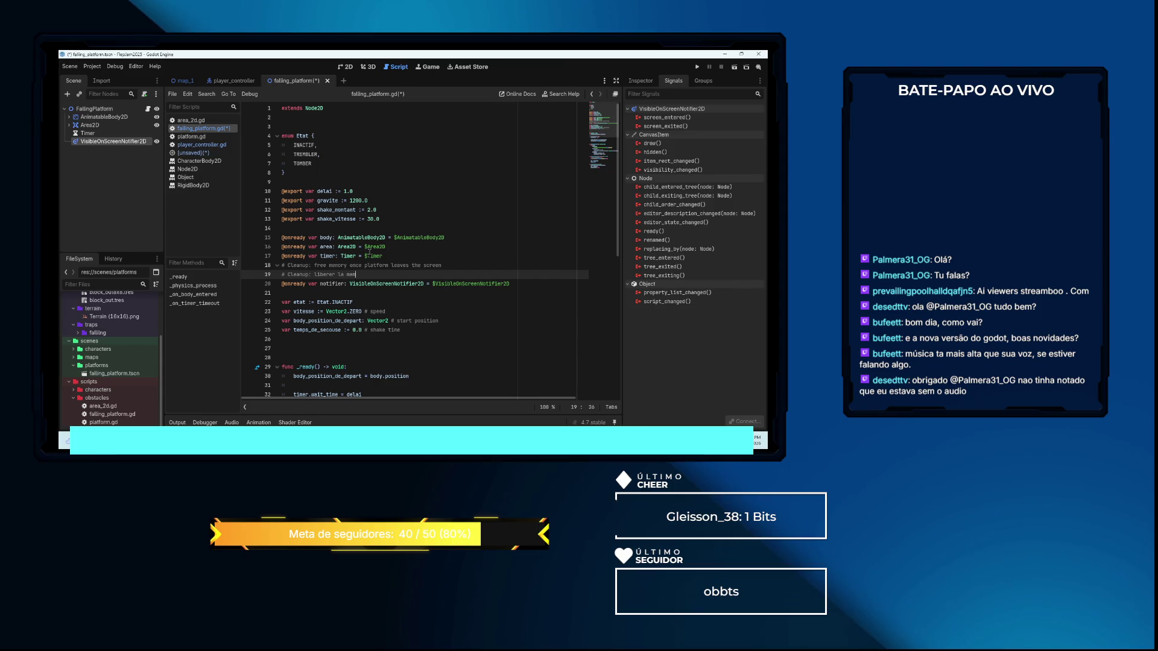
type("ire u")
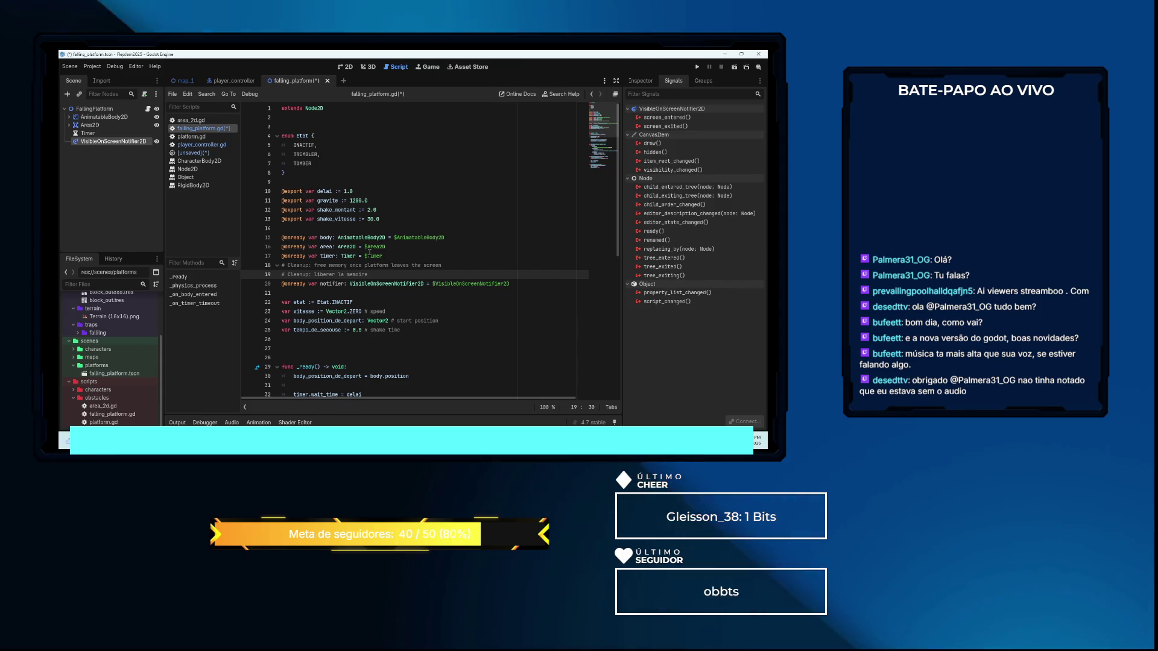
type("ne fois ")
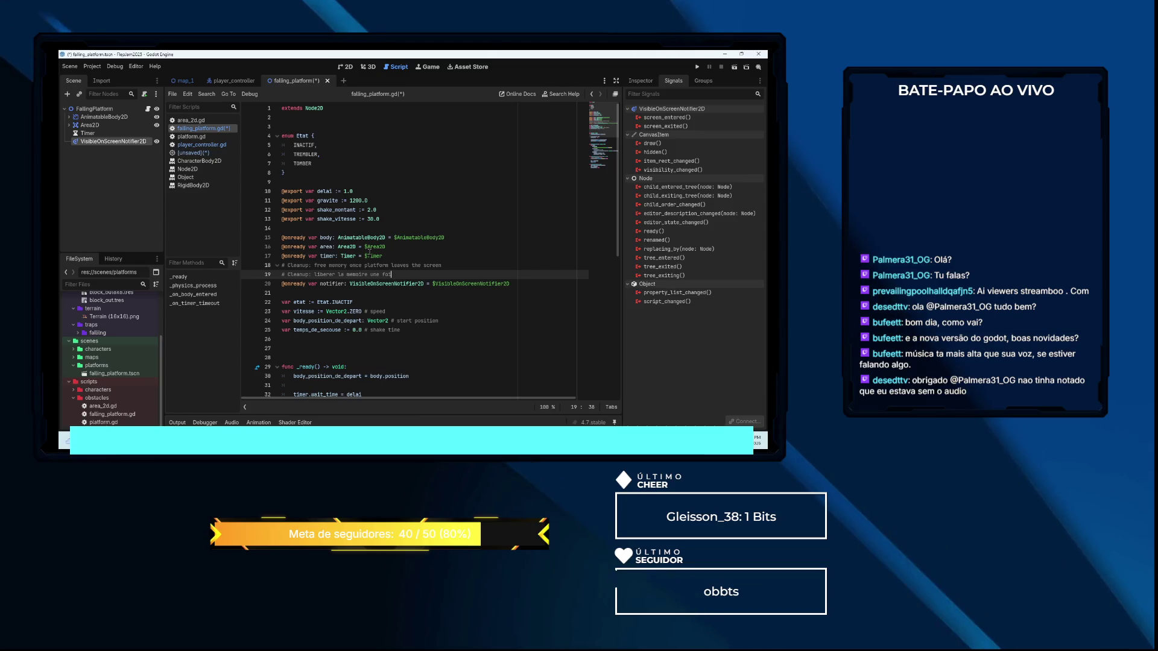
type("plat")
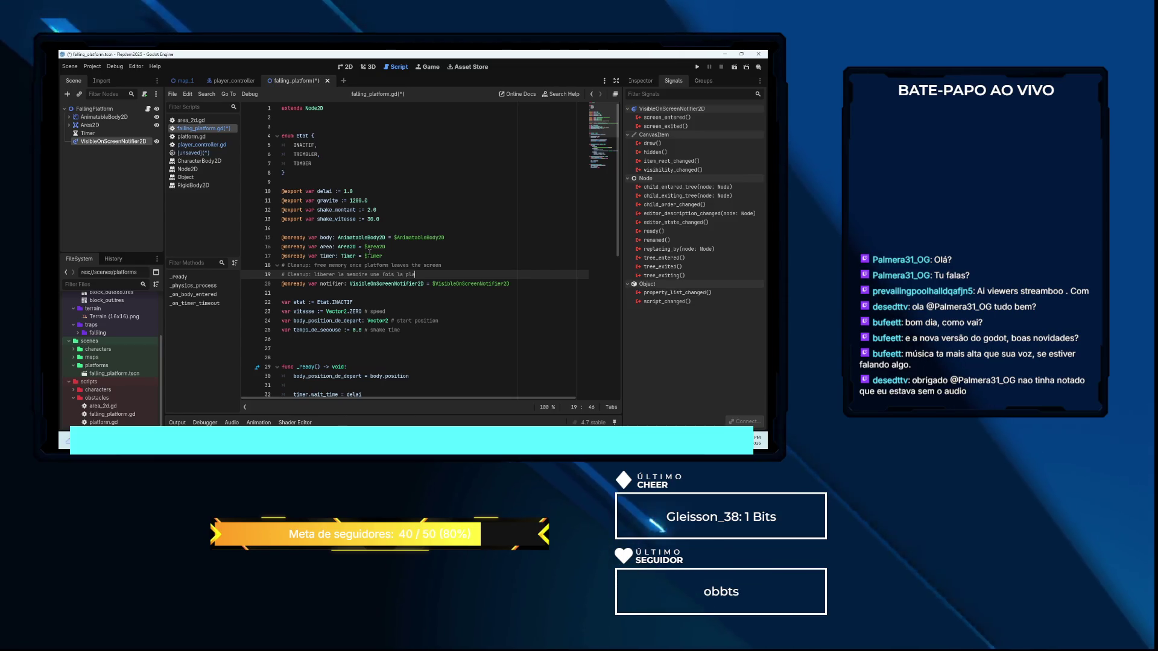
type("forme a qu")
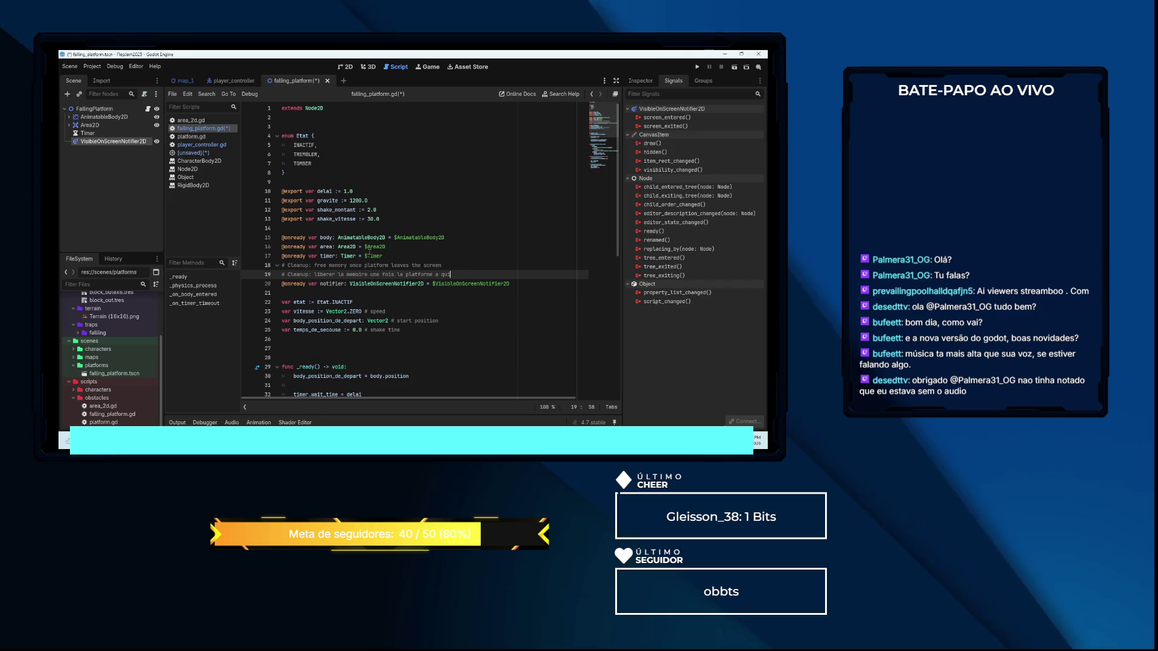
type(" tte l'ecran")
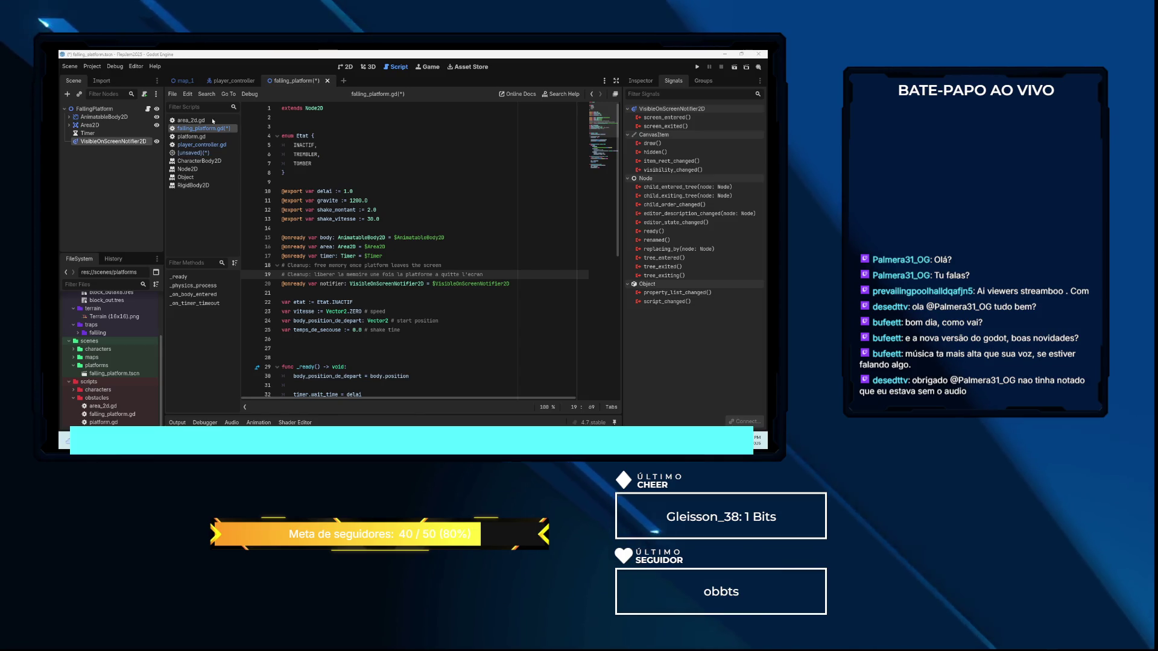
left_click(310, 274)
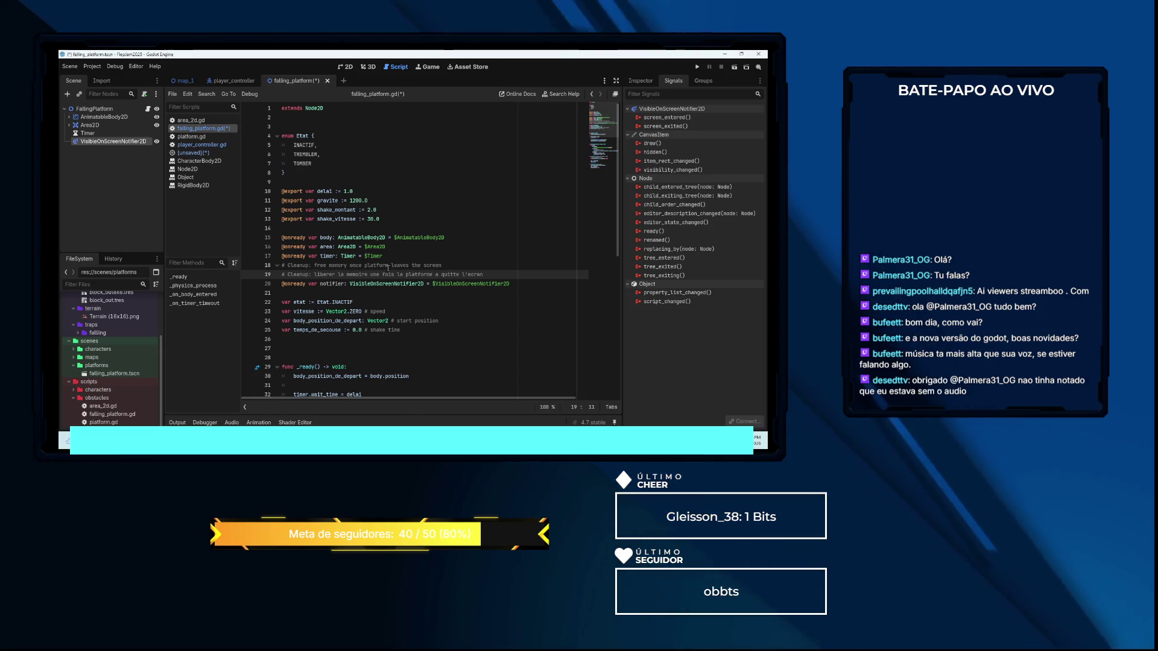
key("BackSpace")
key("BackSpace")
key("BackSpace")
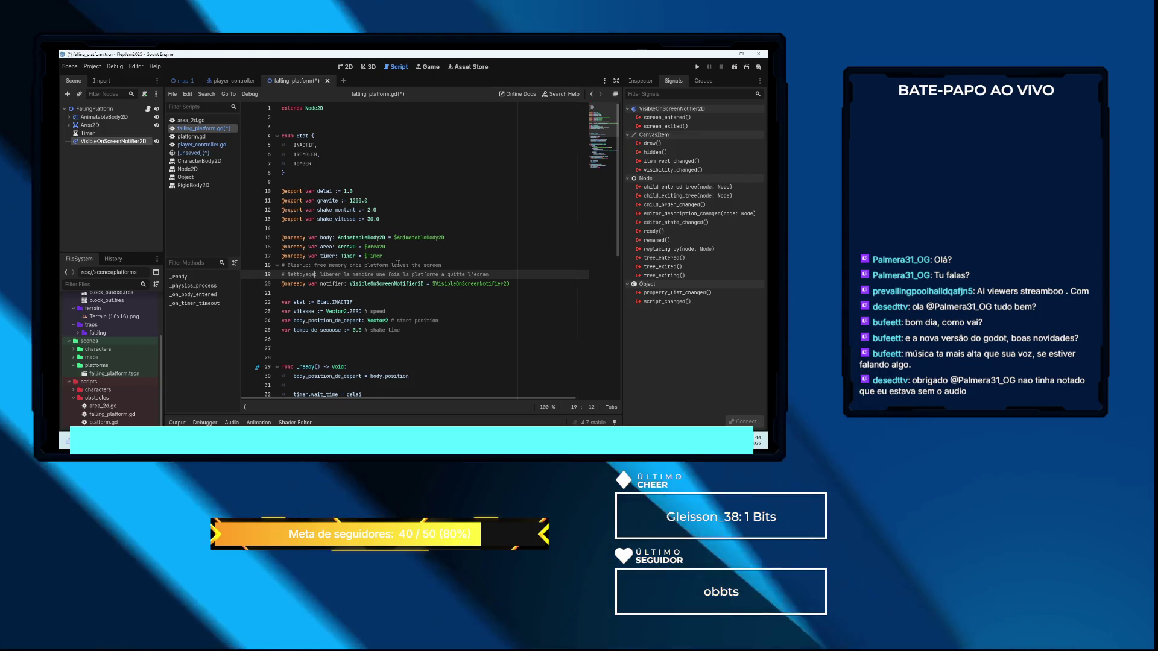
scroll(436, 261, "down", 2)
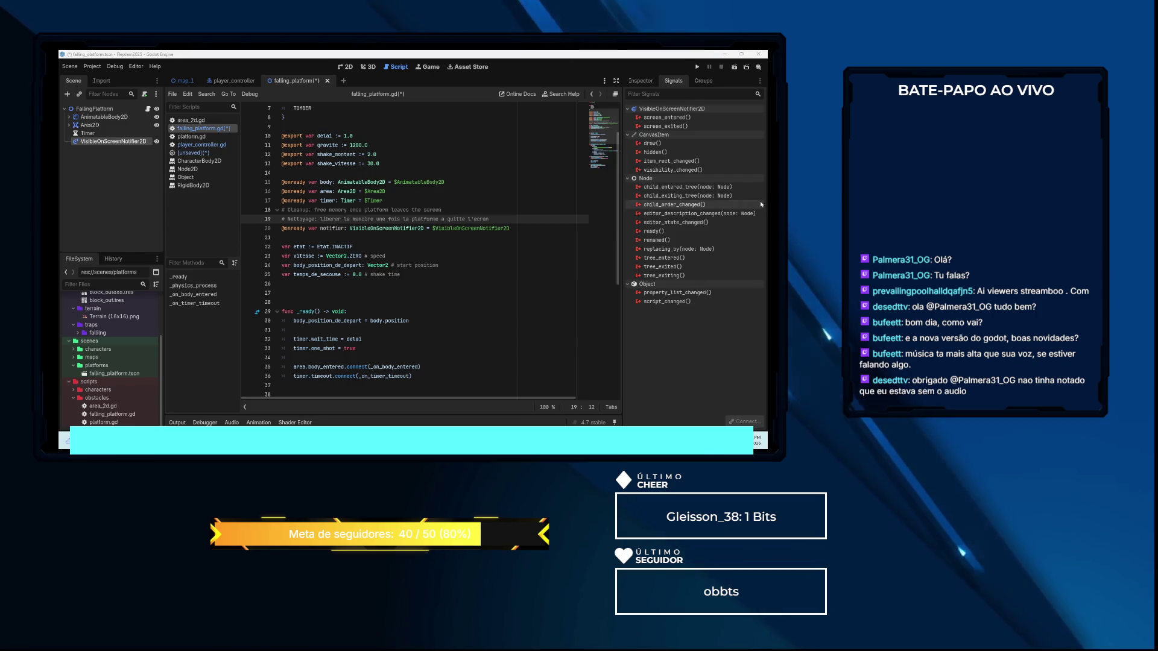
mouse_move(760, 205)
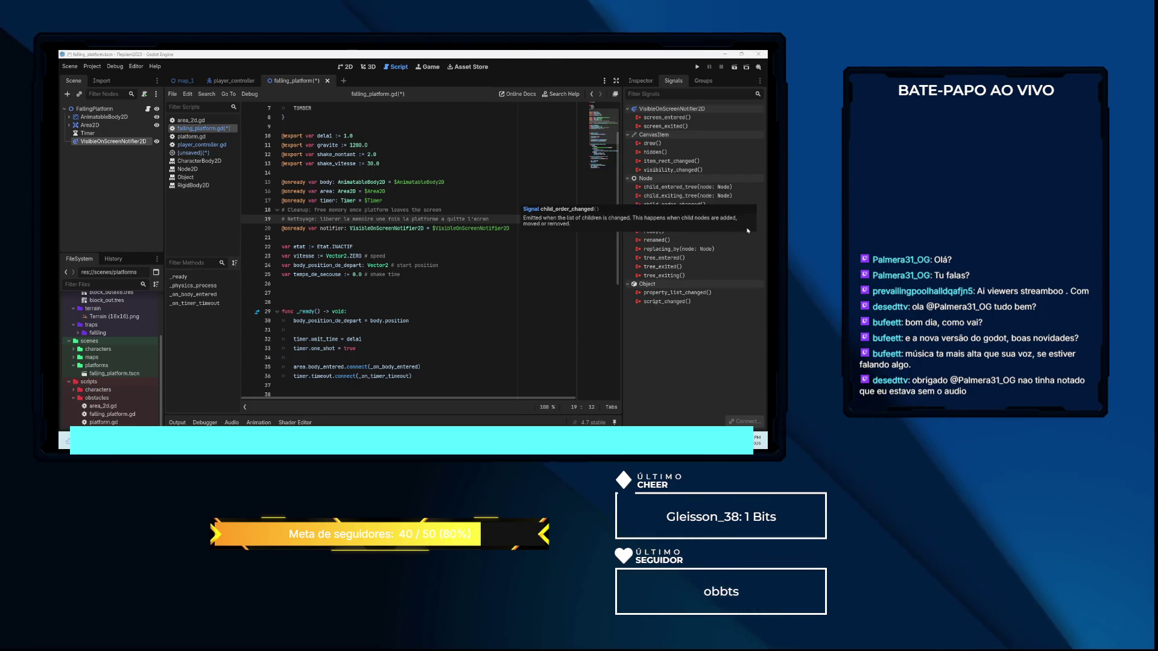
scroll(488, 242, "down", 1)
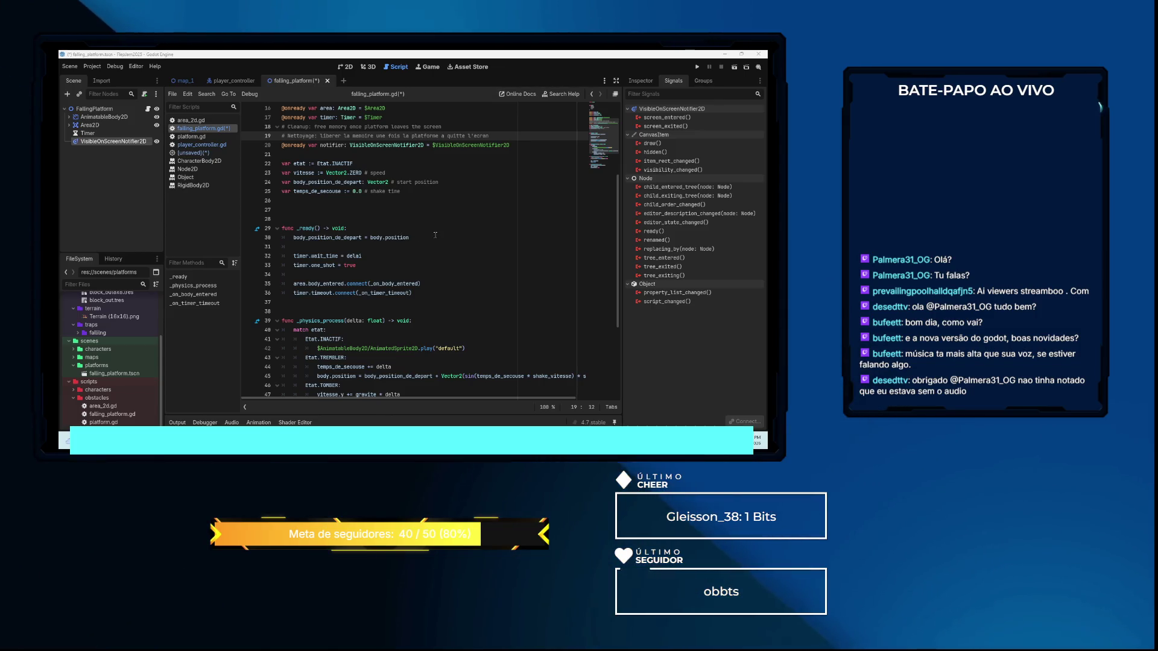
scroll(450, 232, "up", 1)
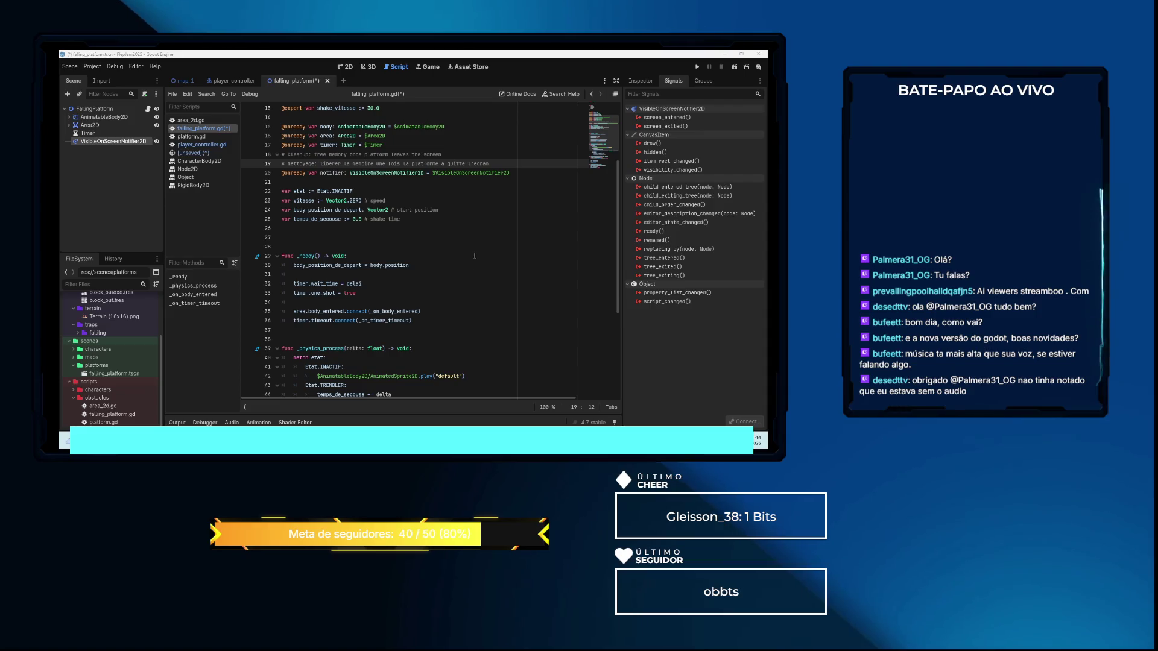
- Insert notifier.screen_exited.connect(queue_free) as the first line of _ready, using autocomplete
left_click(394, 254)
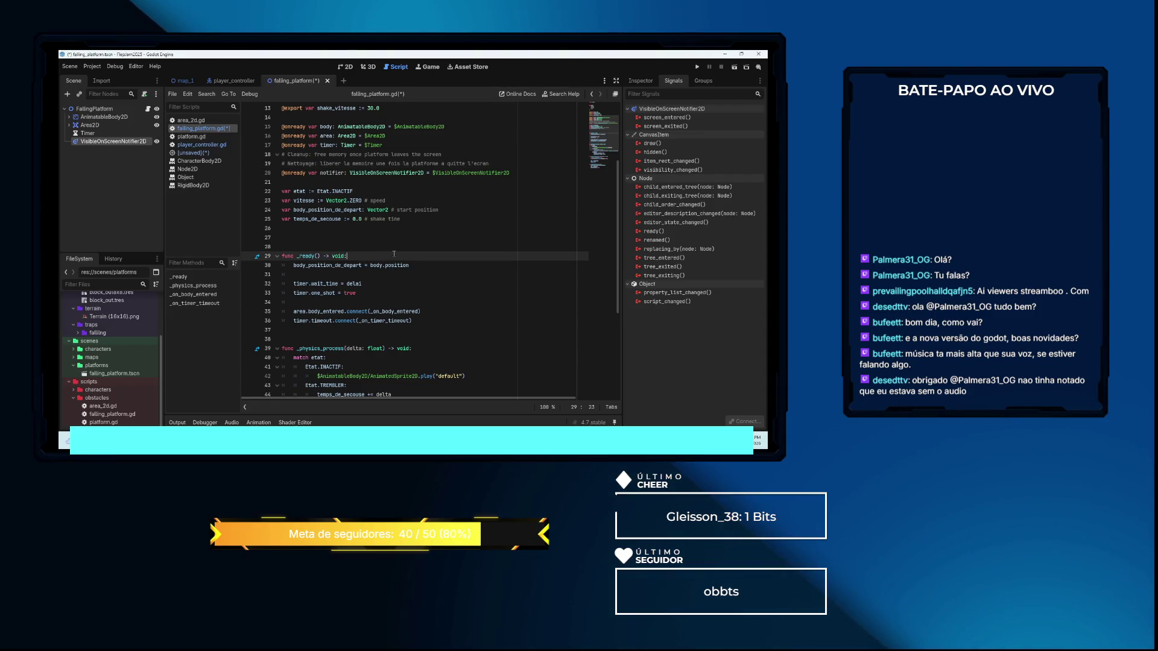
key("Return")
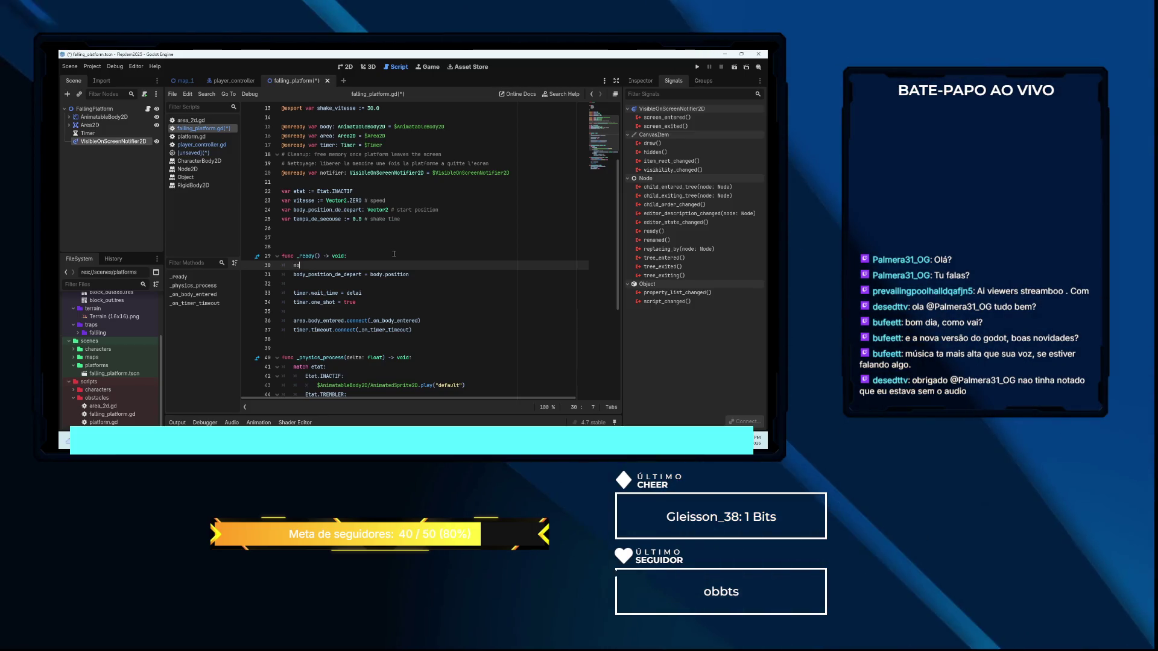
type("noti")
key("Return")
type(".sc")
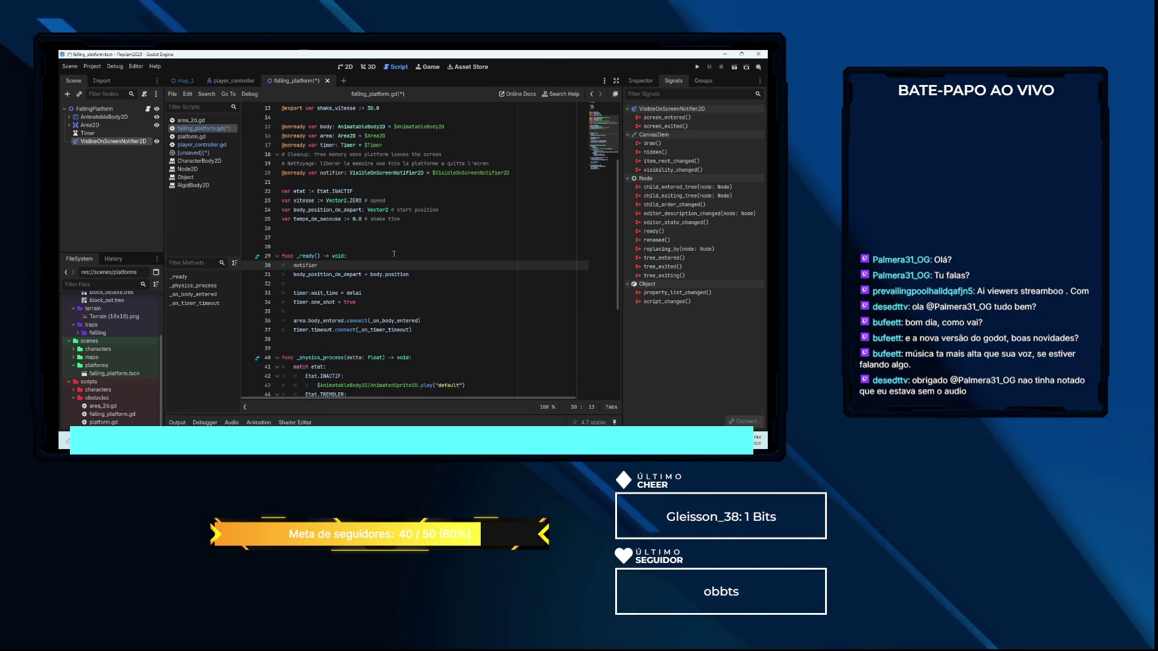
type("r")
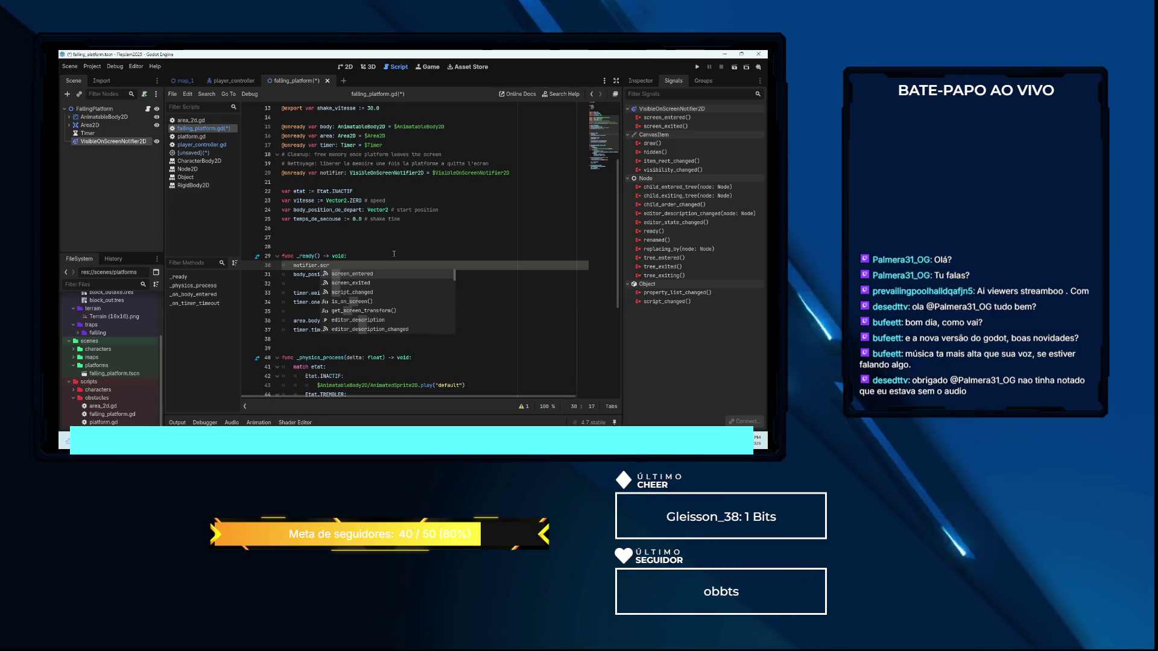
key("Down")
key("Return")
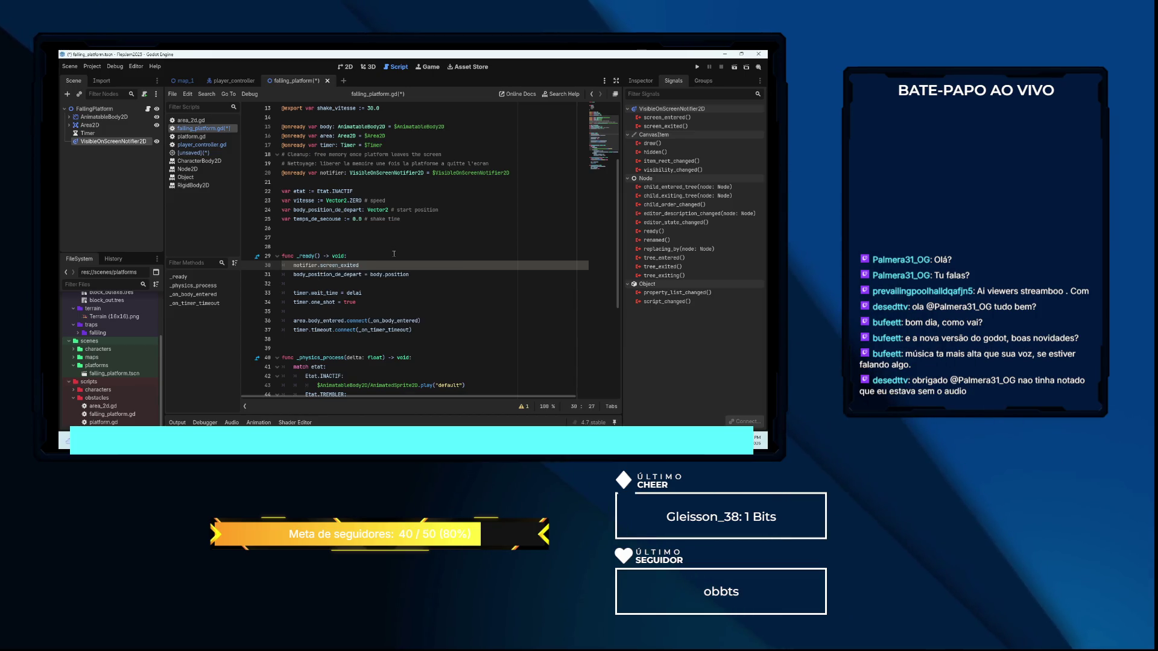
type(".conne")
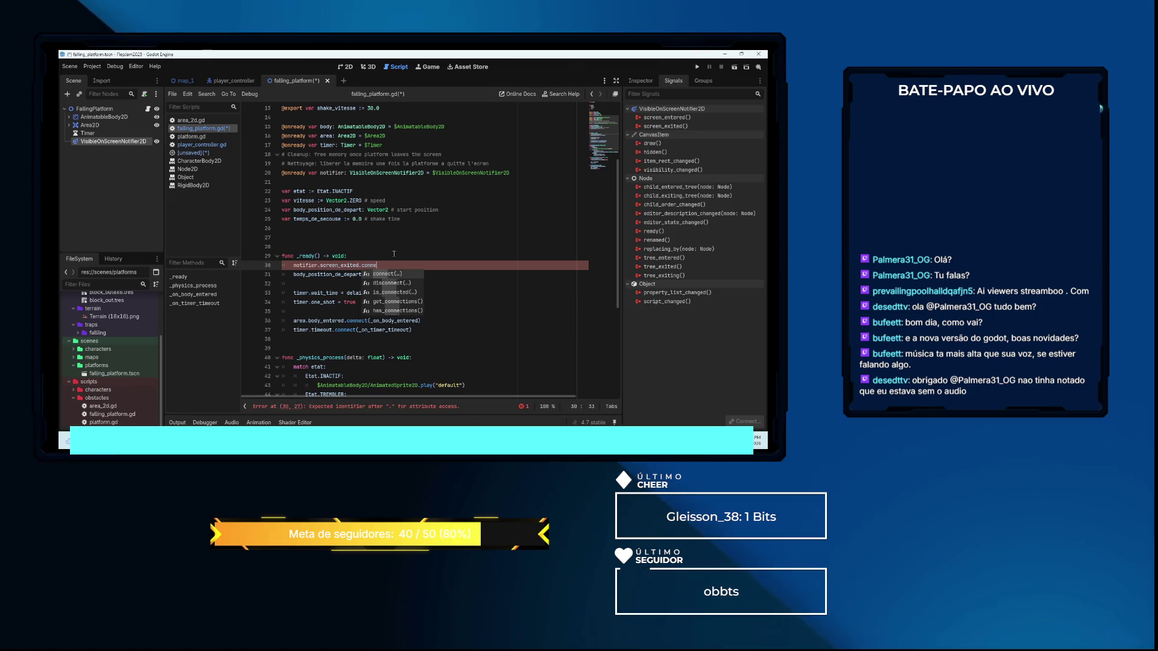
type("ct")
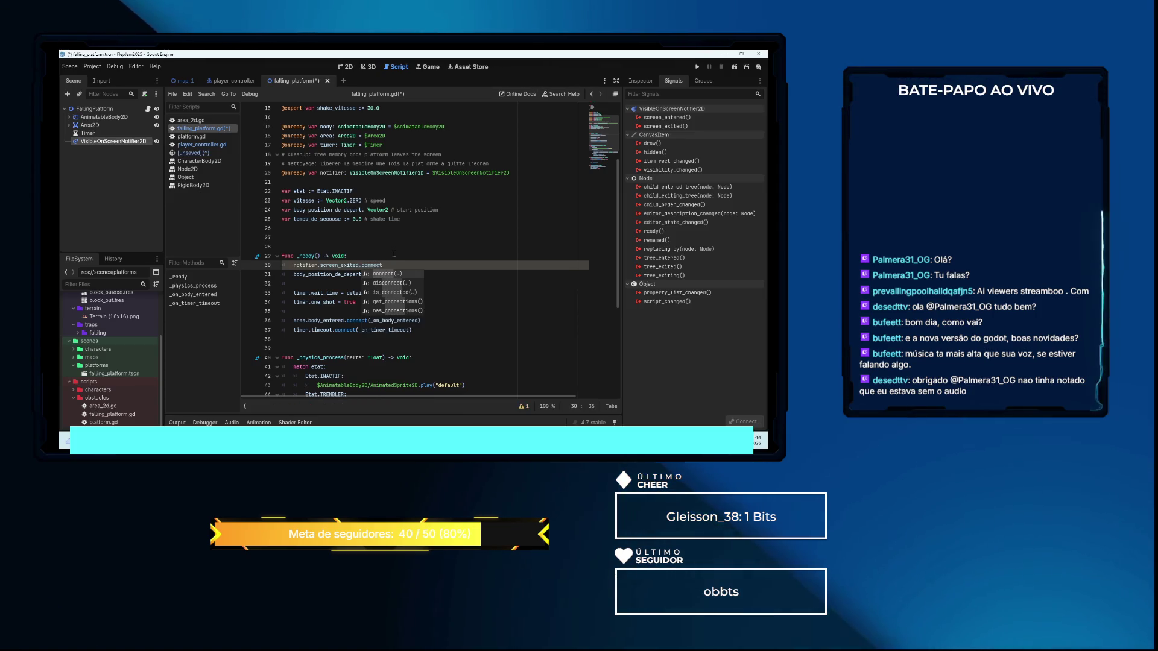
type("(")
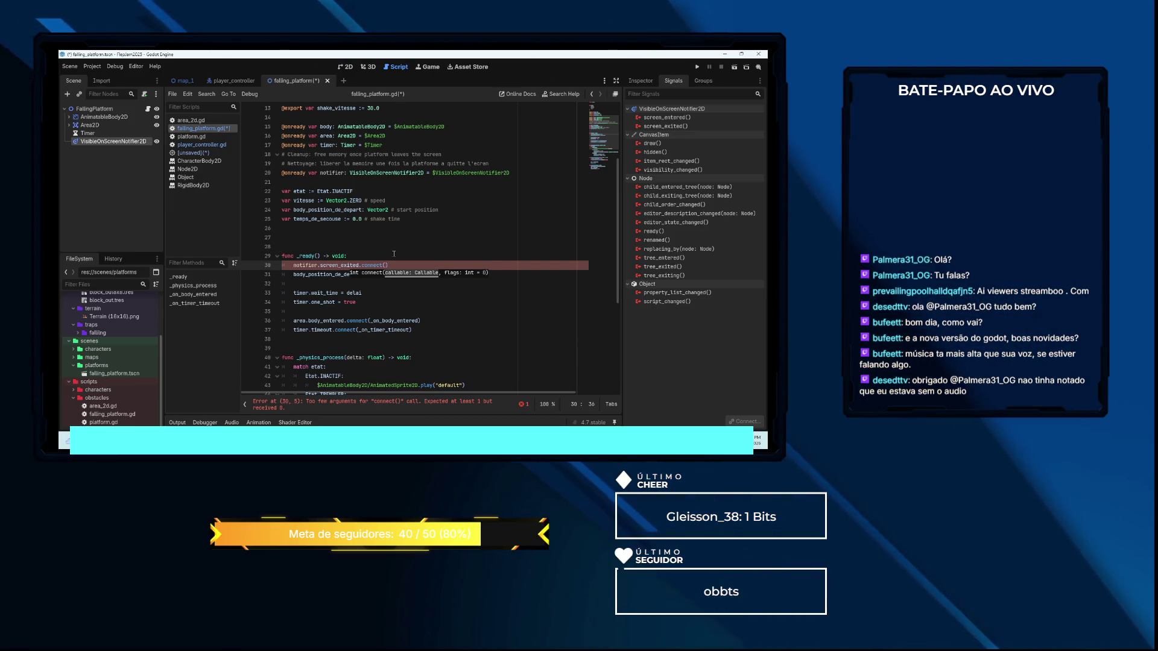
type("qu")
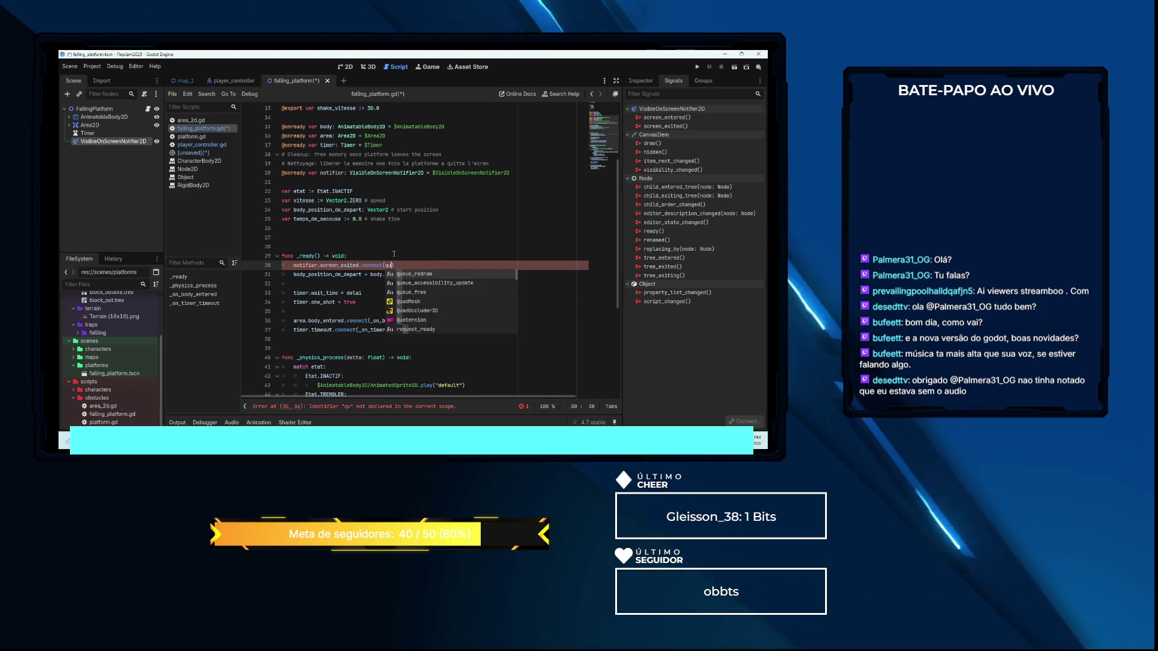
key("Down")
key("Down")
key("Return")
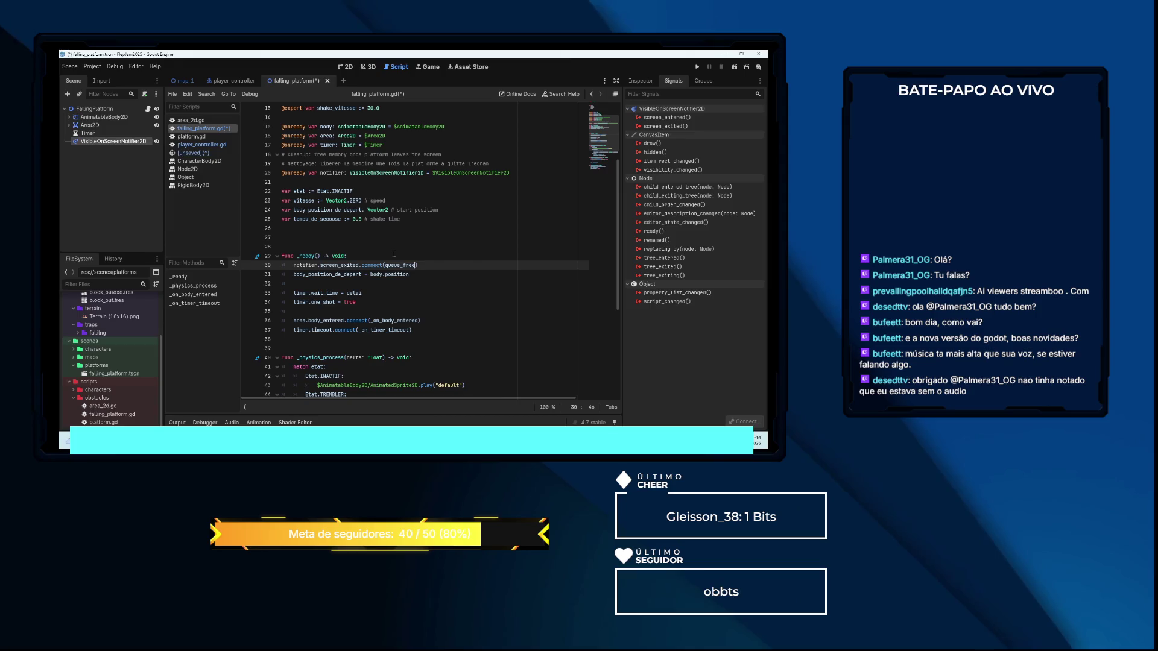
- Run the game with F5, run the frog right across the level, then quit with Escape
key("F5")
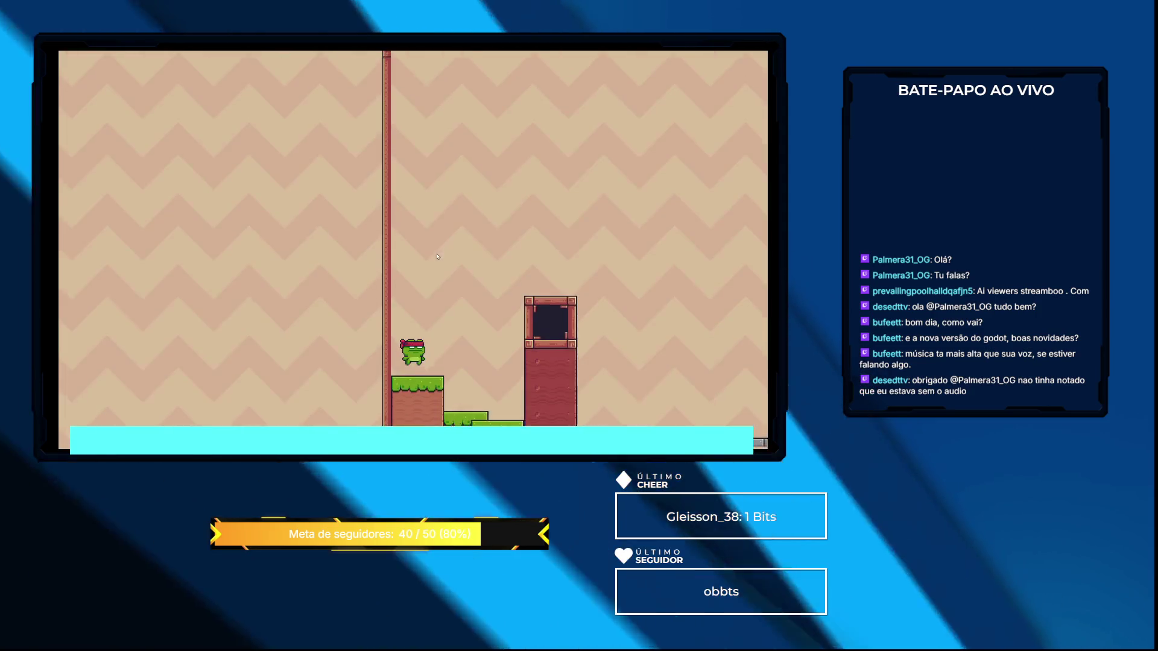
key("Right")
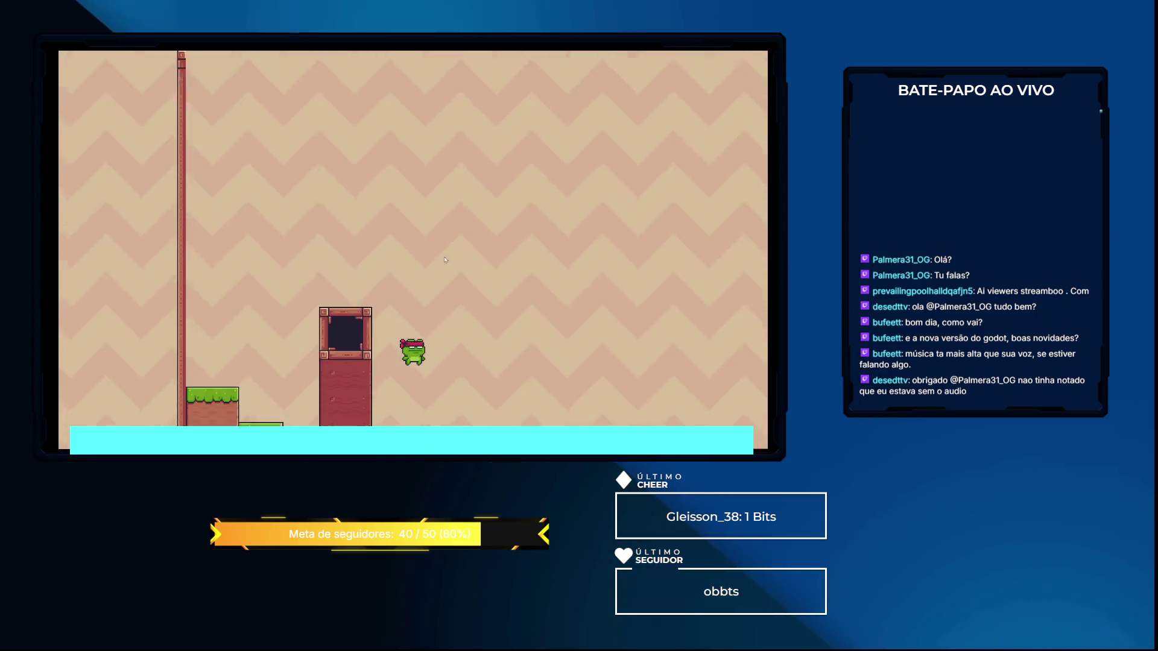
key("Right")
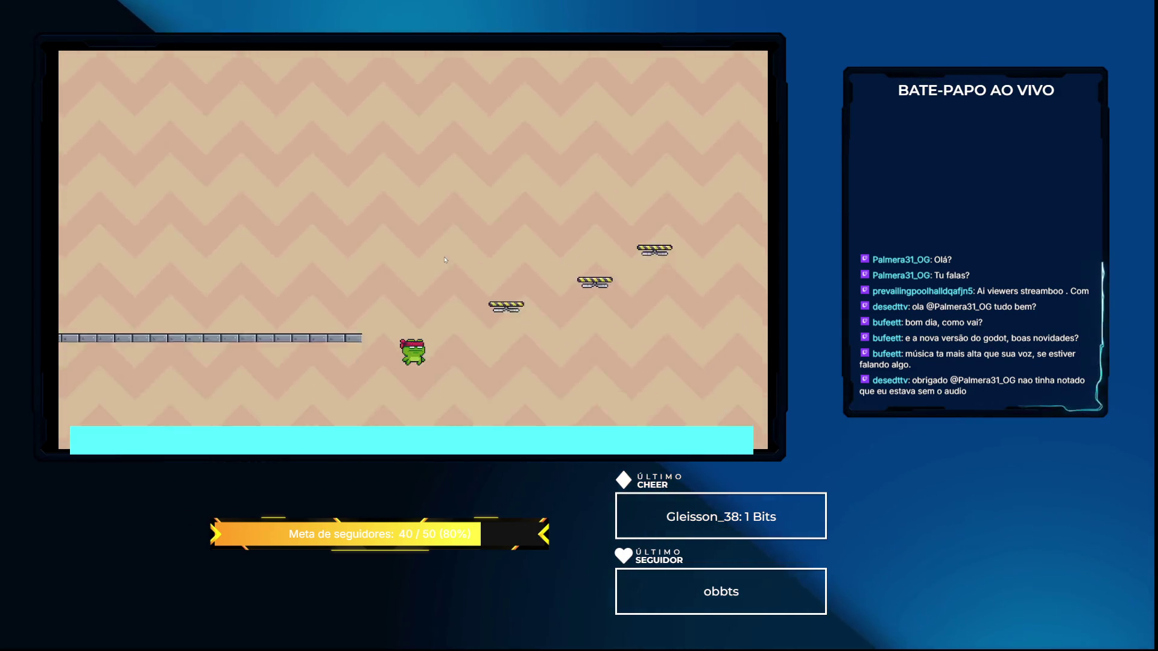
key("Right")
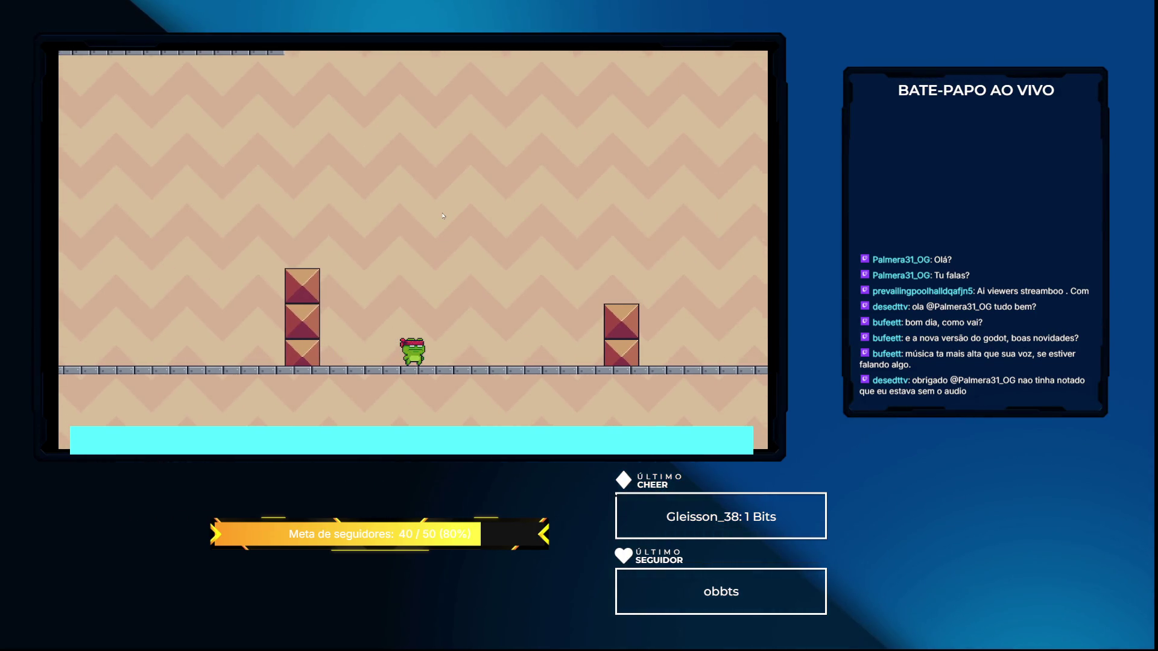
key("Escape")
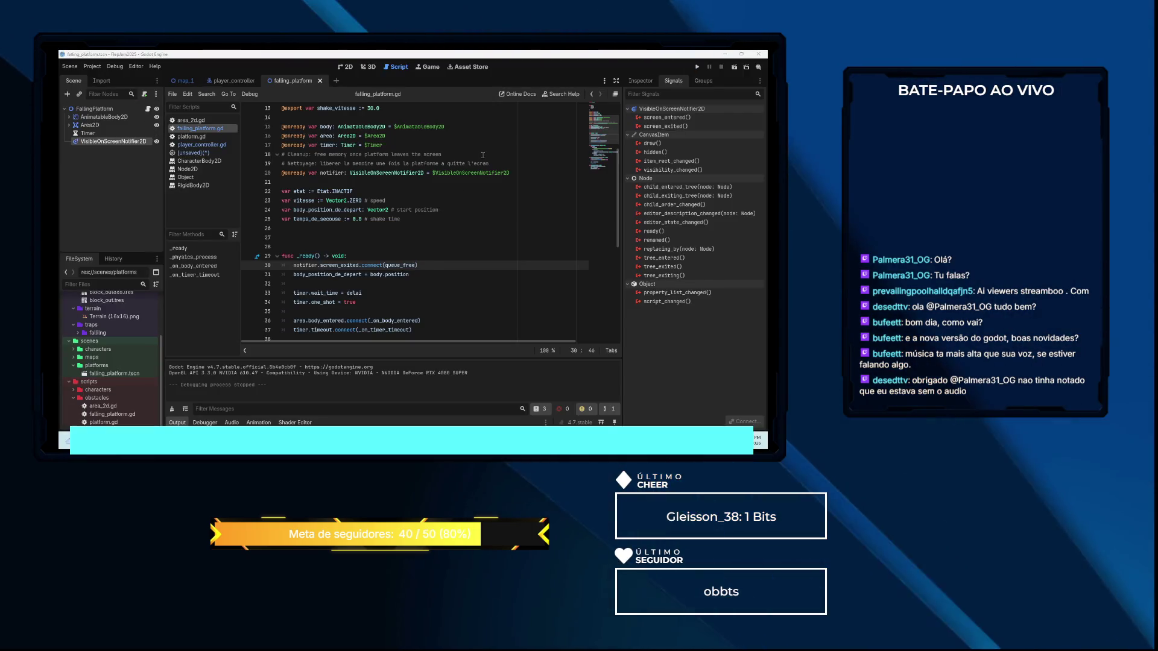
- Run the game again, steer and jump the frog toward the yellow platforms, then stop it
left_click(471, 181)
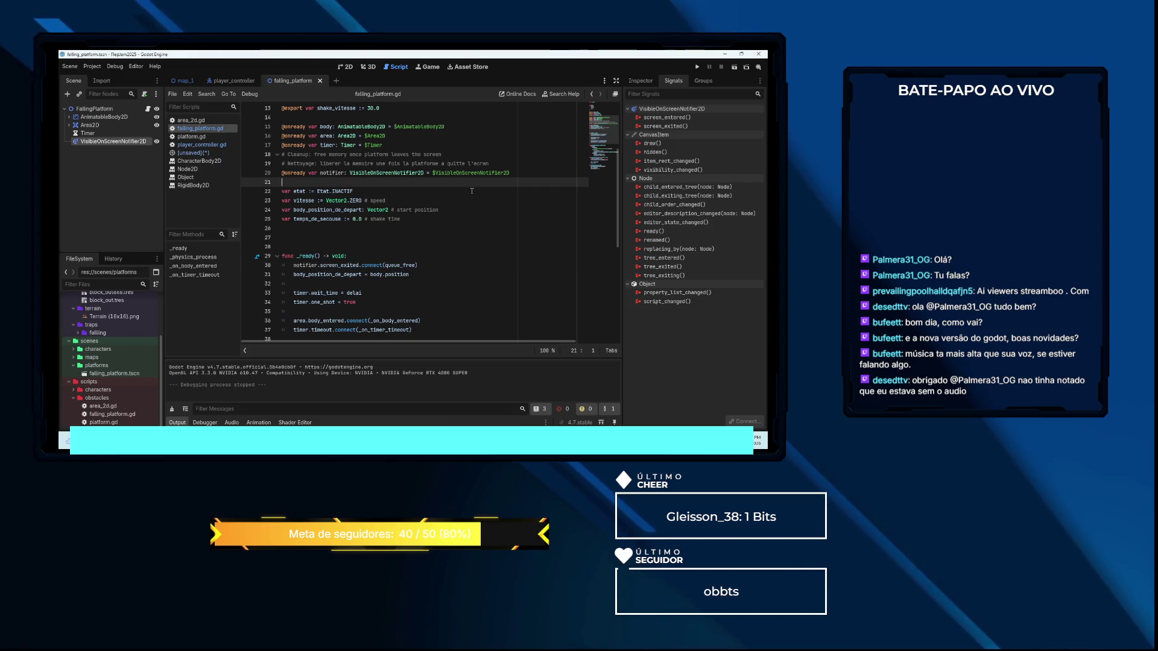
key("F5")
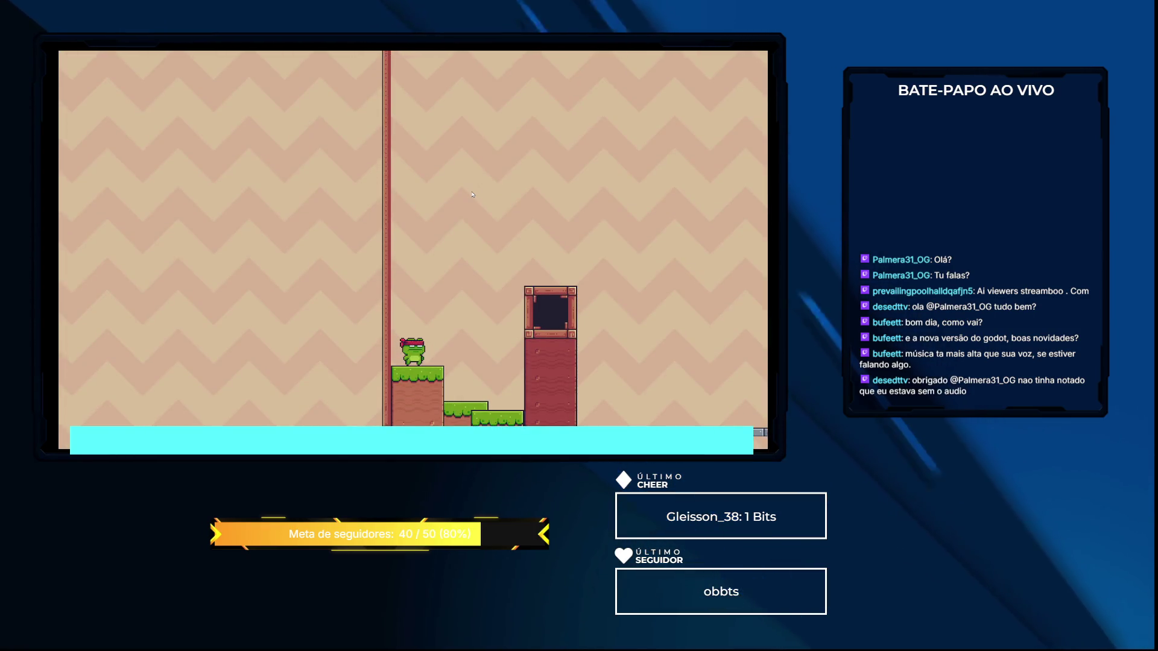
key("Right")
key("Left")
key("space")
key("Right")
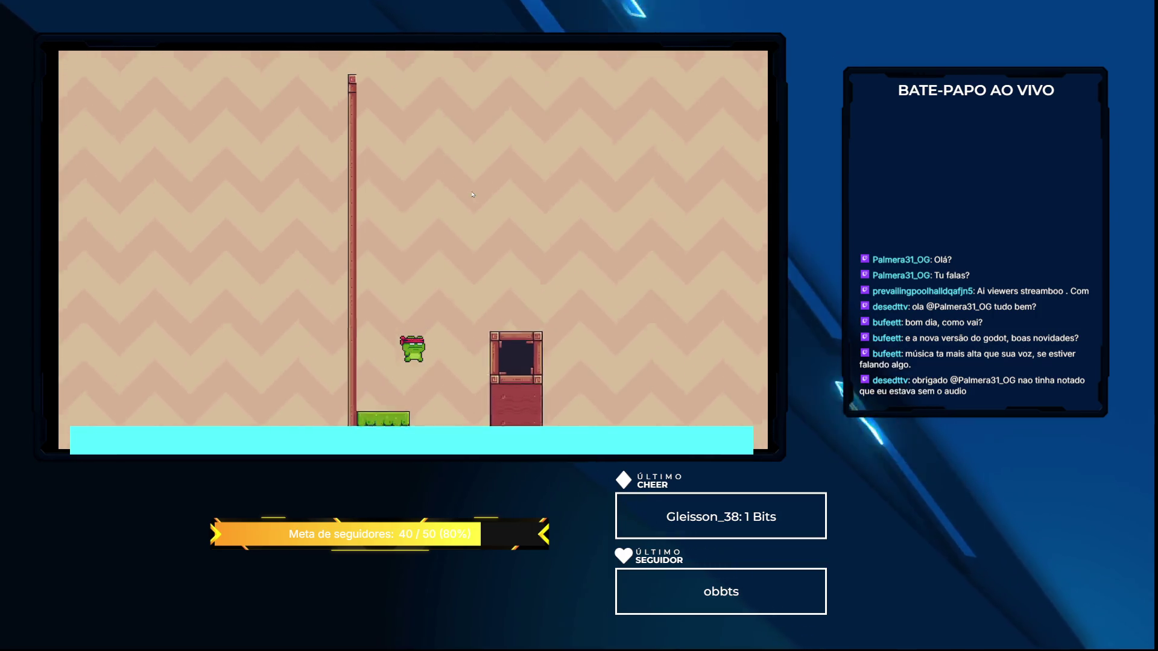
key("Right")
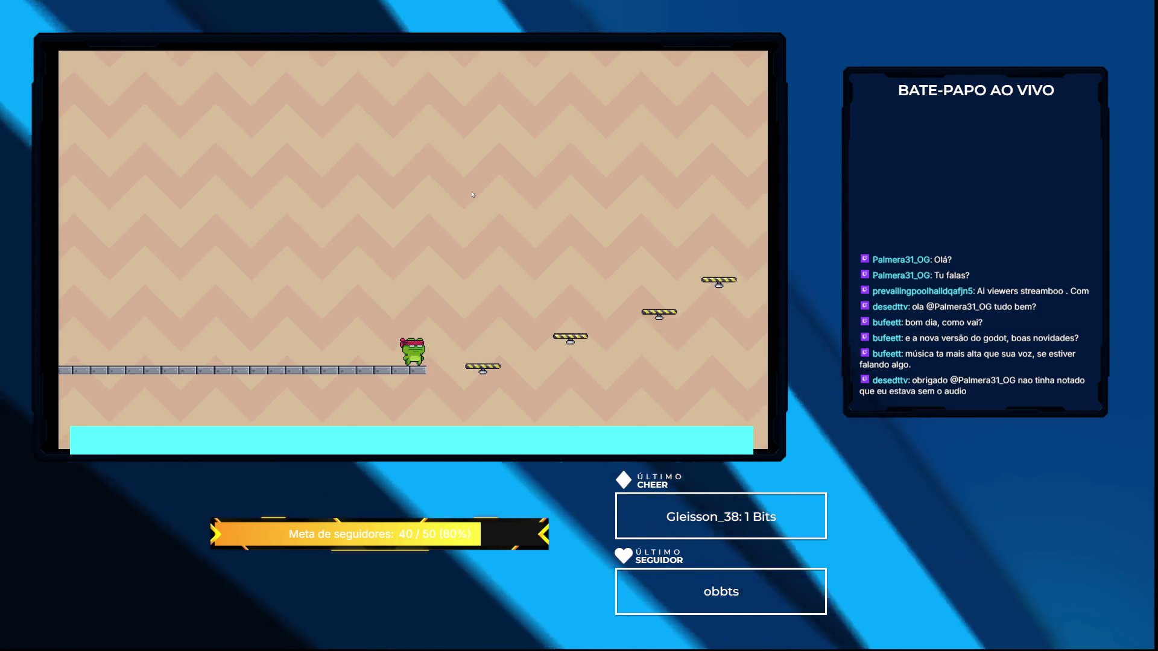
key("space")
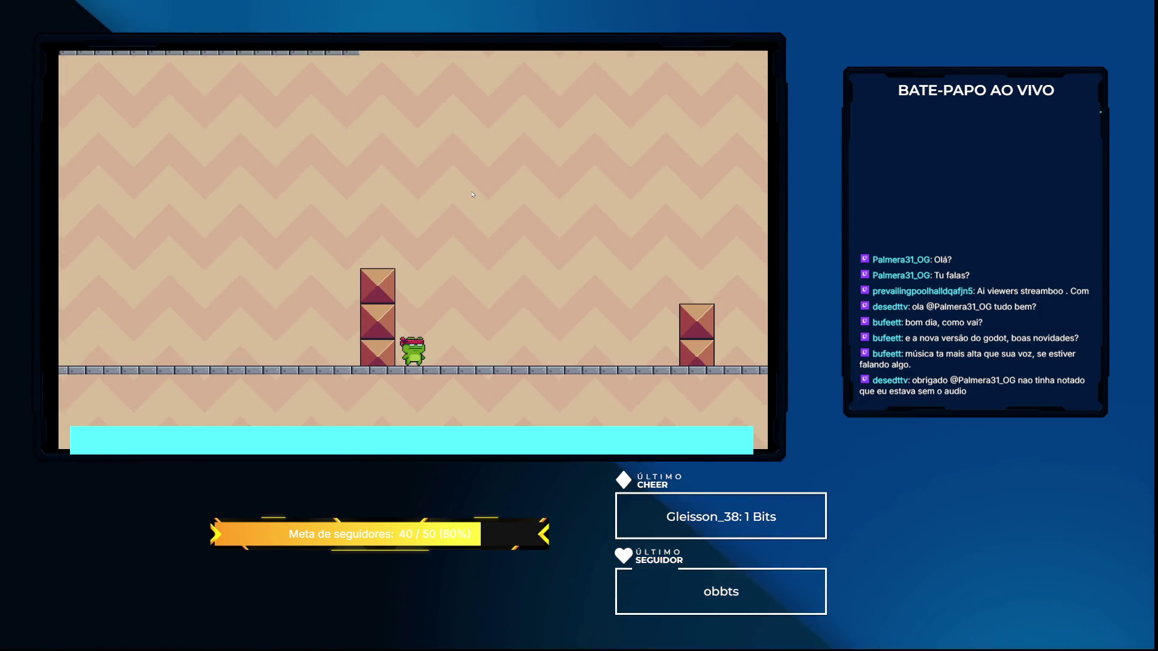
key("F8")
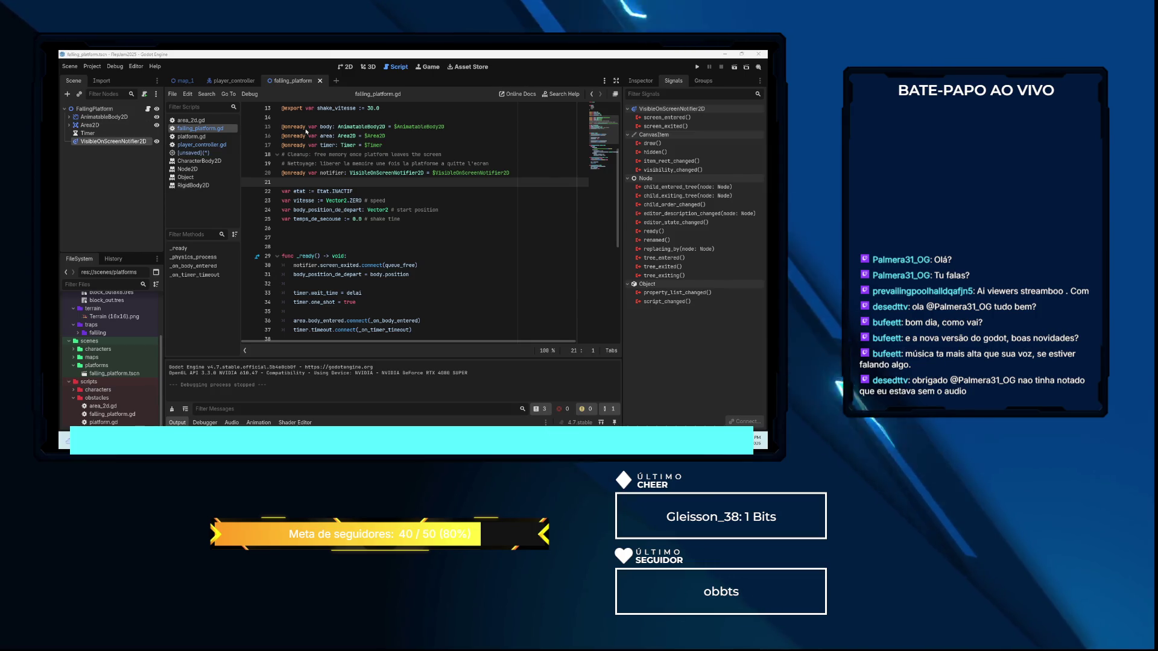
mouse_move(372, 134)
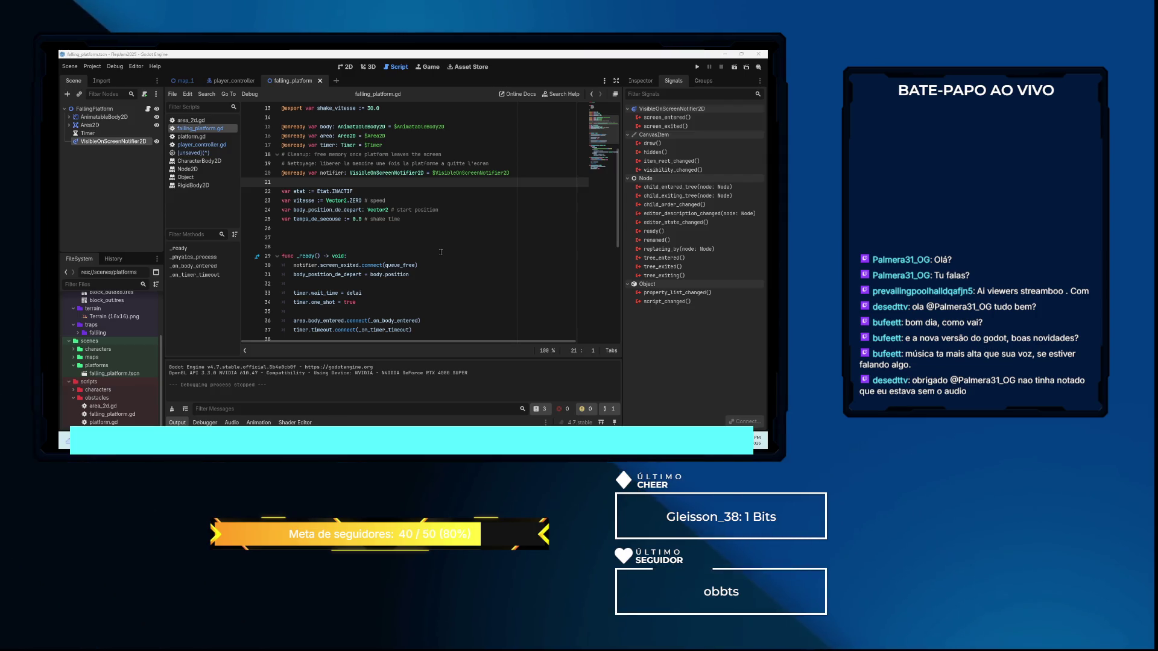
scroll(435, 246, "down", 2)
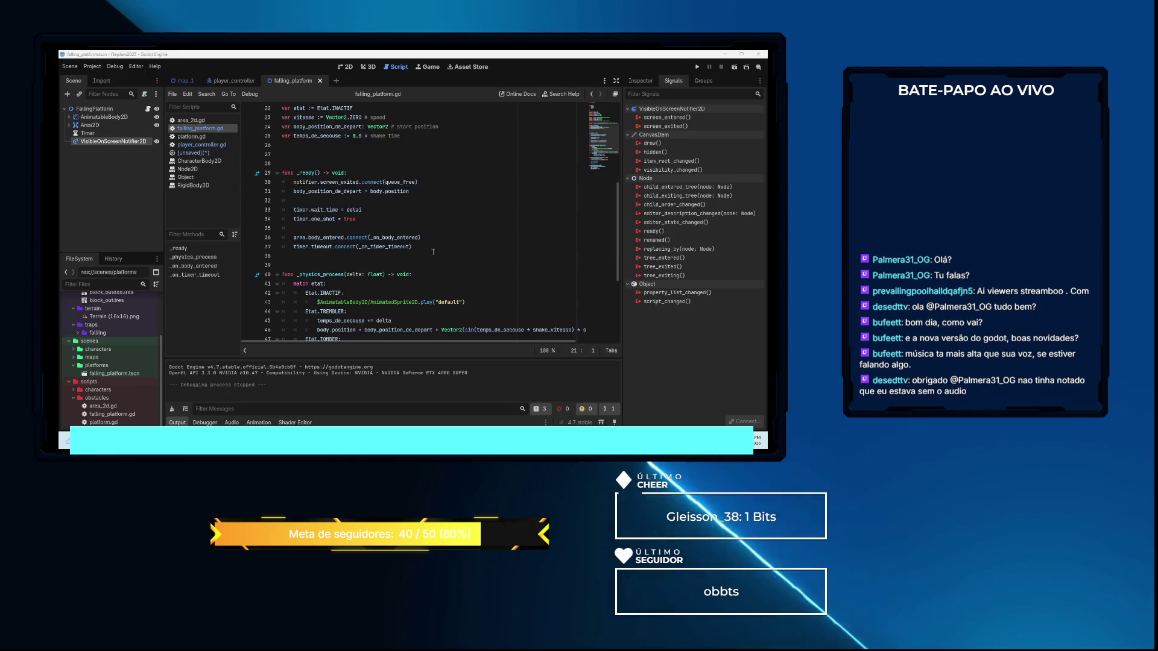
scroll(433, 250, "down", 2)
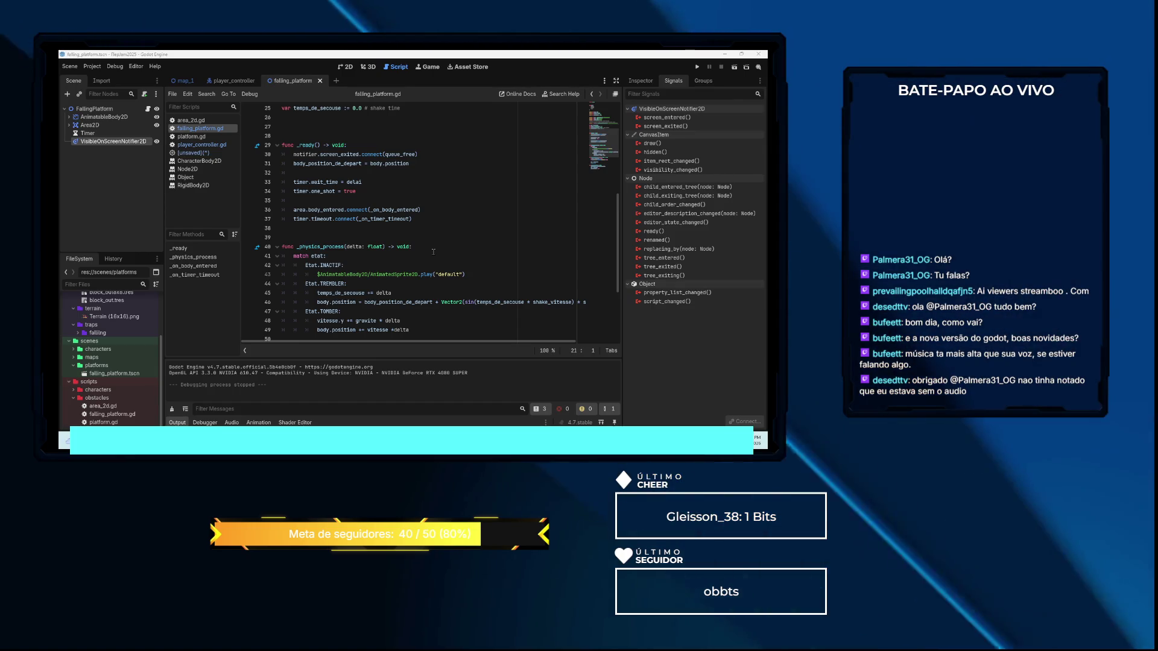
scroll(433, 254, "down", 4)
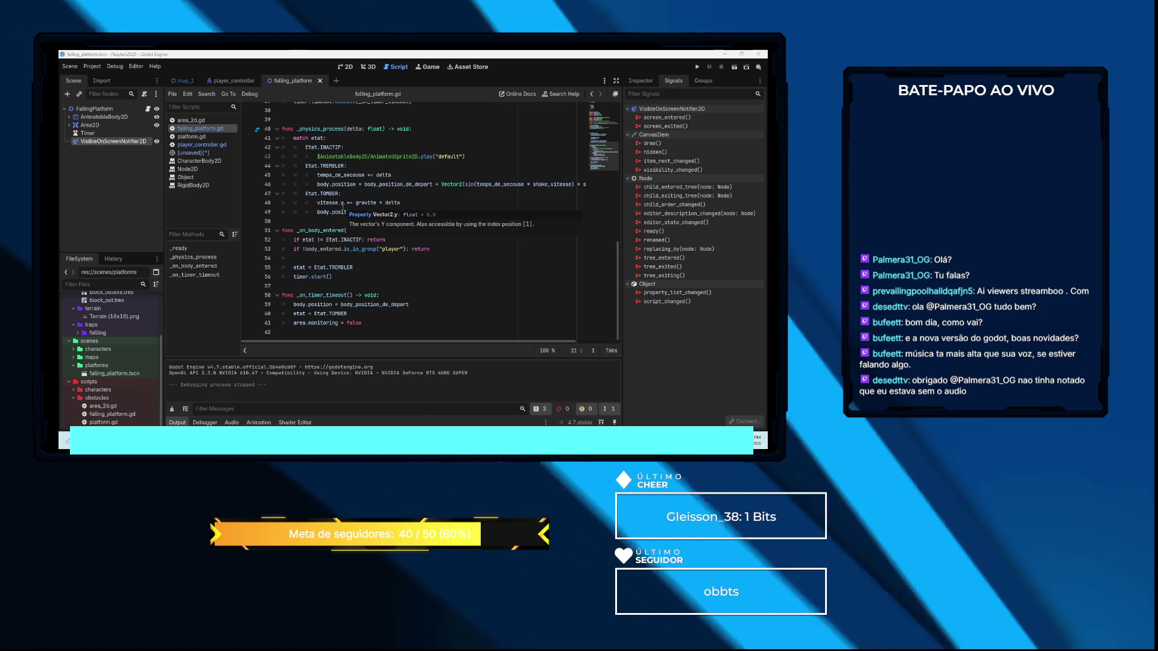
mouse_move(343, 206)
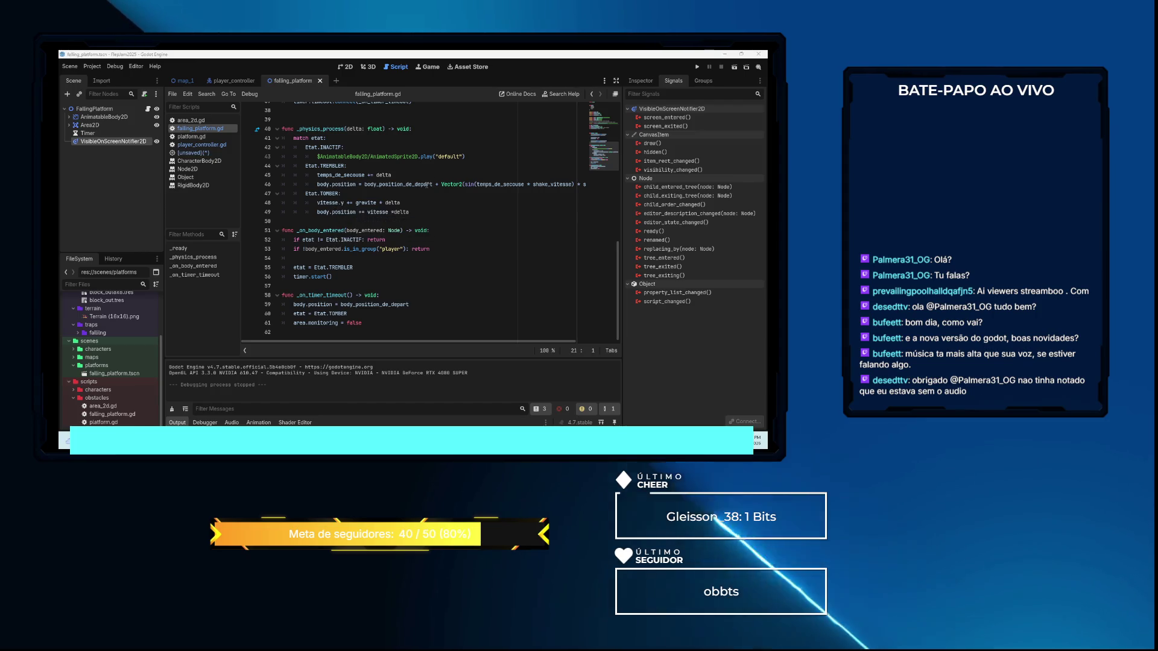
mouse_move(425, 185)
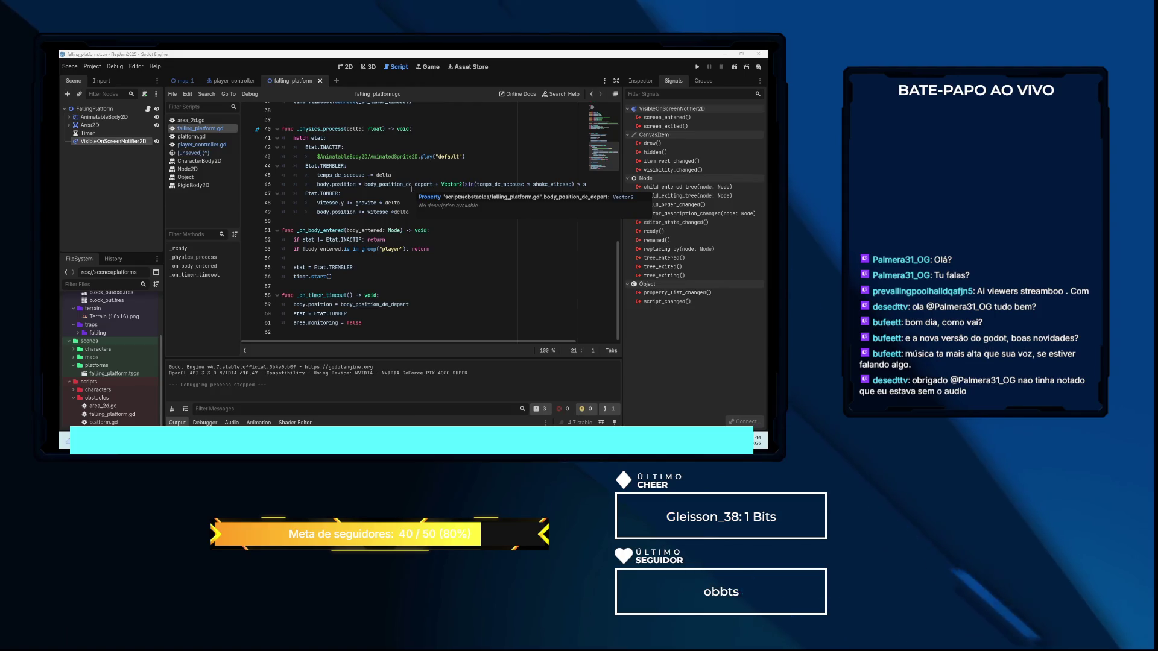
- Tidy the spacing to 'vitesse * delta' in the position update on line 49
left_click(394, 212)
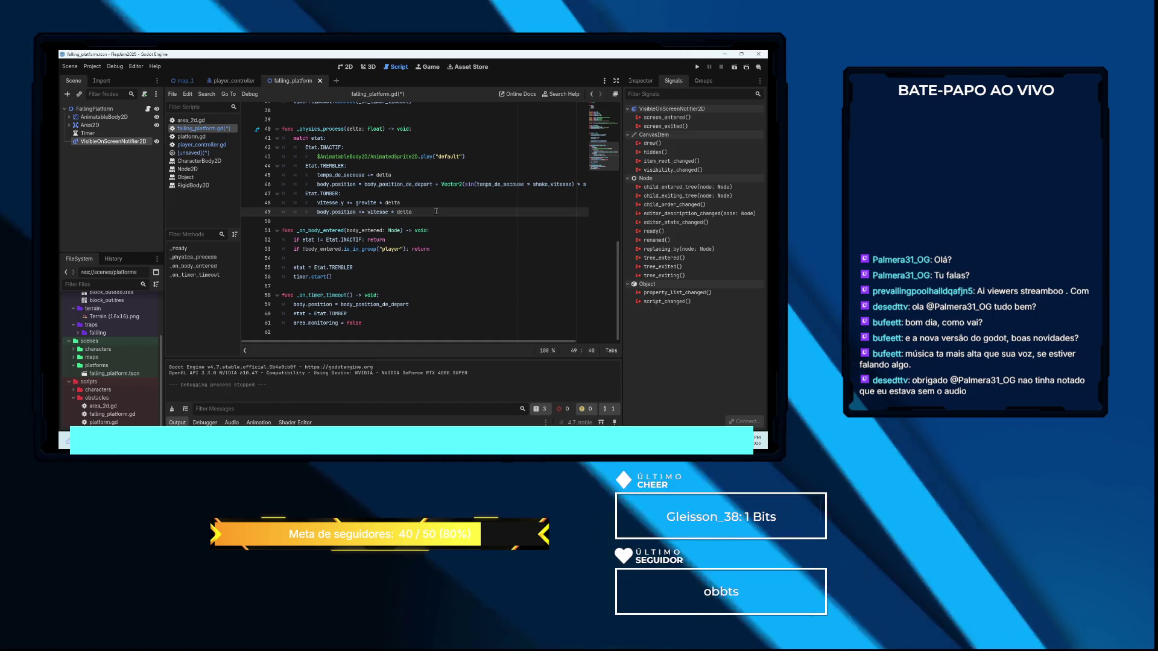
left_click(341, 203)
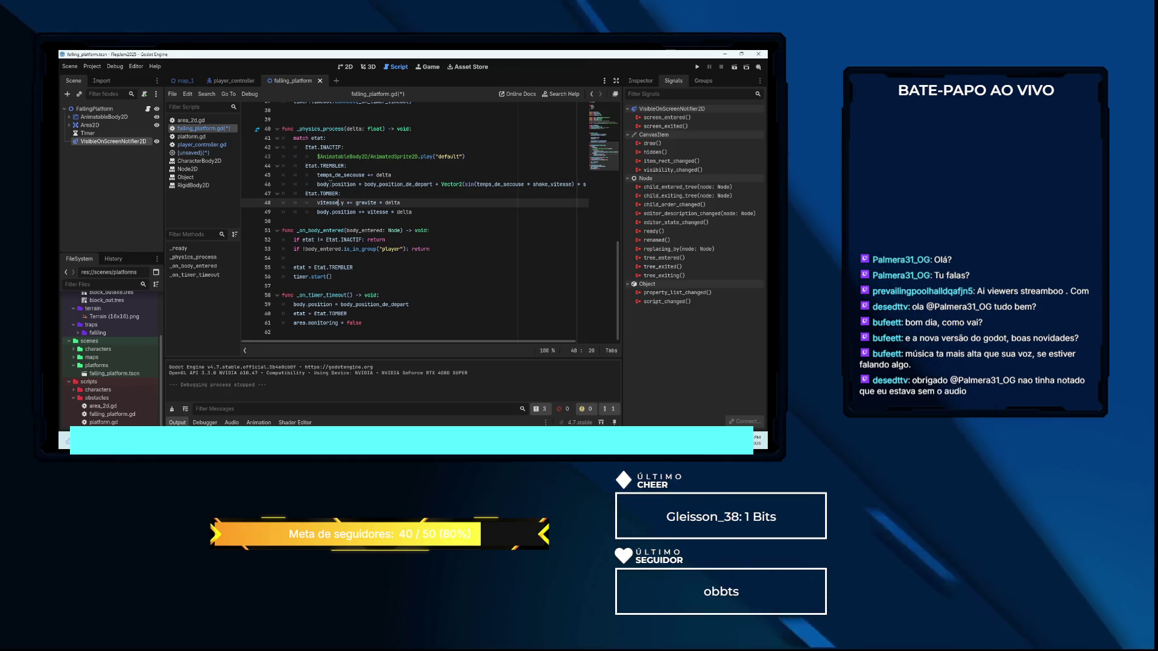
scroll(334, 199, "up", 2)
scroll(346, 253, "down", 2)
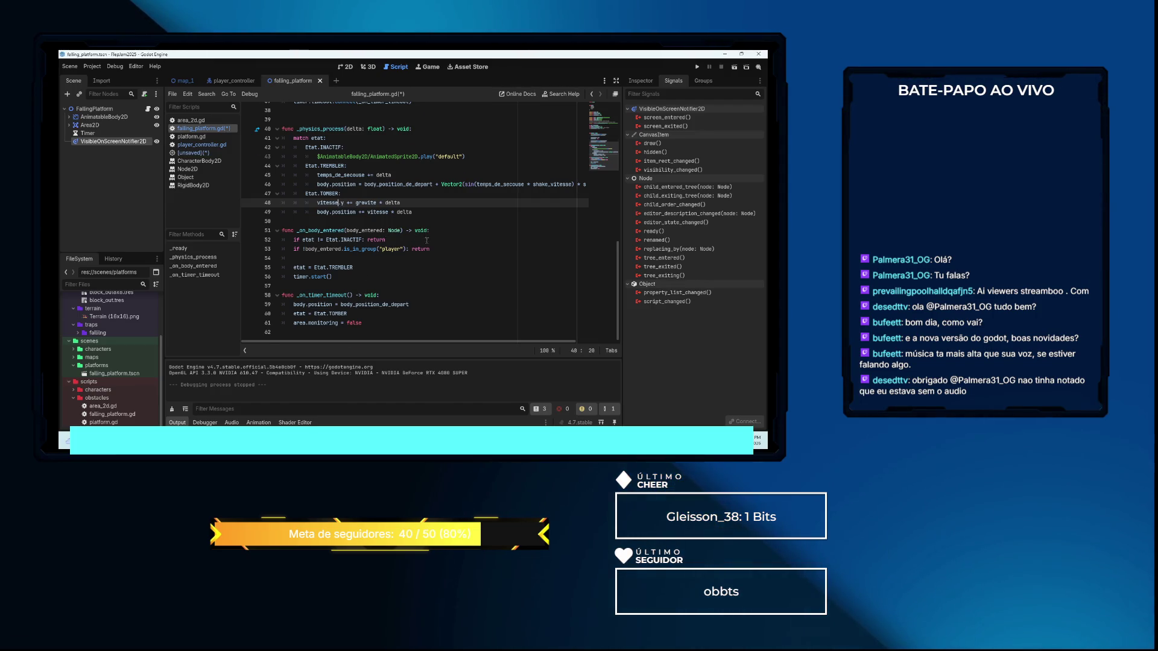
- Comment out the line 30 notifier.screen_exited.connect(queue_free) call with Ctrl+K
scroll(426, 241, "up", 5)
scroll(407, 221, "up", 1)
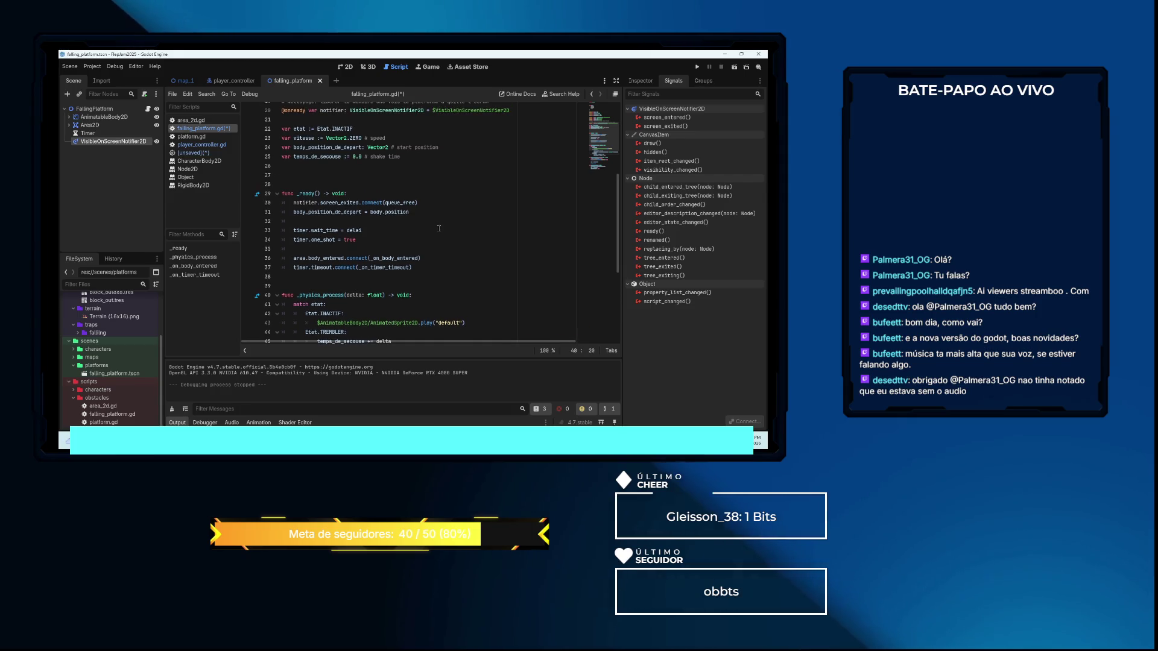
left_click(425, 202)
key("ctrl+k")
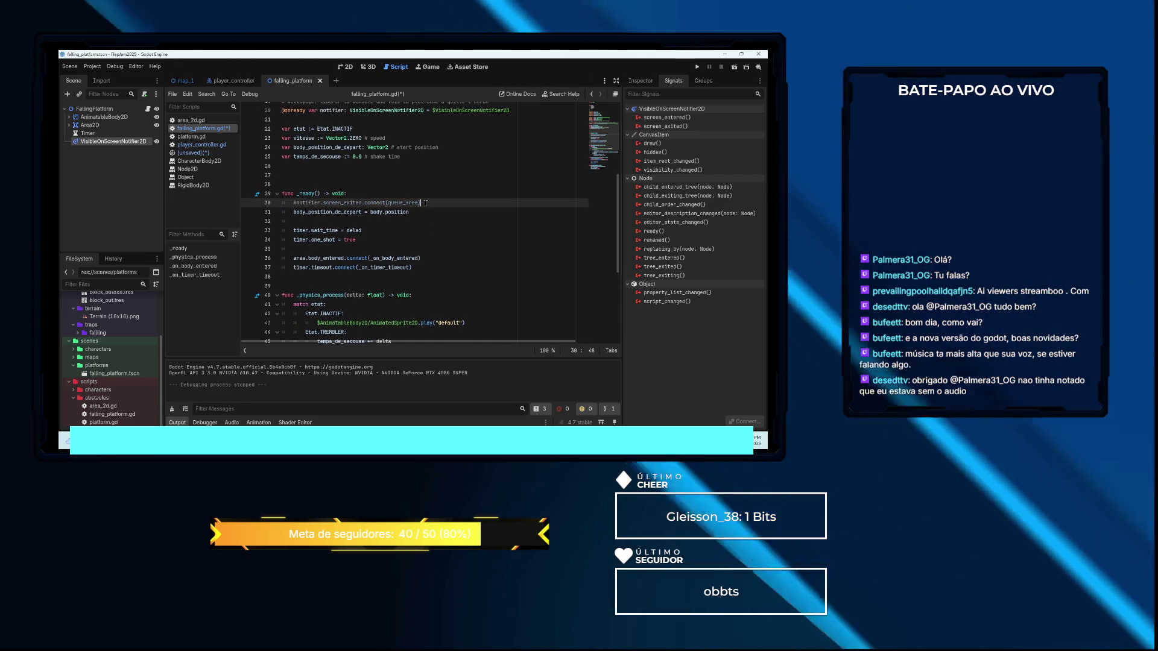
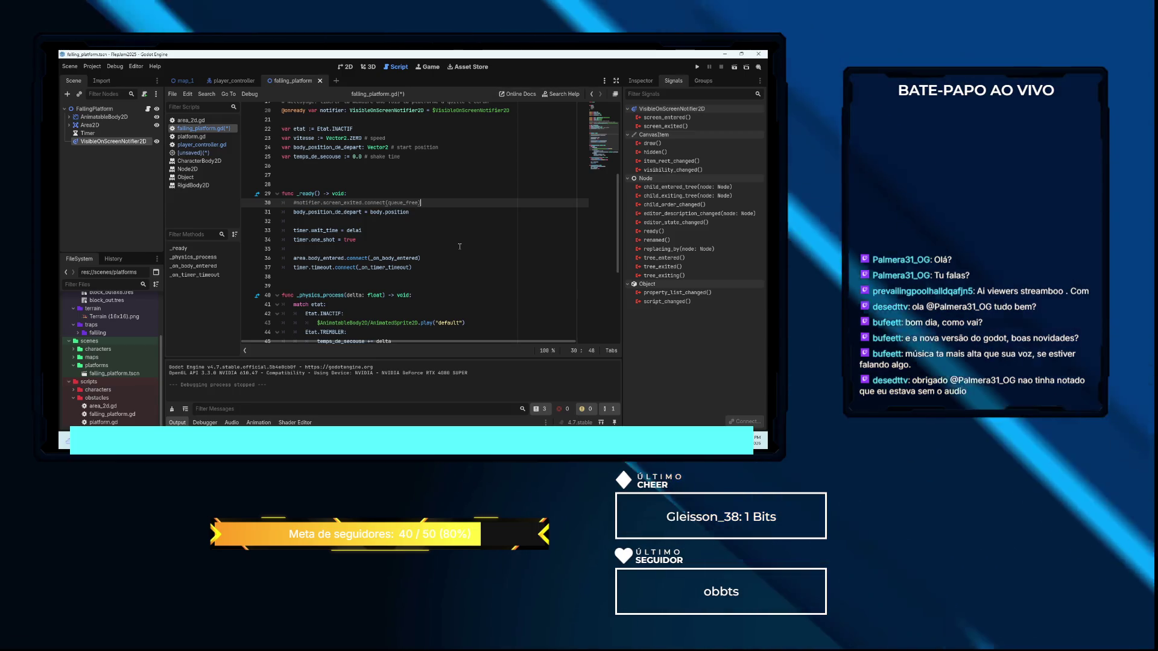
- At the script's end, write 'func _cleanup() -> void:' with a body of print(vitesse.y)
scroll(458, 246, "down", 6)
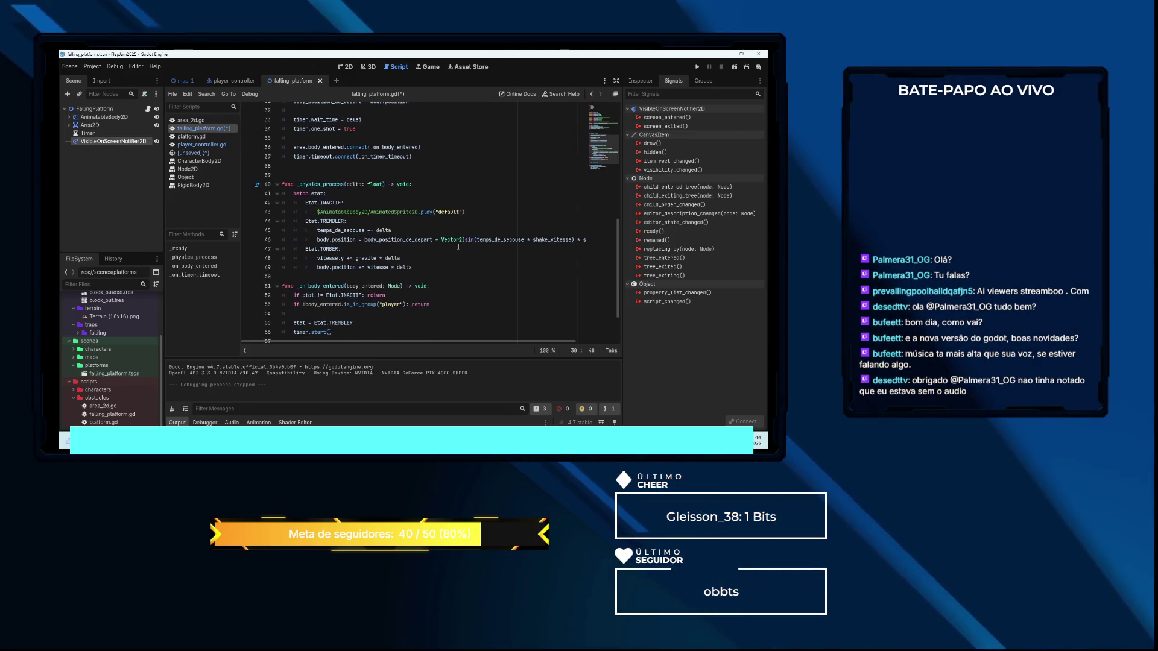
left_click(389, 330)
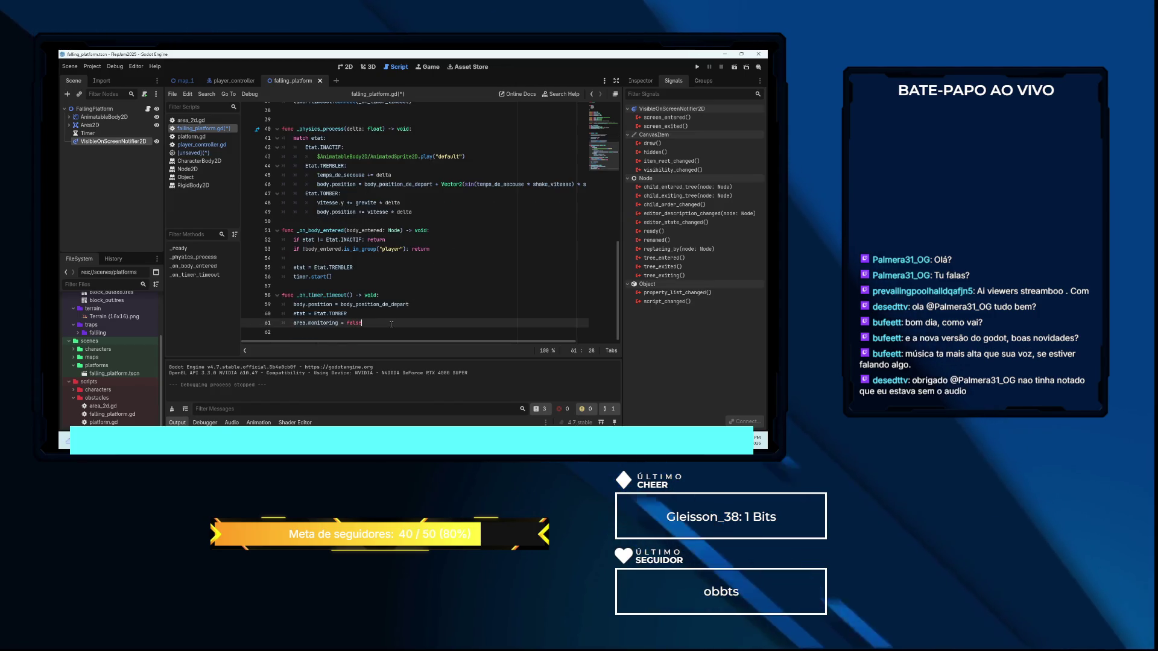
key("Return")
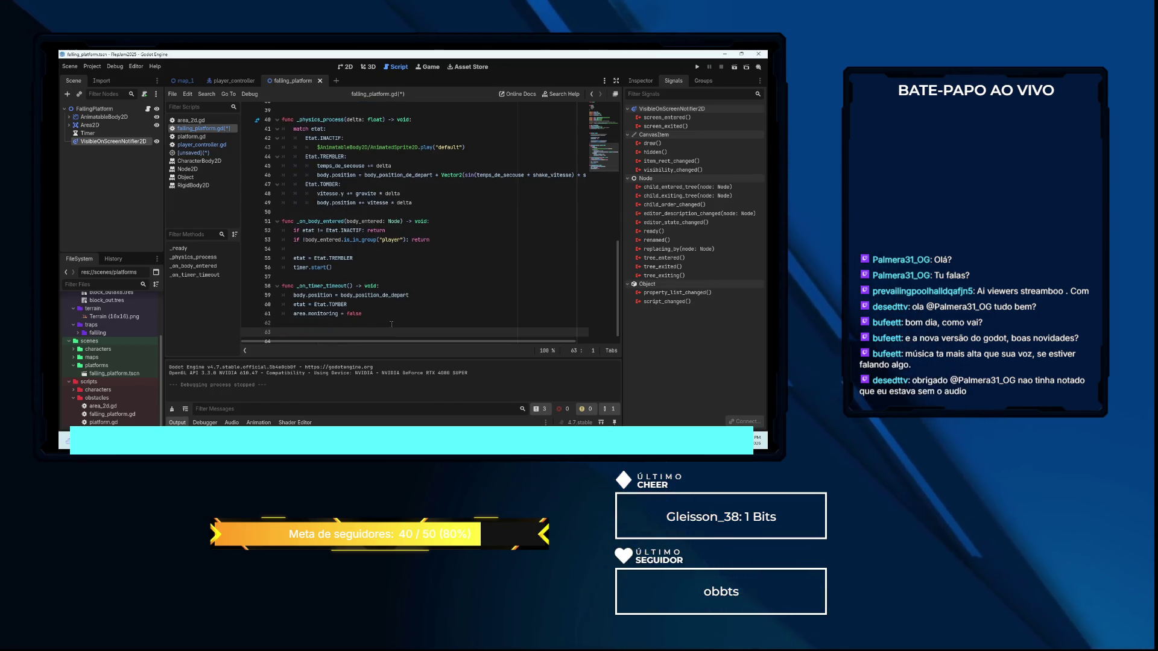
type("func _")
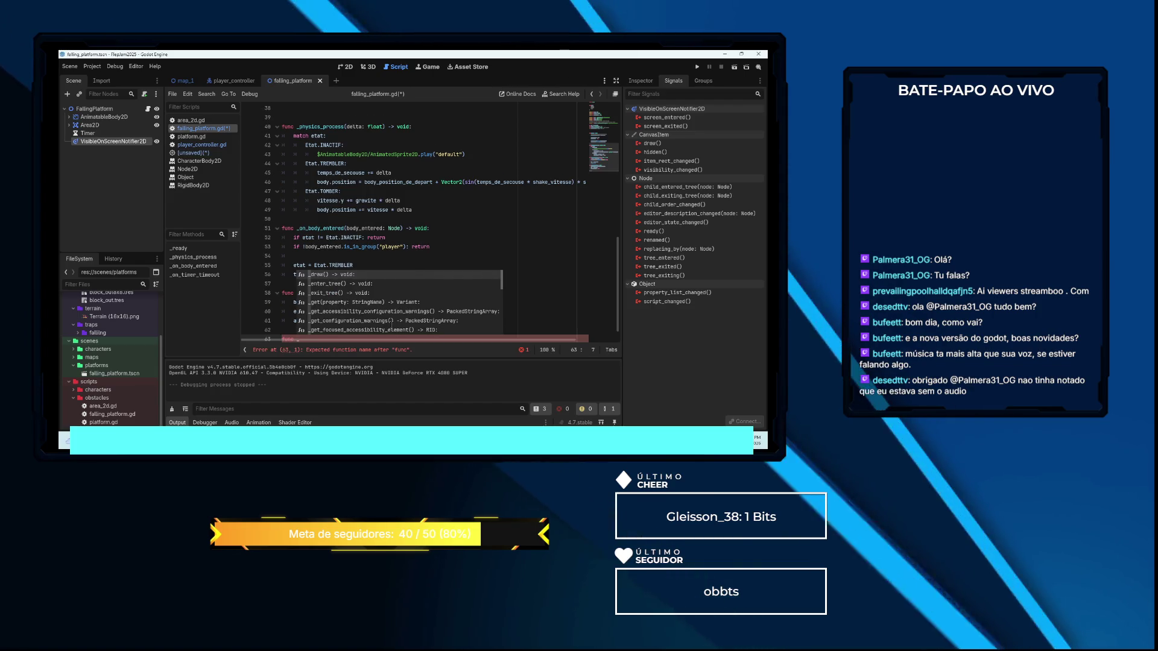
type("remove")
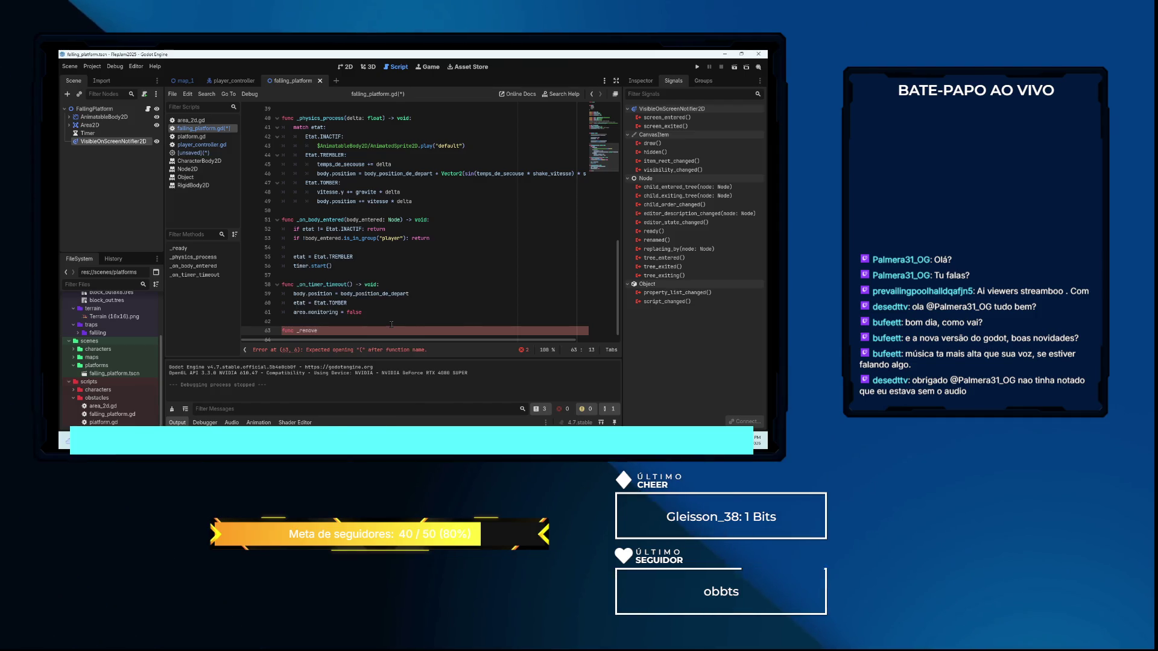
key("BackSpace")
key("BackSpace")
key("BackSpace")
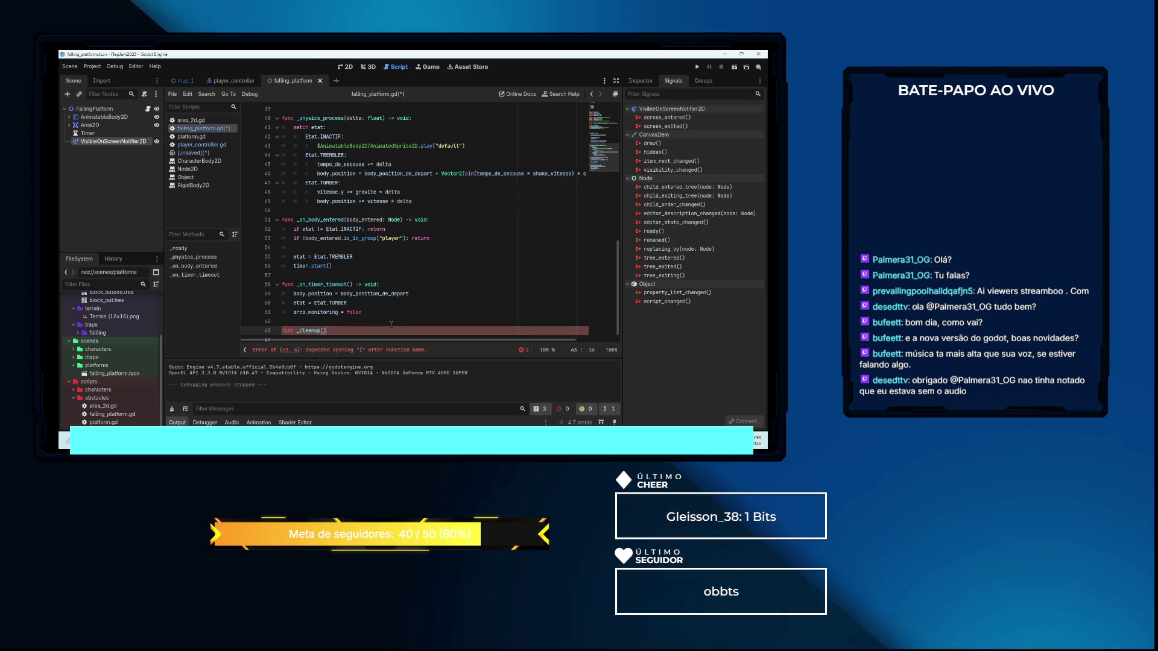
type("-")
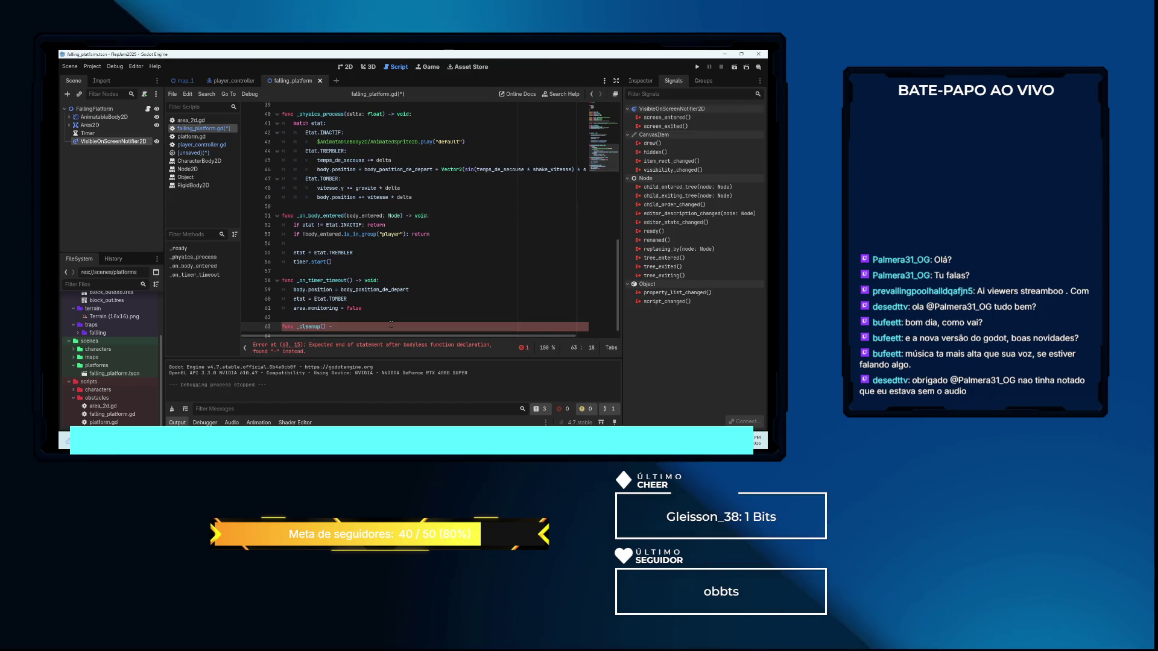
type("> void")
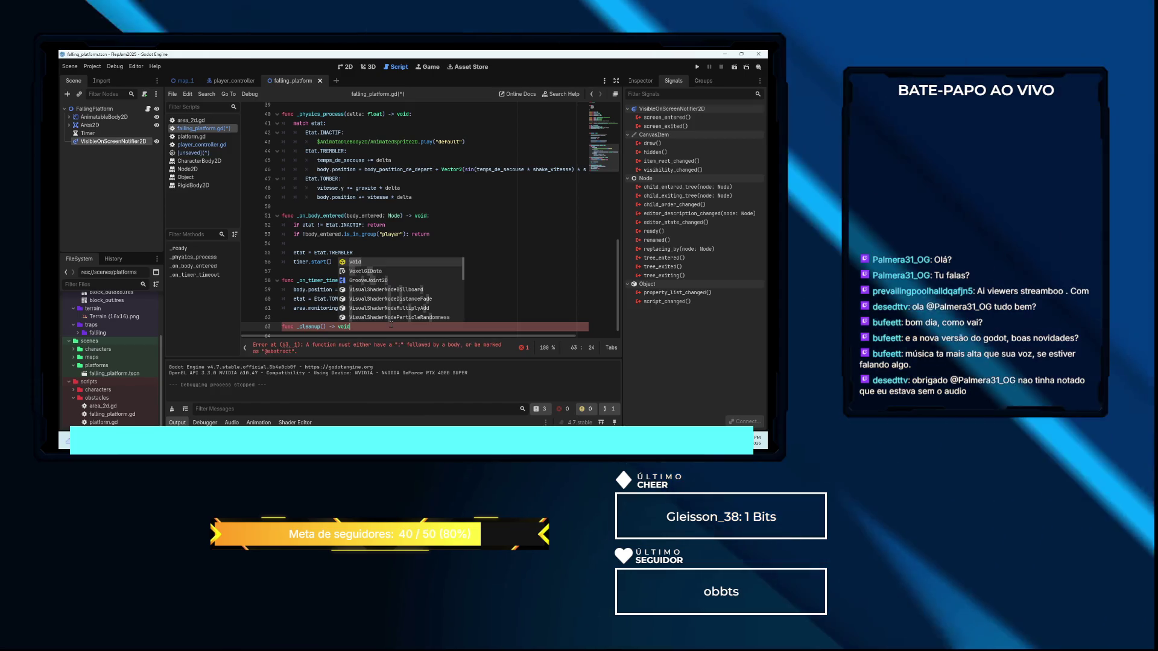
type(":")
key("Return")
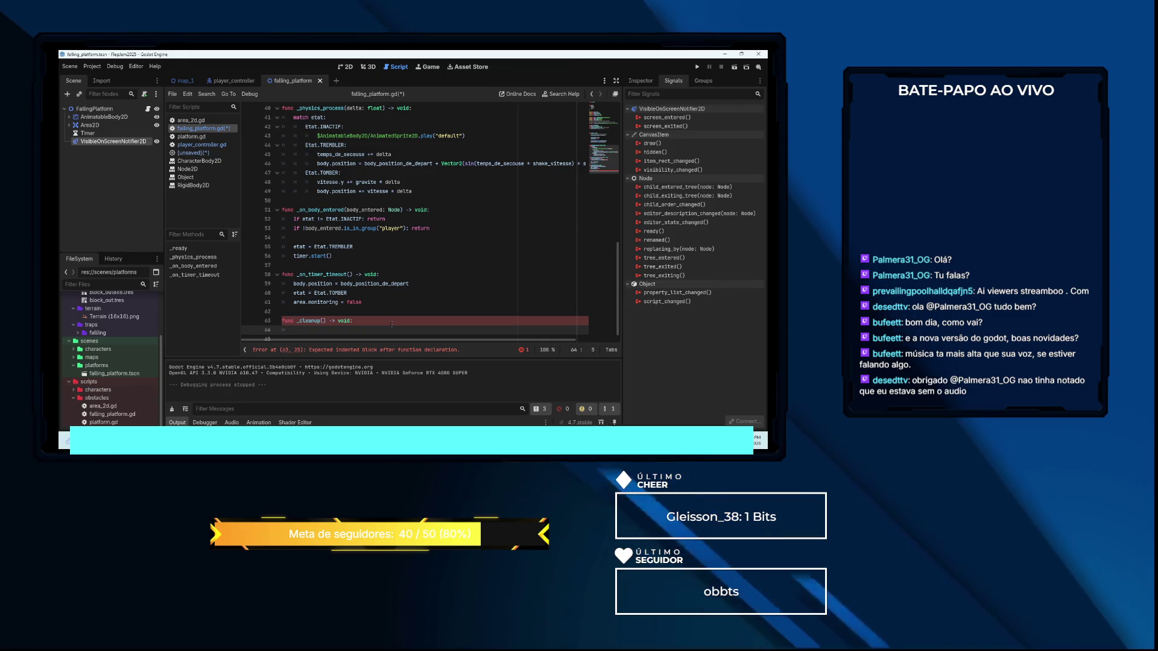
type("print")
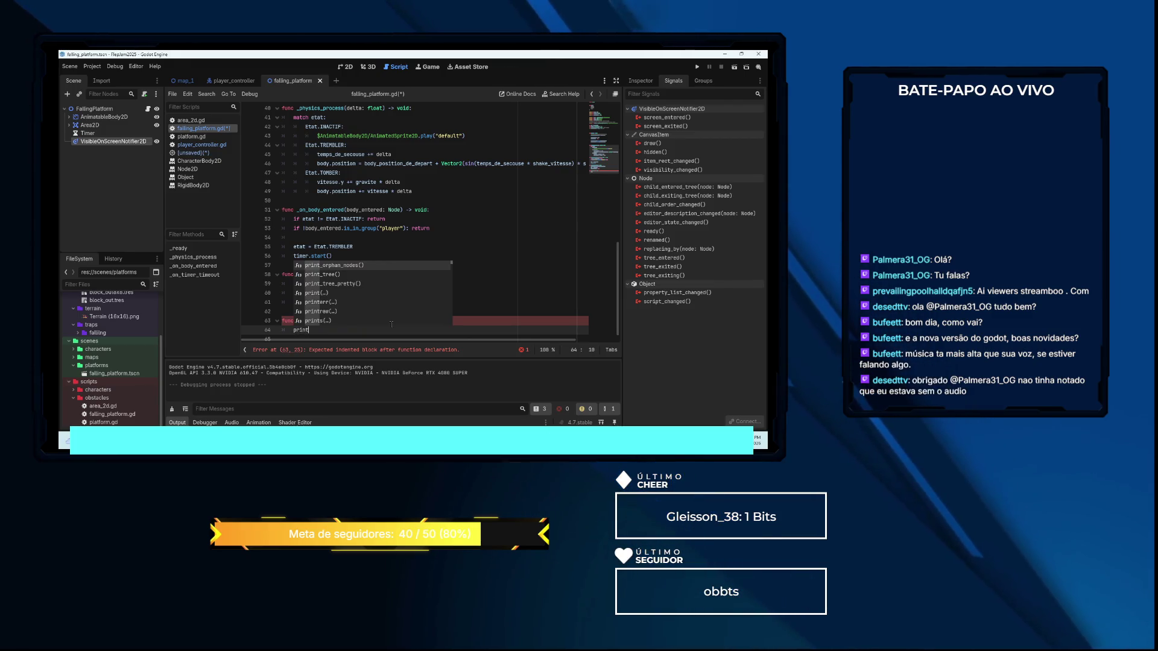
type("(")
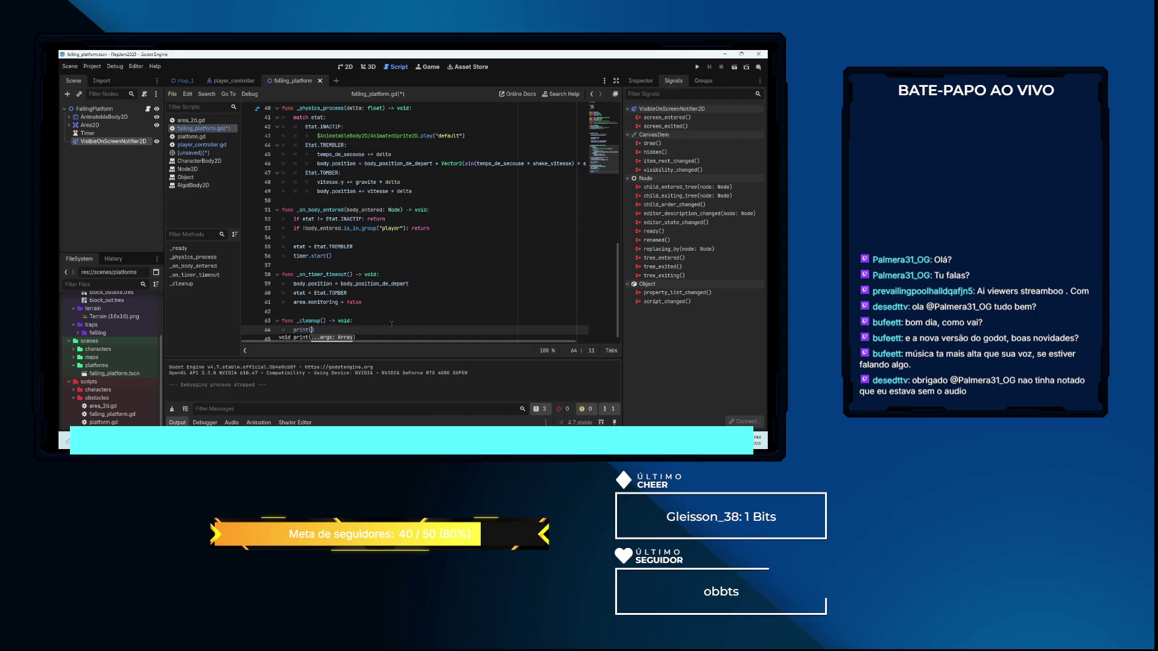
type("vi")
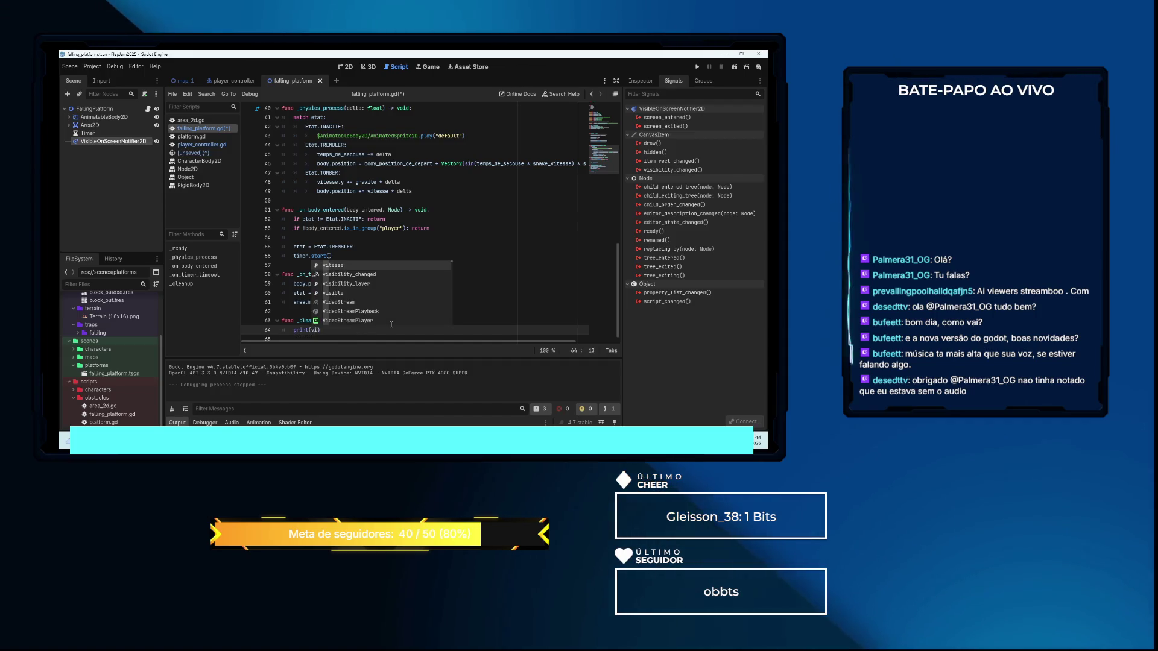
key("Return")
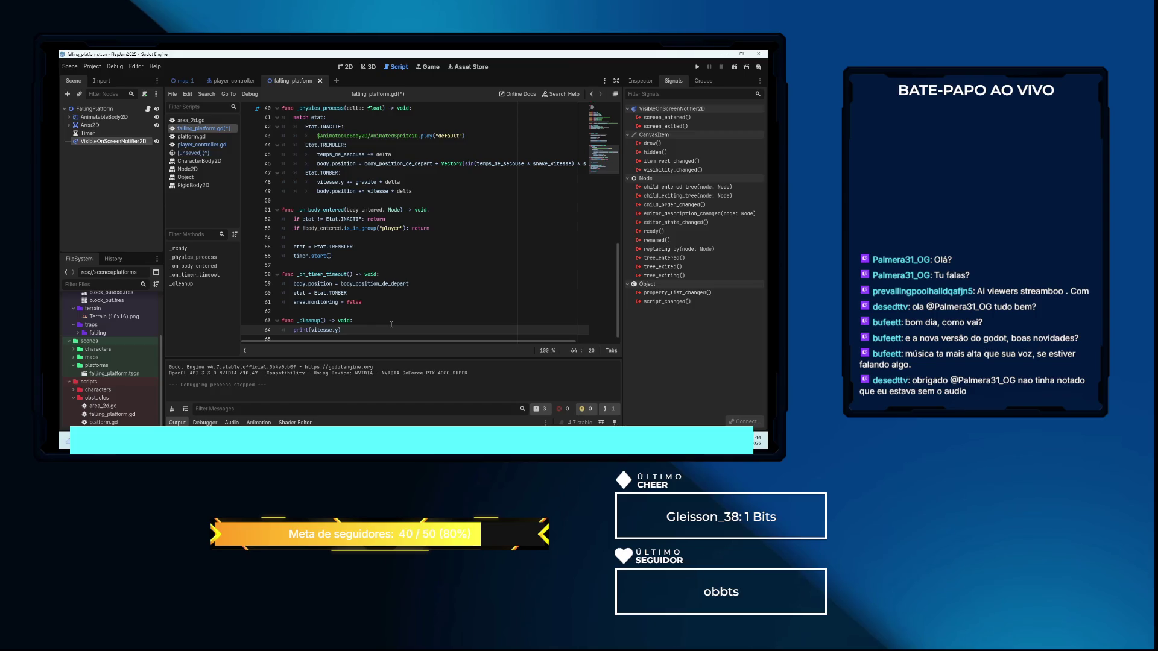
scroll(391, 324, "up", 6)
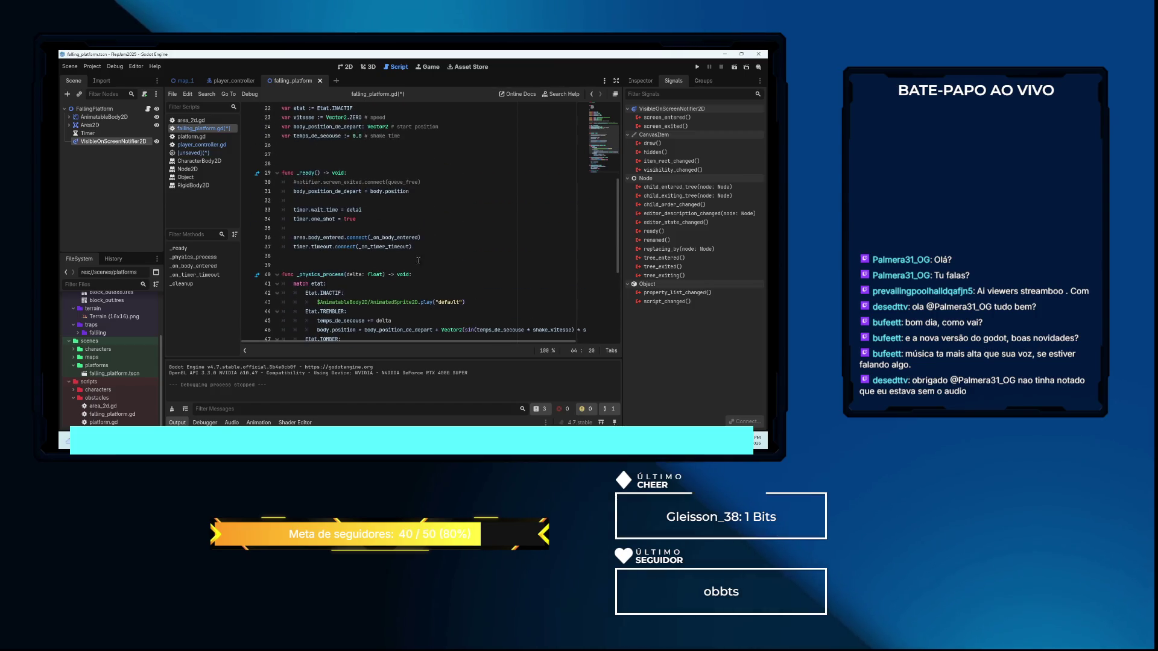
- In _ready, uncomment the notifier.screen_exited.connect line and point it at _cleanup instead of queue_free
scroll(364, 216, "up", 2)
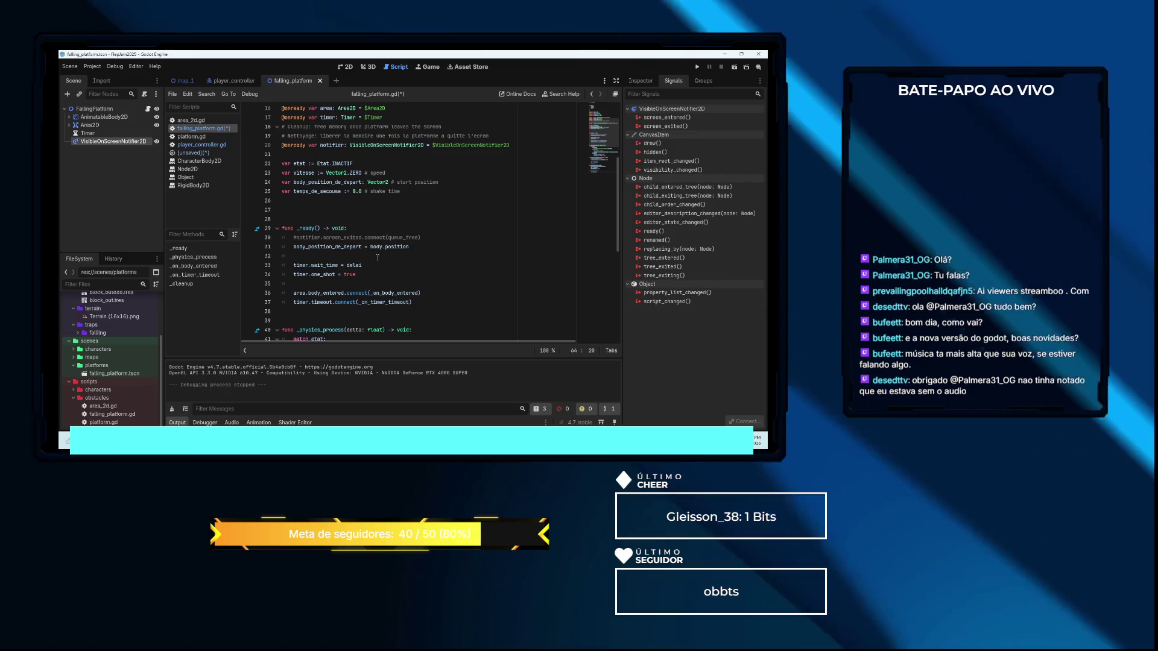
left_click(383, 237)
key("ctrl+k")
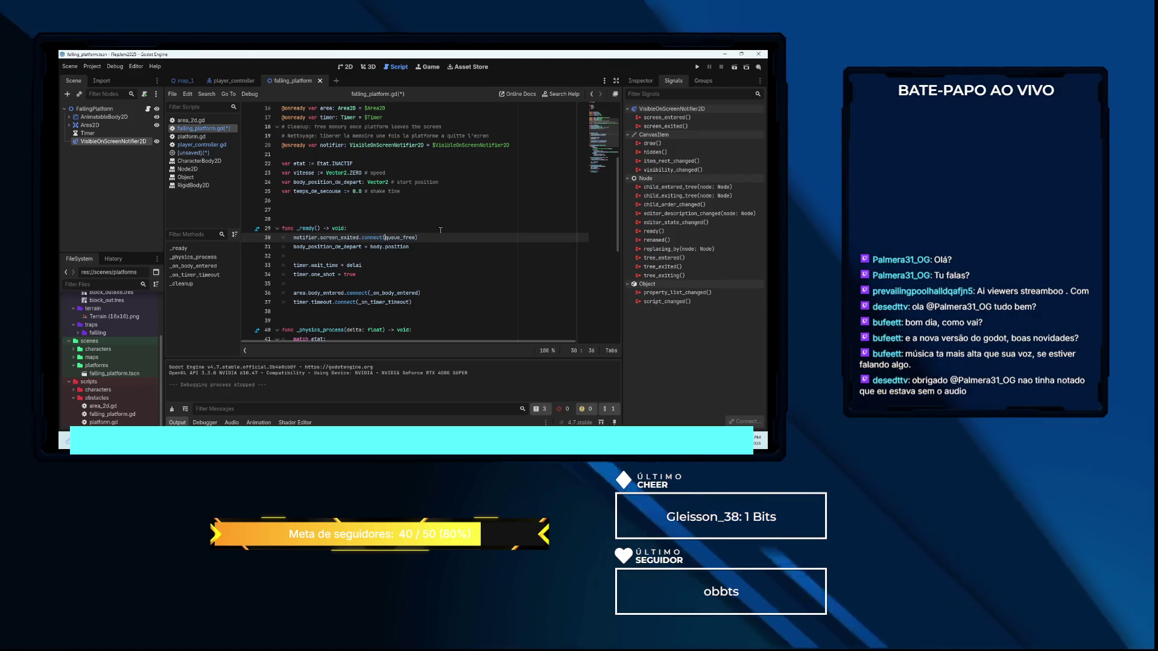
key("End")
key("BackSpace")
key("BackSpace")
key("BackSpace")
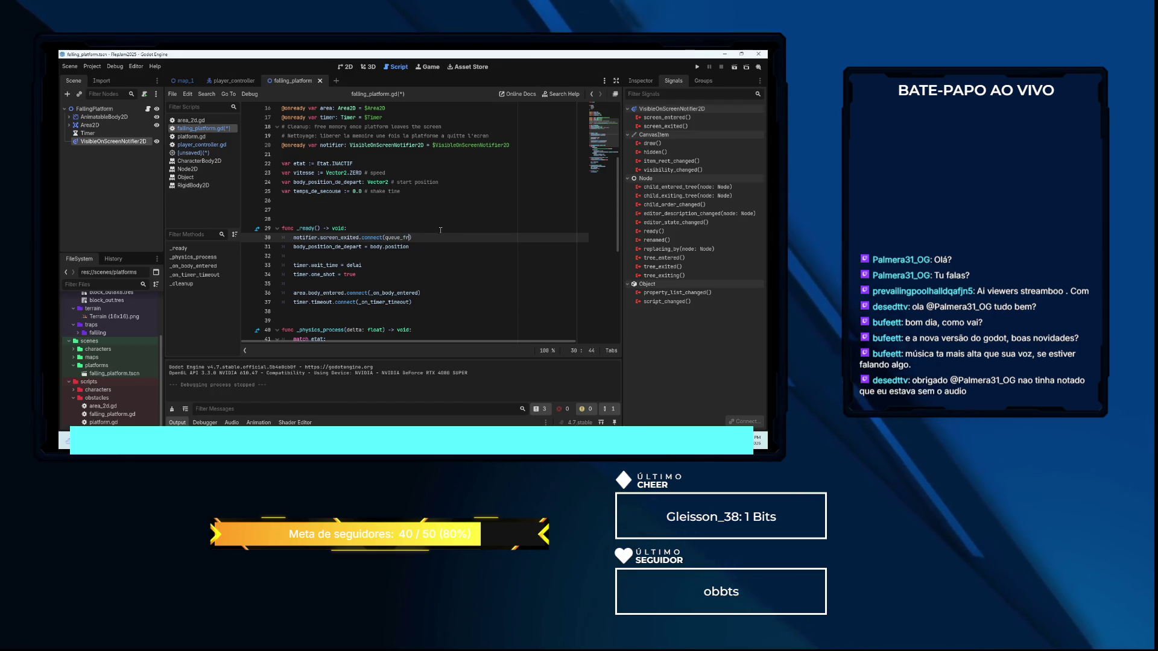
type("la")
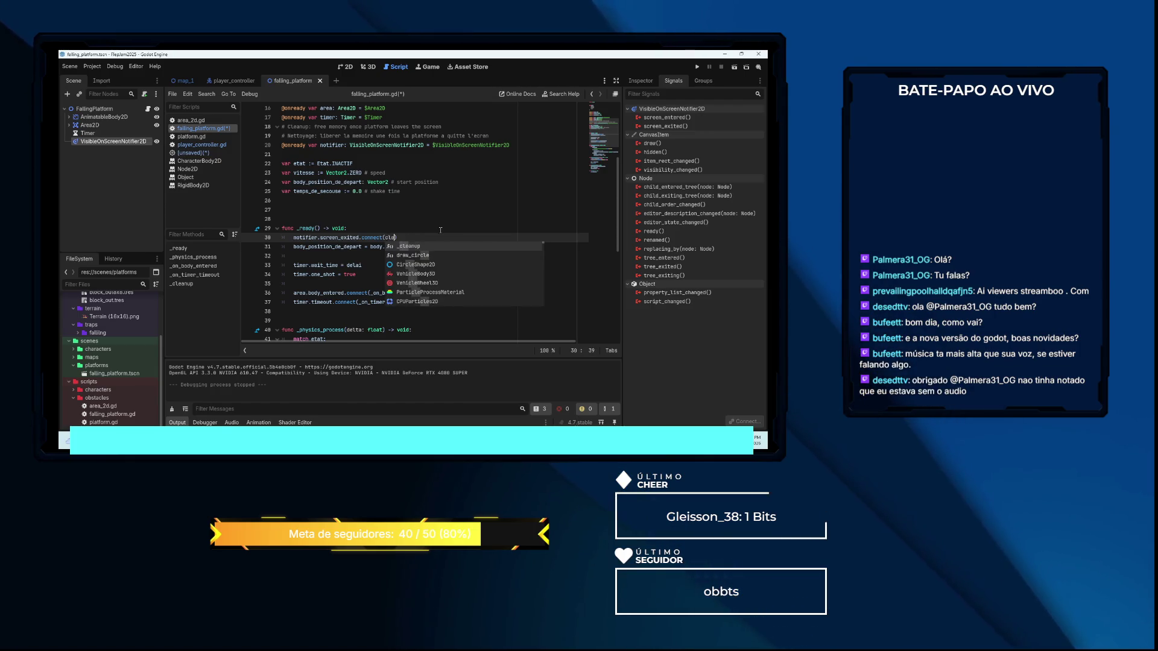
key("Return")
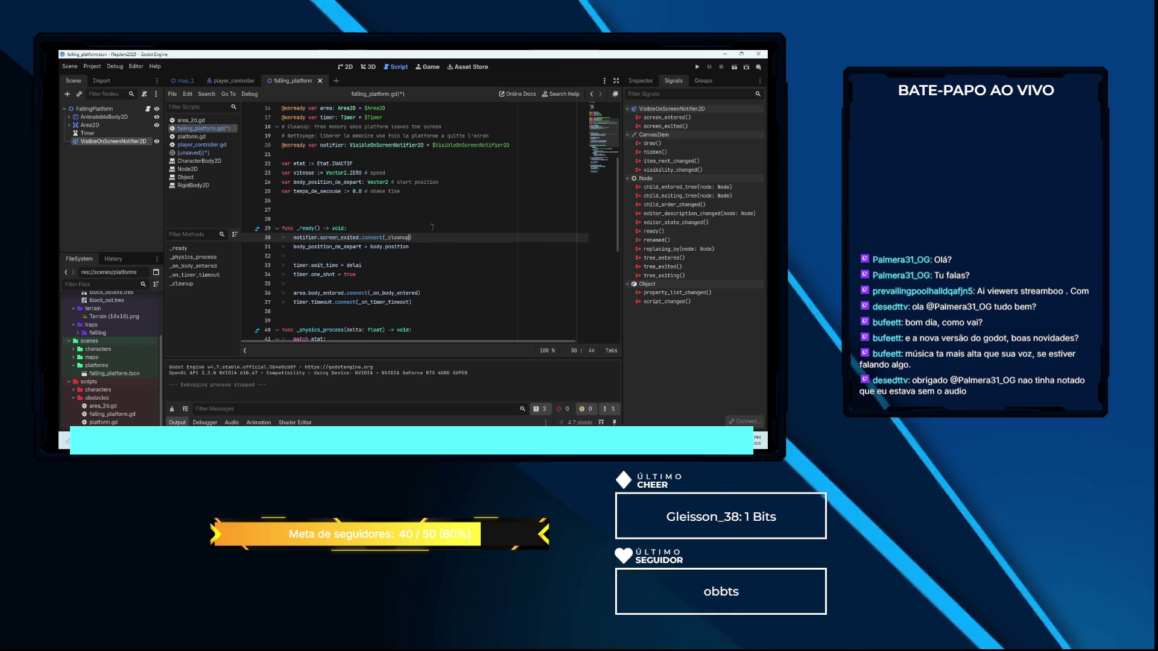
- Save falling_platform.gd
scroll(458, 235, "down", 6)
scroll(466, 240, "down", 3)
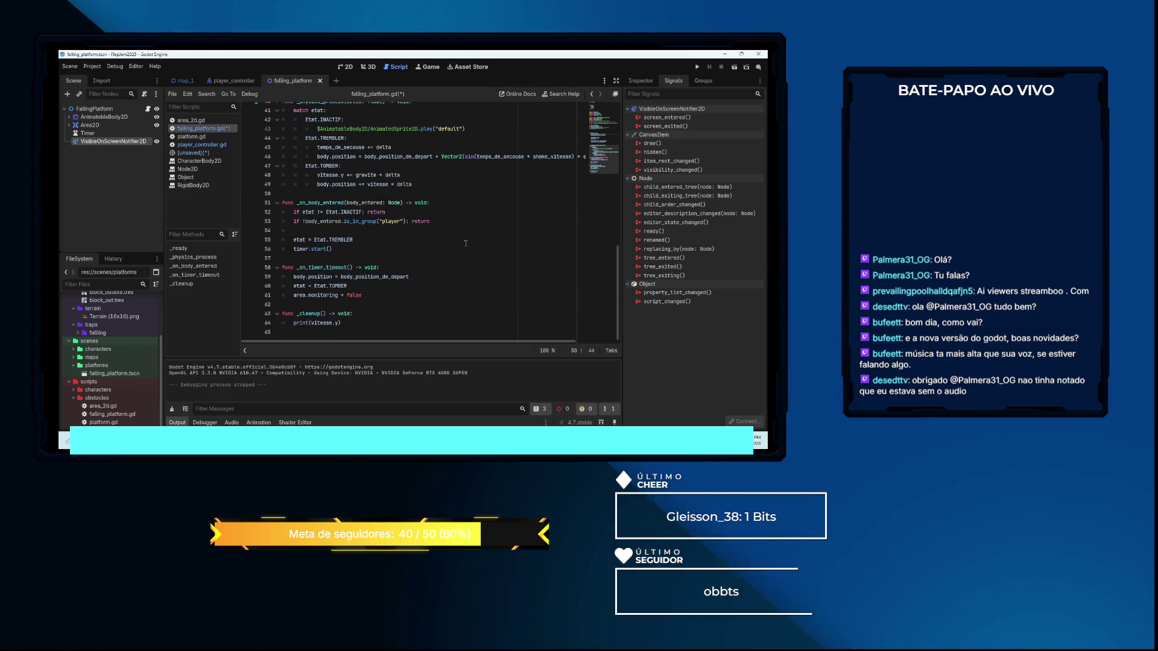
key("ctrl+s")
left_click(369, 312)
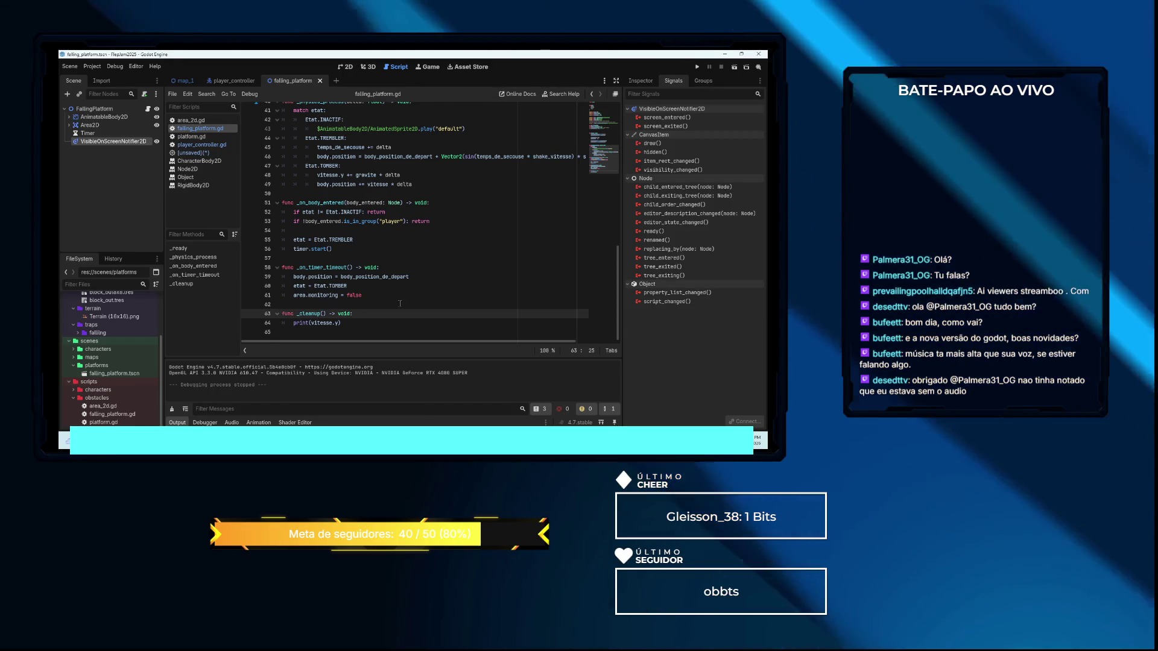
- Wrap the print in _cleanup under a new 'if etat == Etat.TOMBER:' check
key("Return")
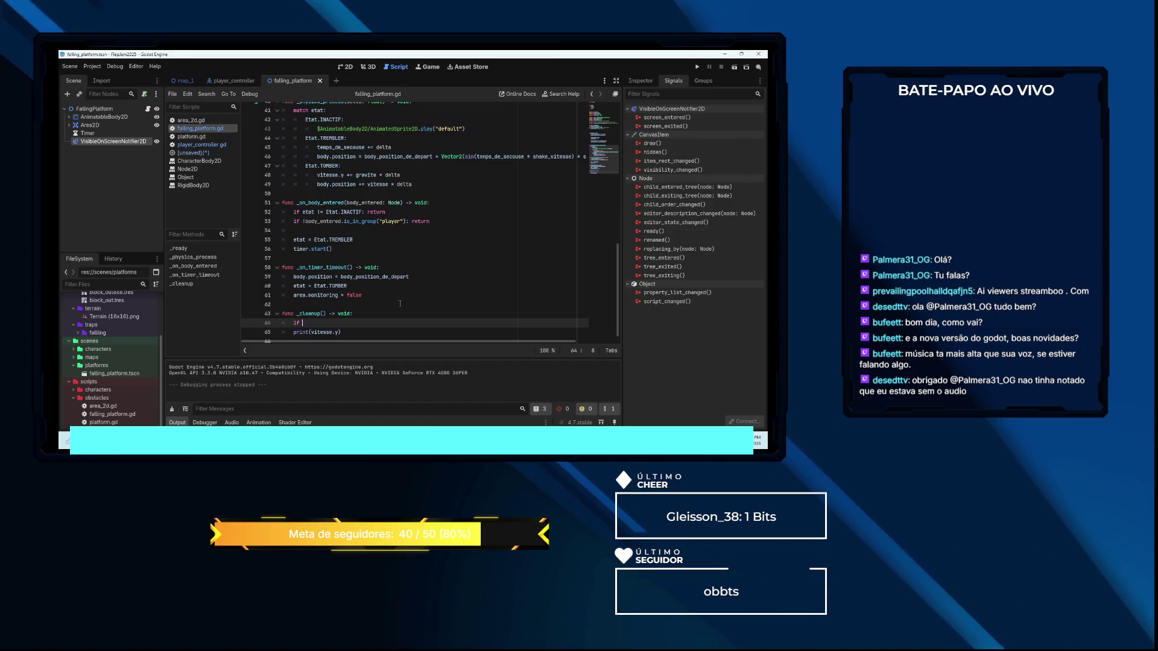
type("Et")
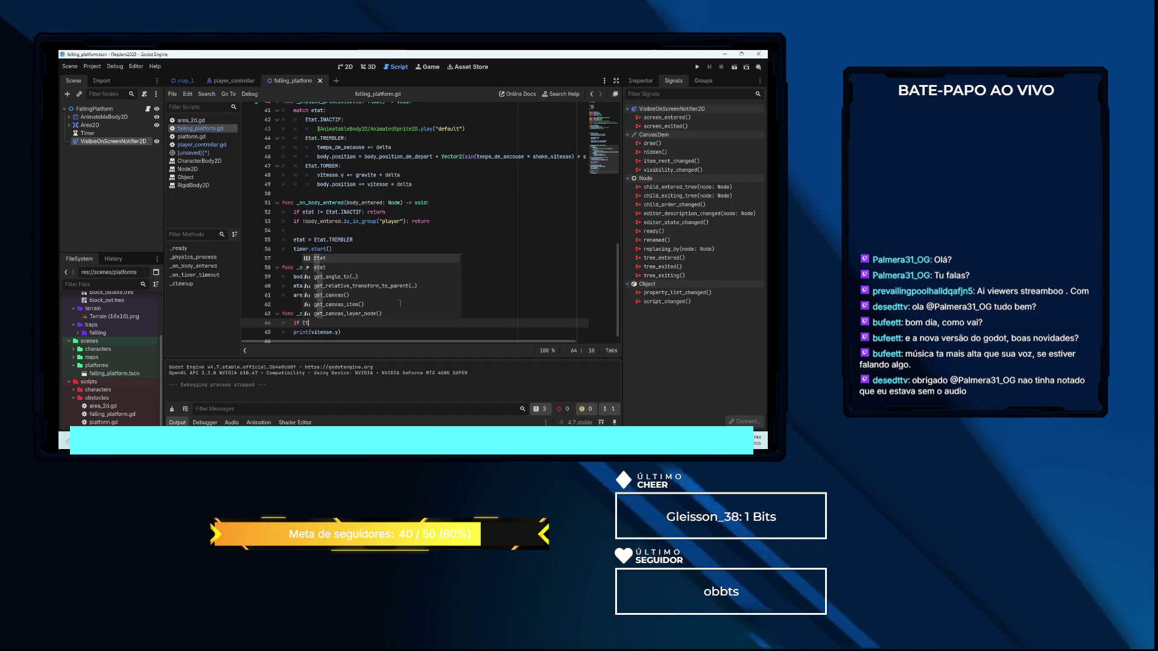
key("BackSpace")
key("BackSpace")
type("etat ")
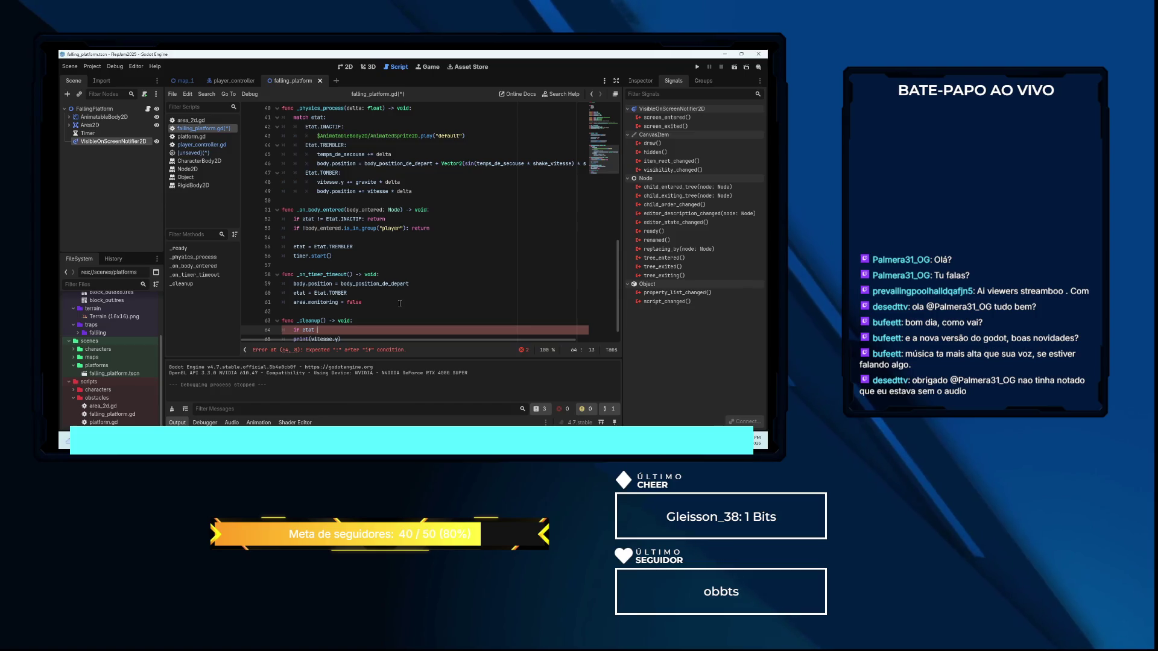
type("== Etat")
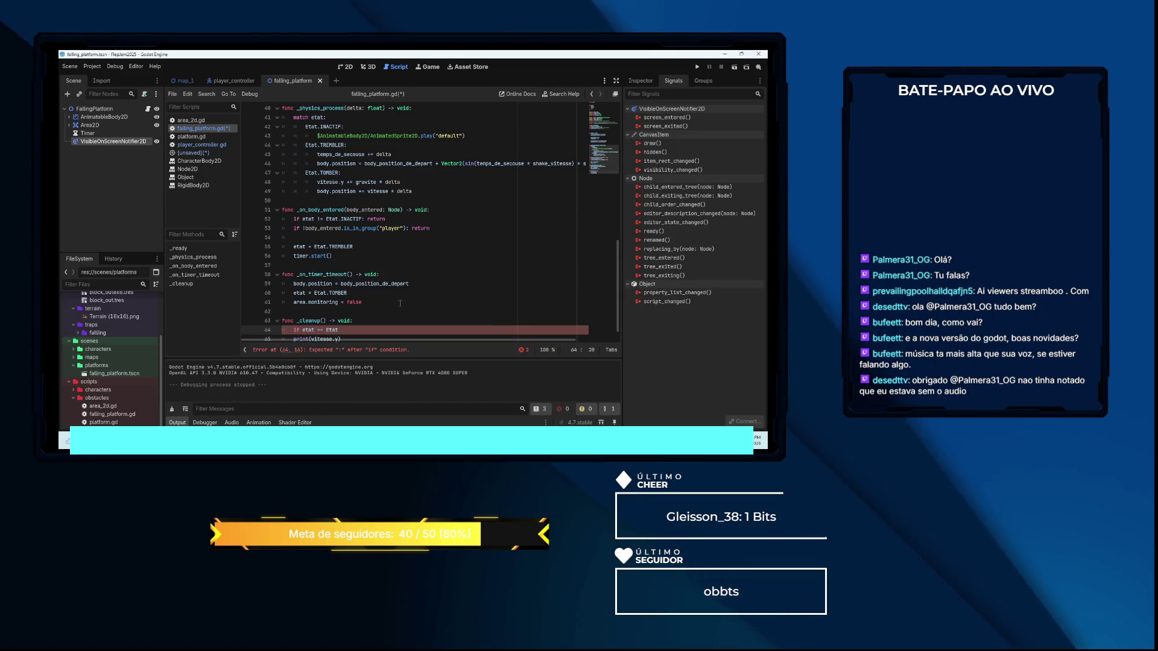
type(".TOMBER:")
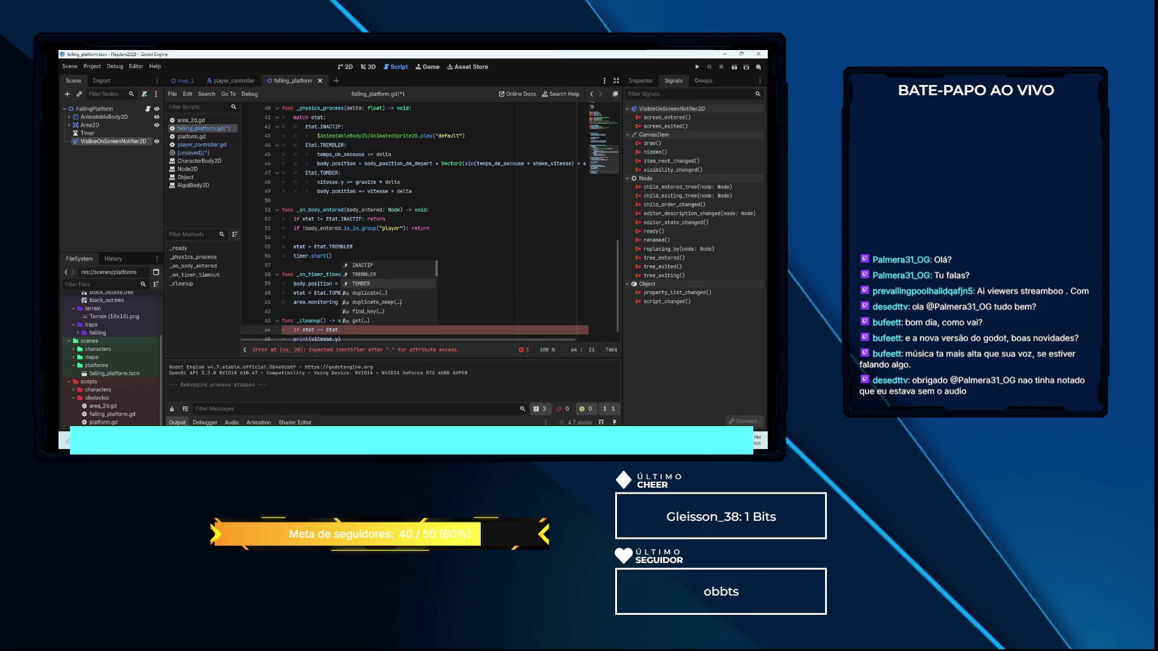
key("Down")
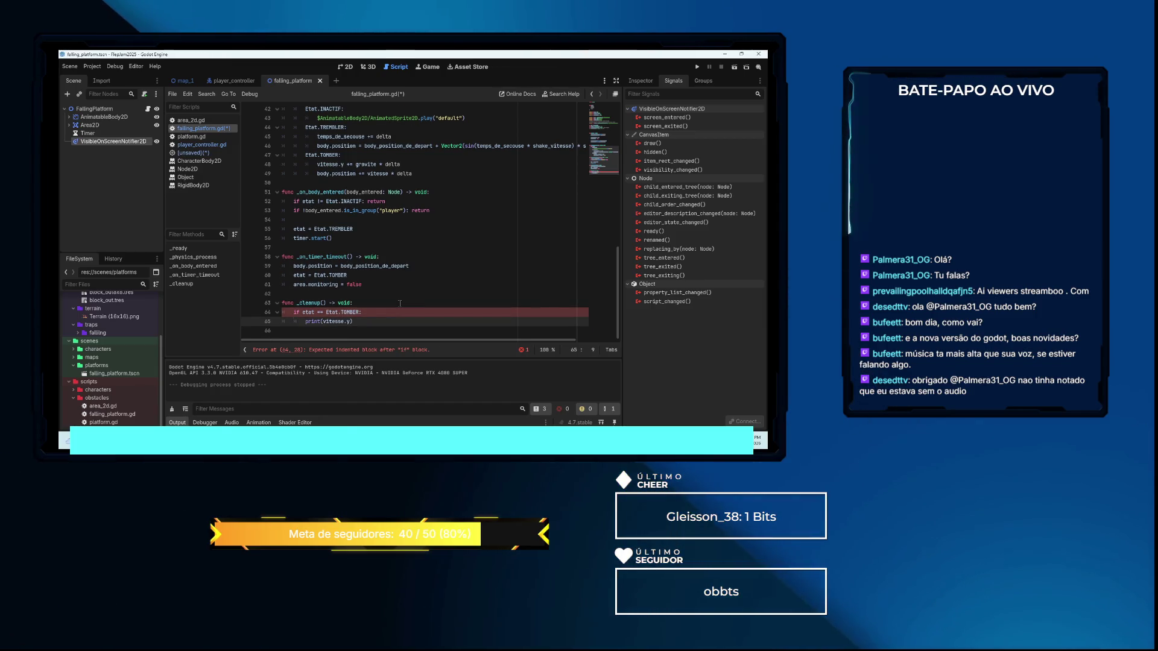
key("Home")
key("Tab")
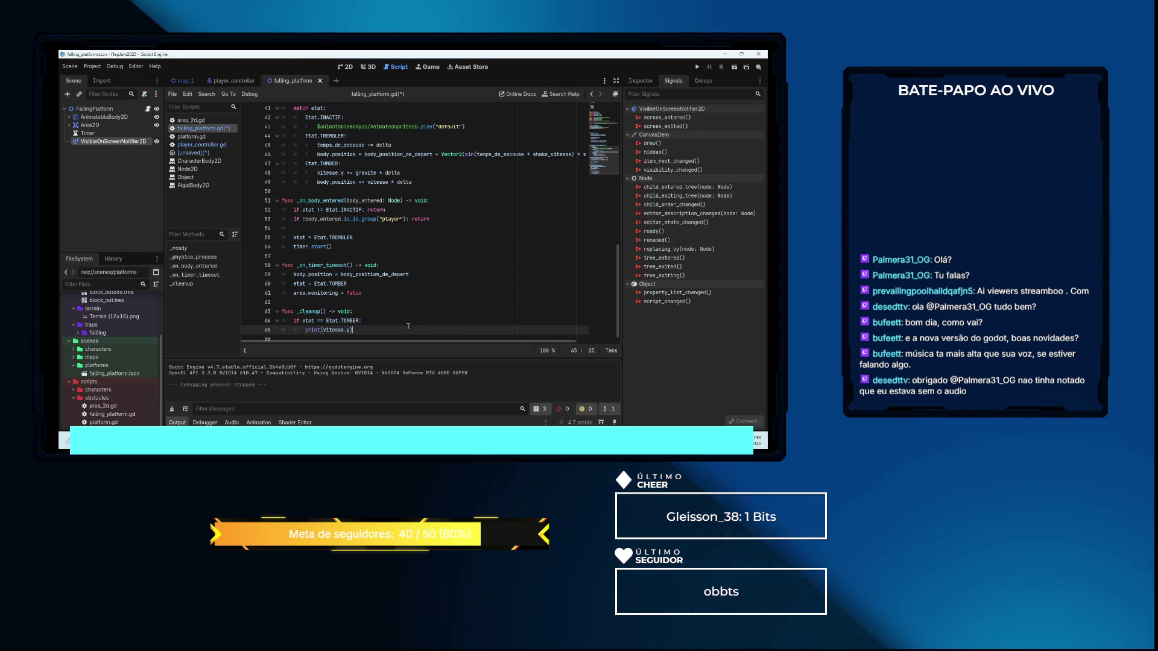
- Run the project with F5 to test the falling platform
scroll(408, 325, "up", 5)
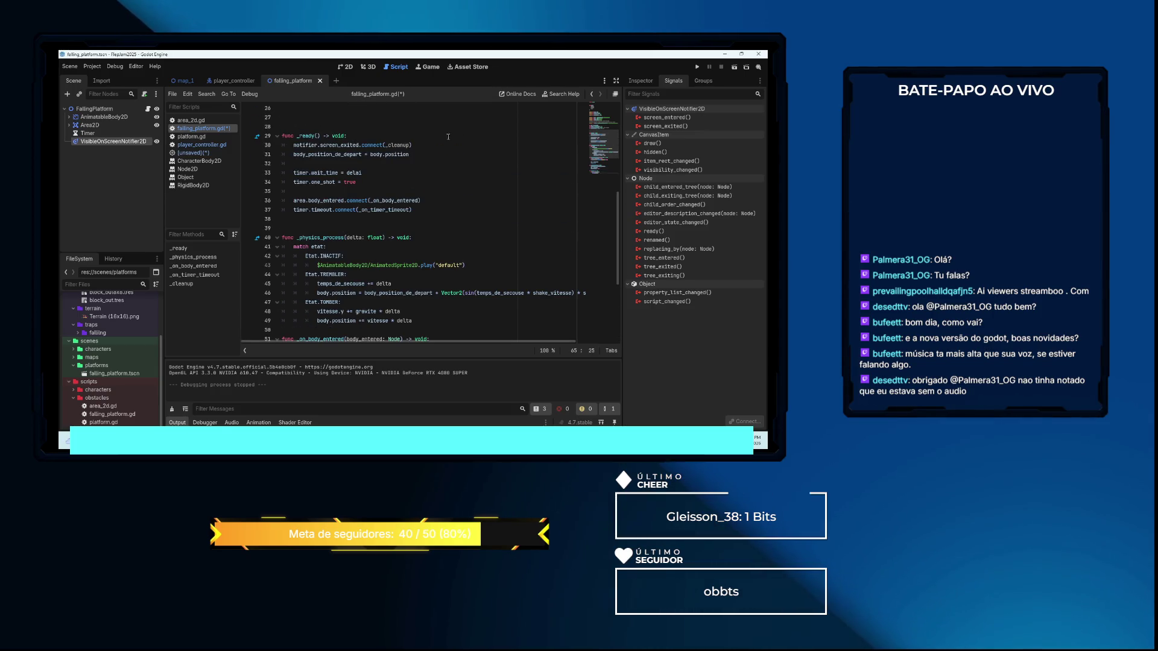
scroll(448, 181, "down", 5)
left_click(448, 276)
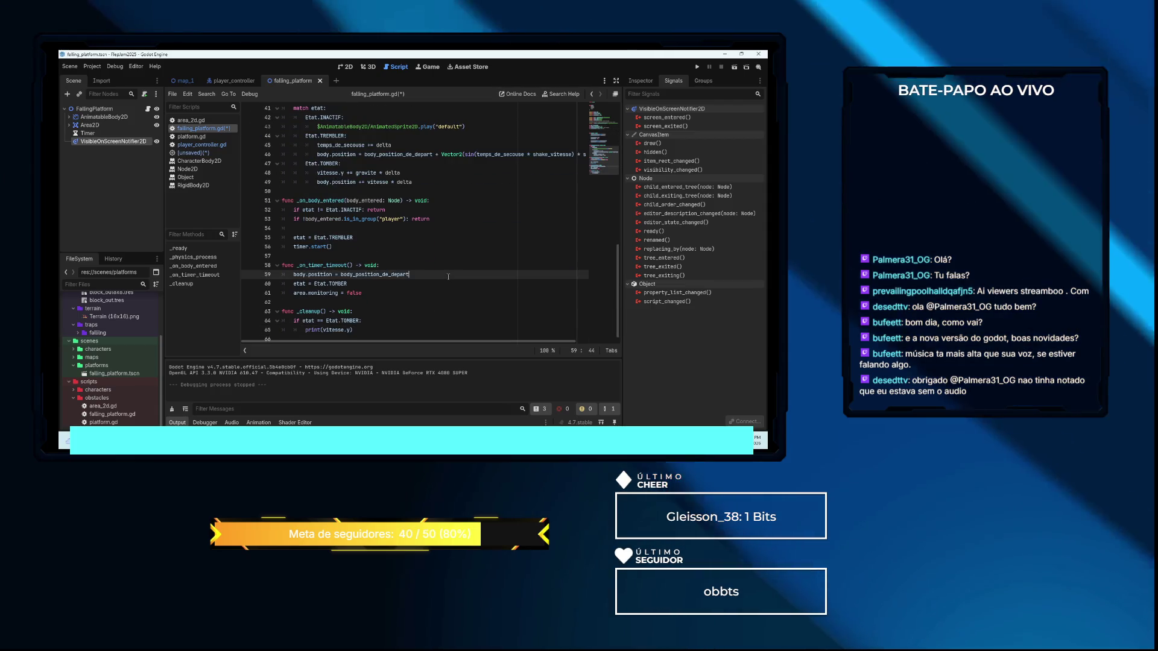
key("F5")
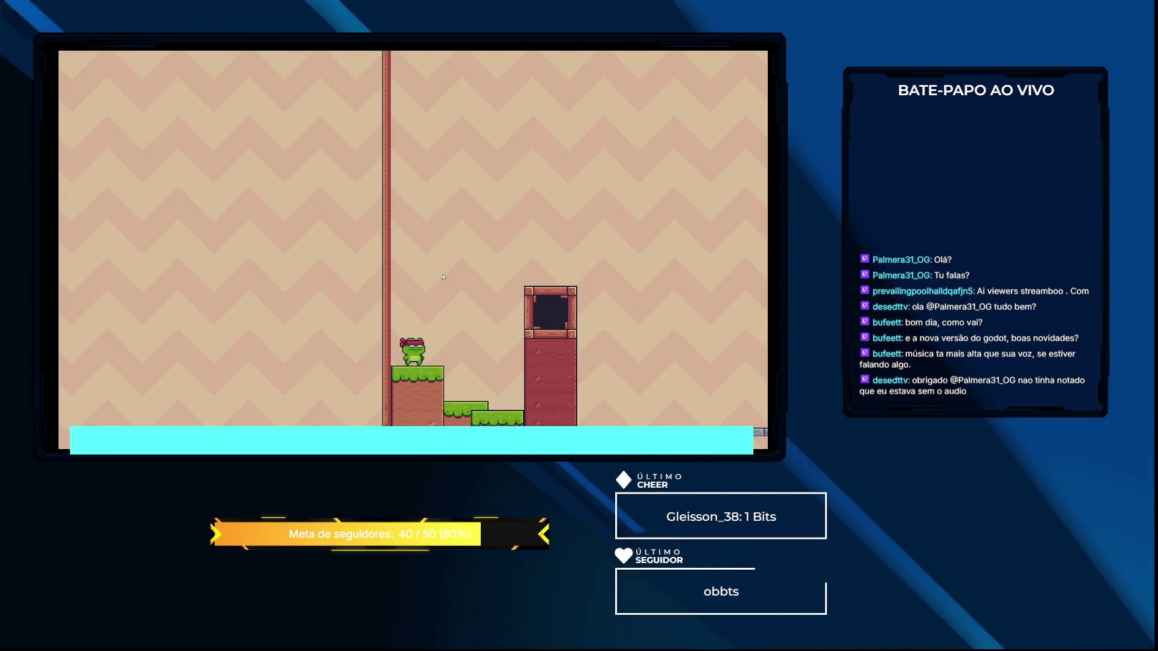
- Run the frog right past the tower and floor's end, then stop the game with F8
key("Right")
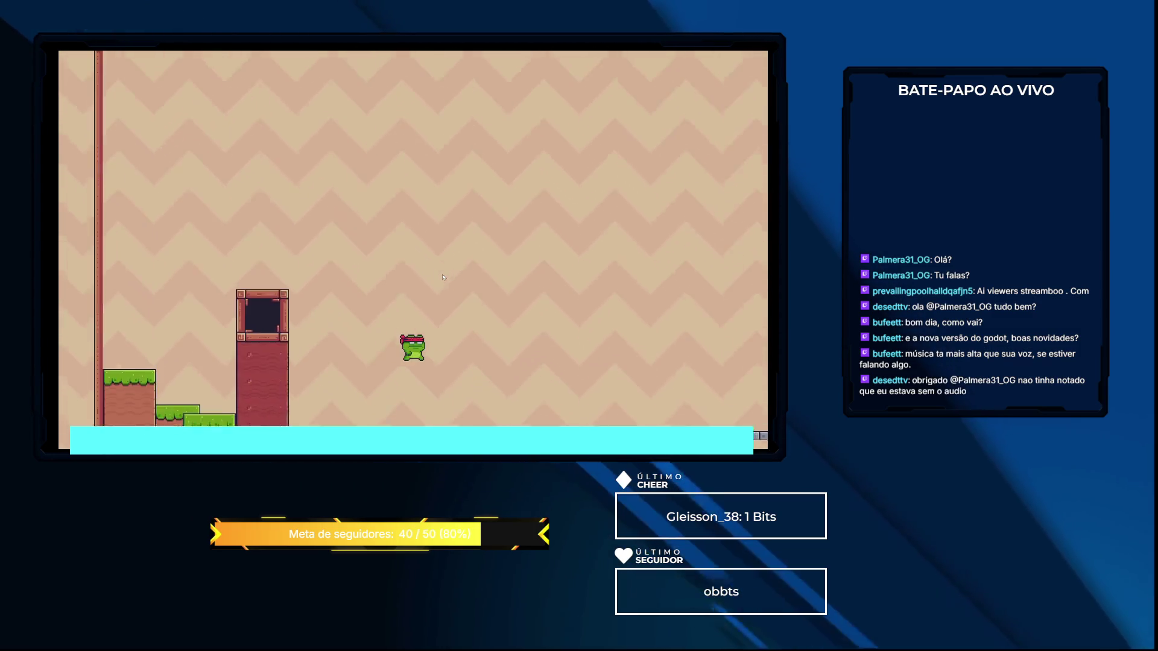
key("Right")
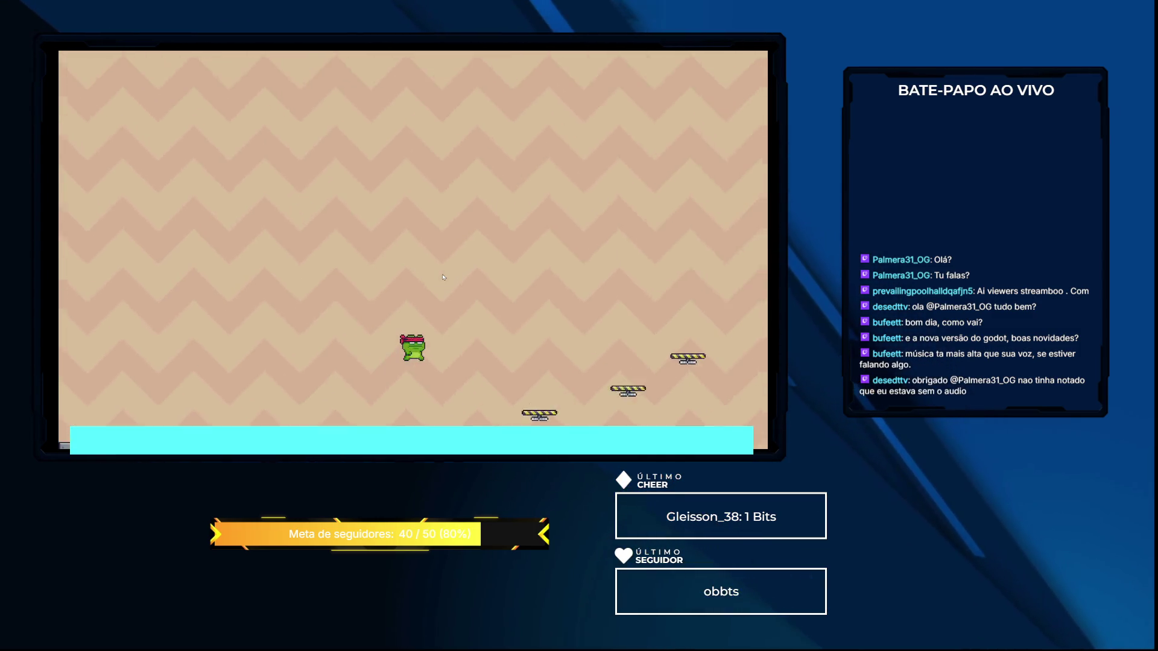
key("Right")
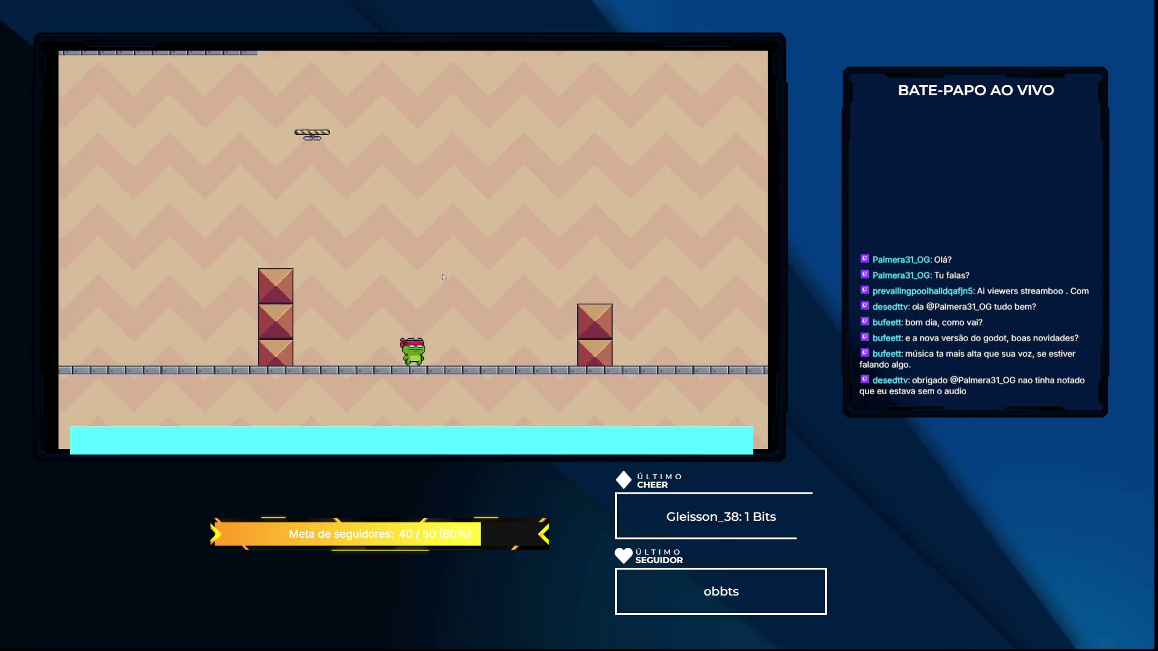
key("F8")
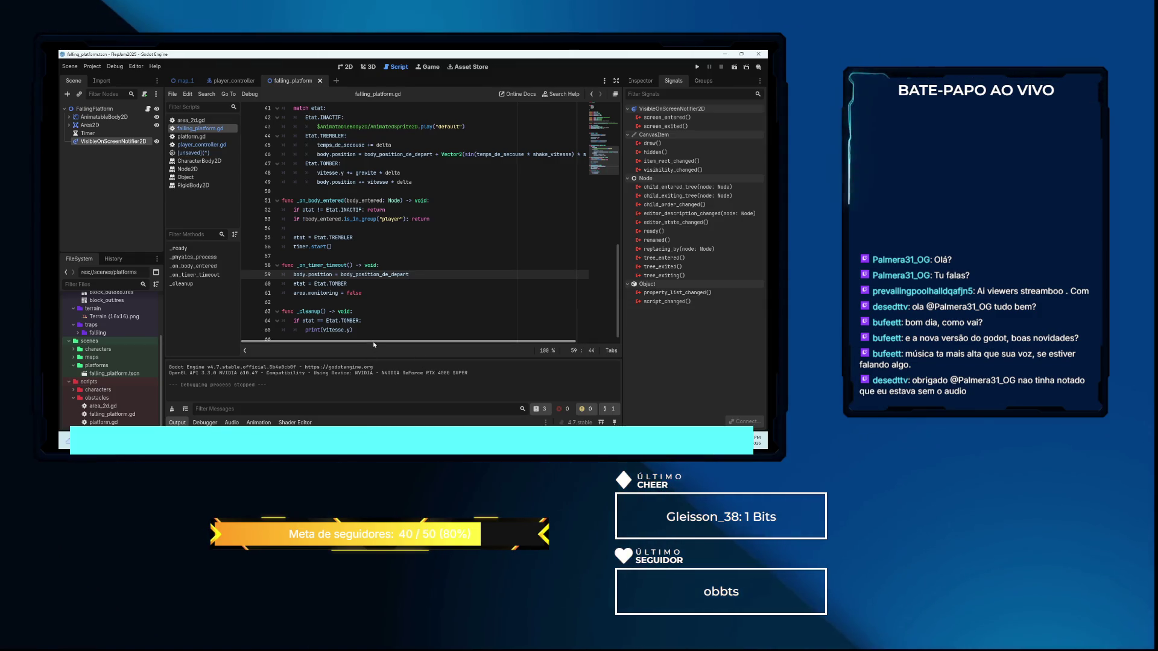
left_click_drag(290, 358, 290, 351)
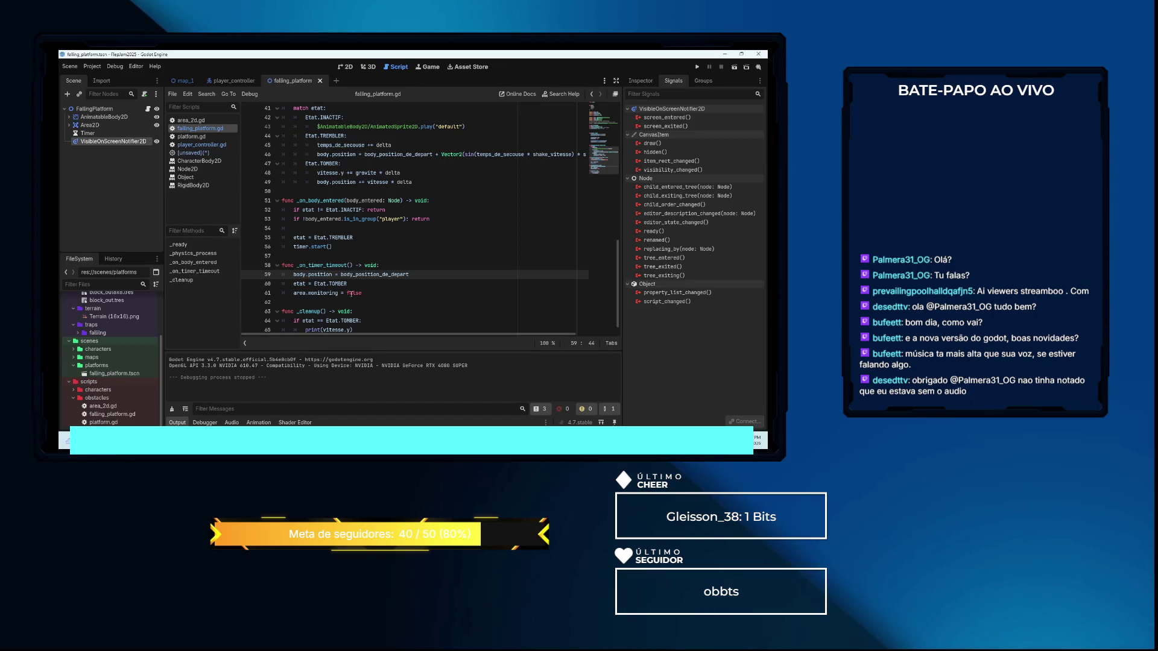
scroll(379, 286, "down", 1)
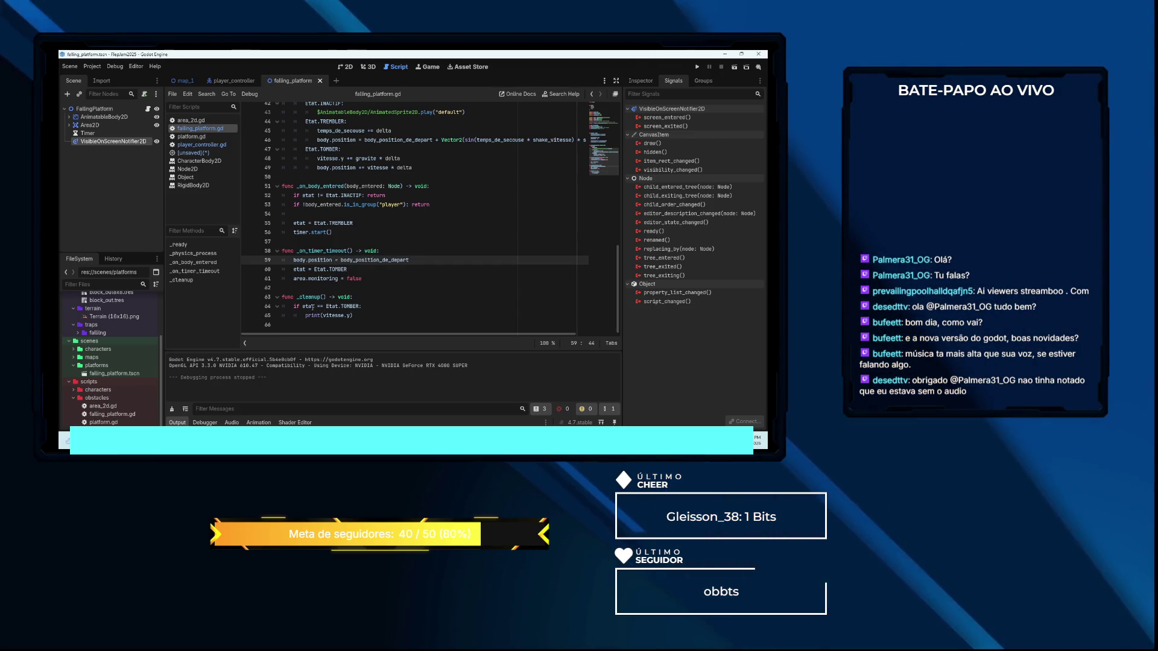
scroll(379, 204, "up", 5)
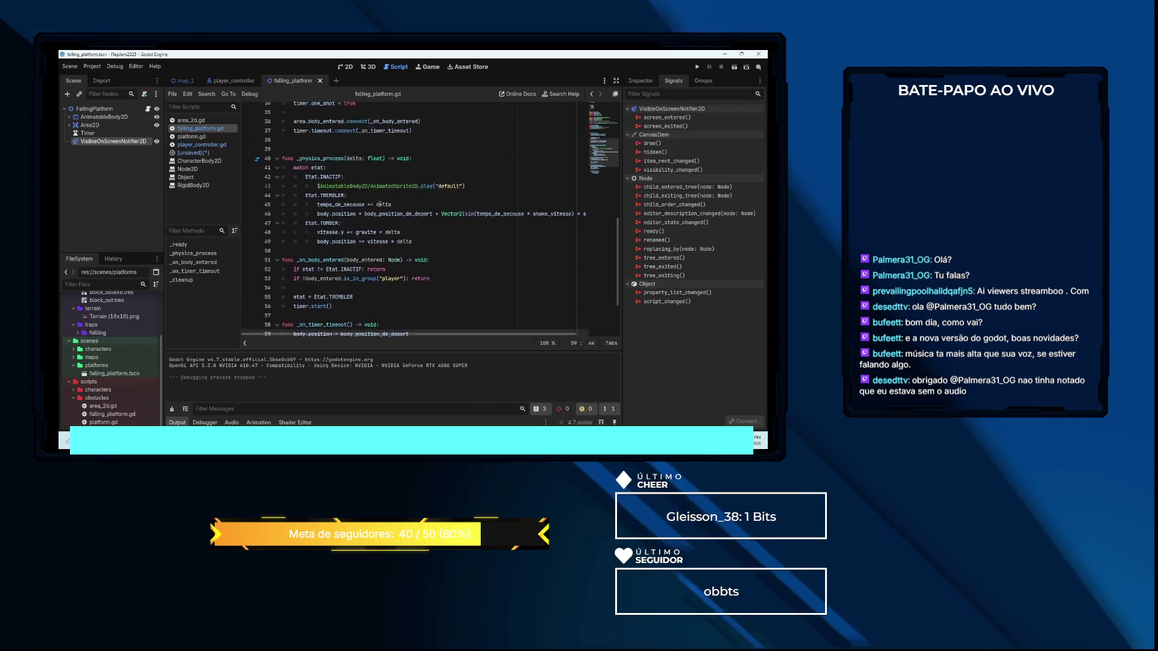
scroll(362, 273, "down", 1)
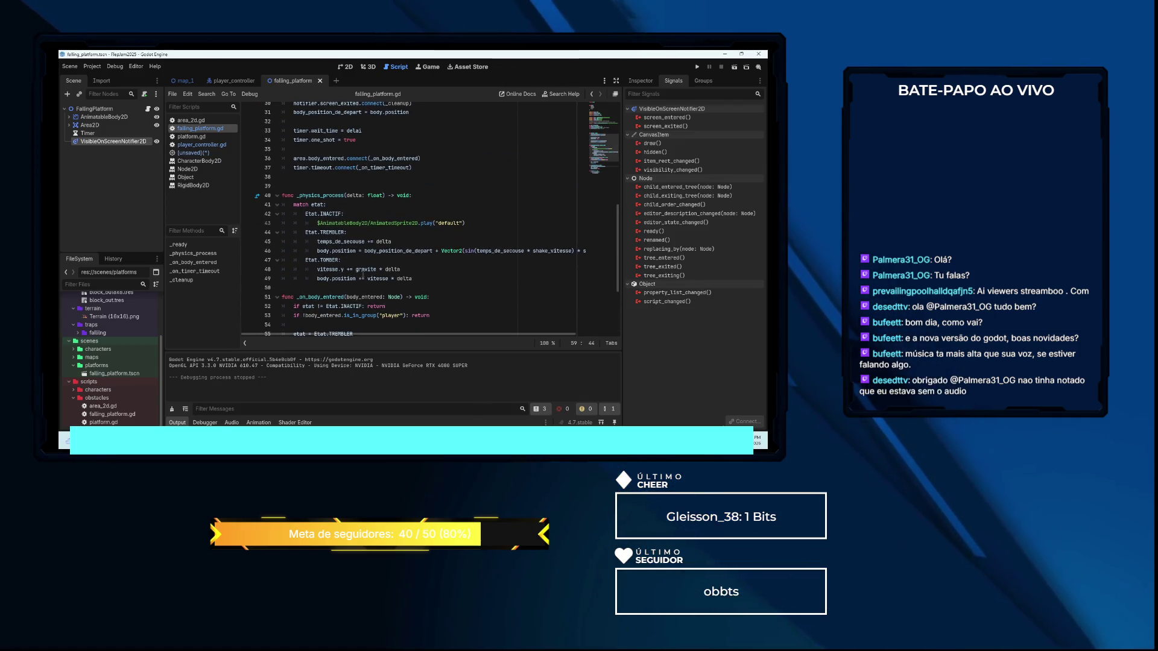
scroll(360, 278, "down", 4)
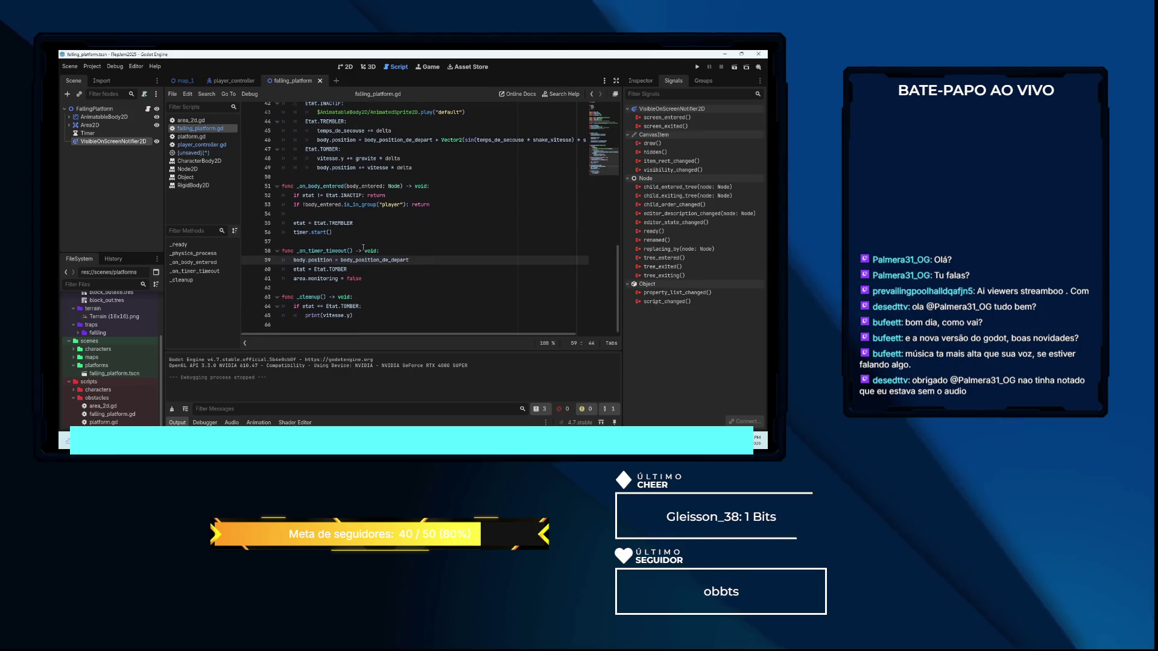
scroll(337, 245, "up", 5)
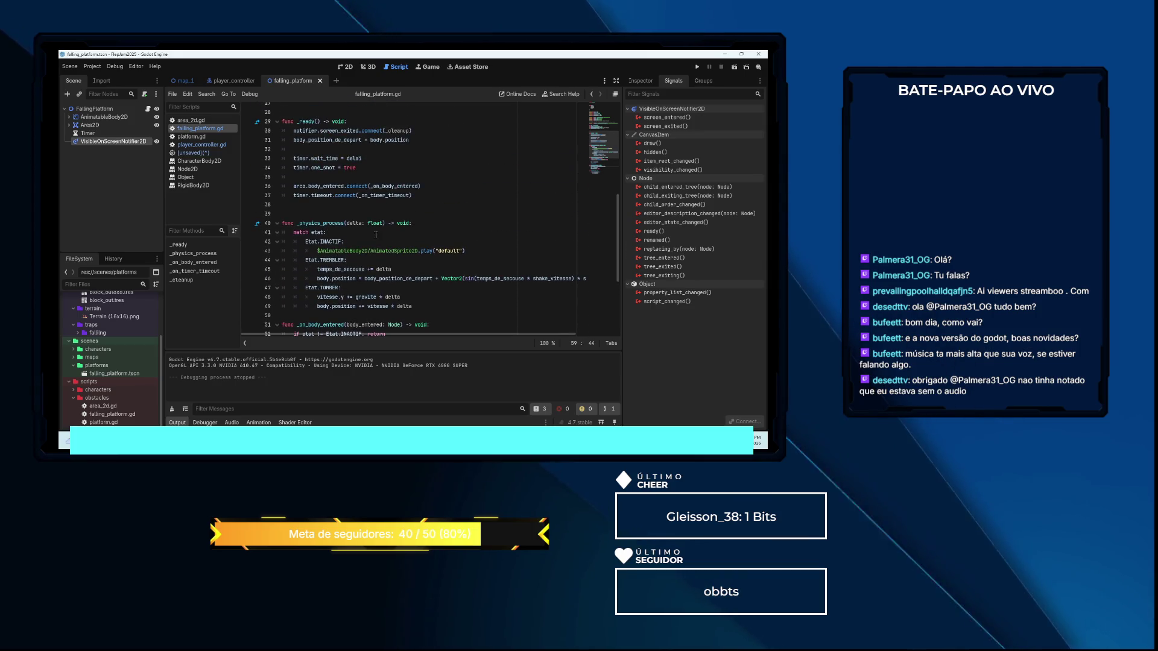
scroll(356, 247, "down", 4)
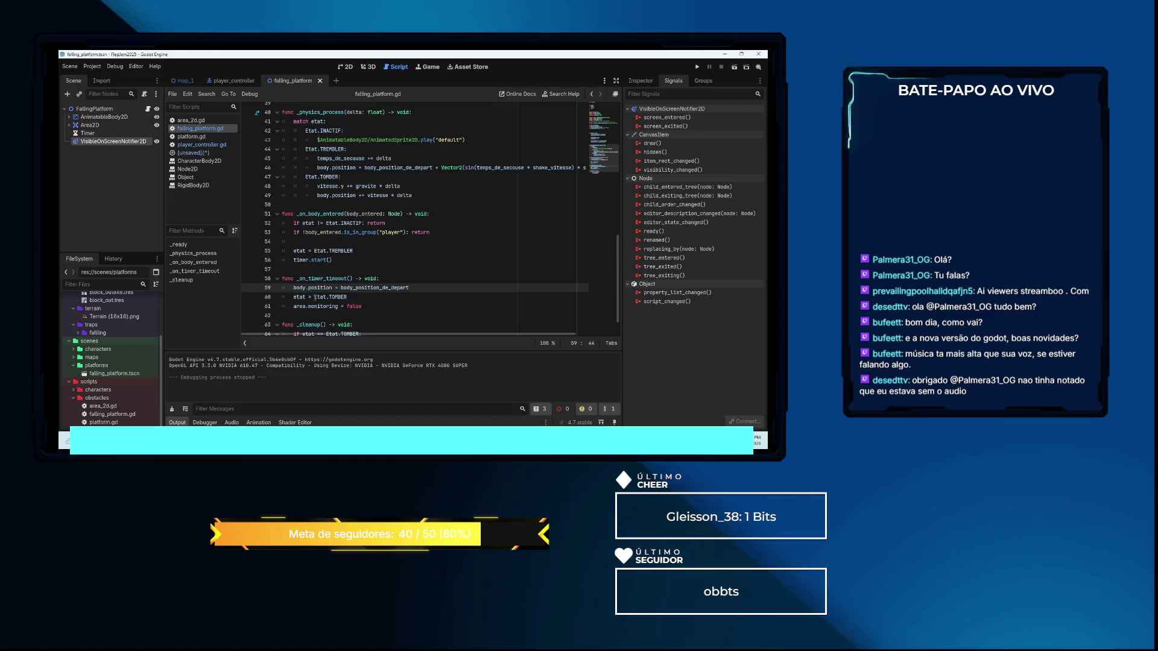
scroll(356, 299, "down", 1)
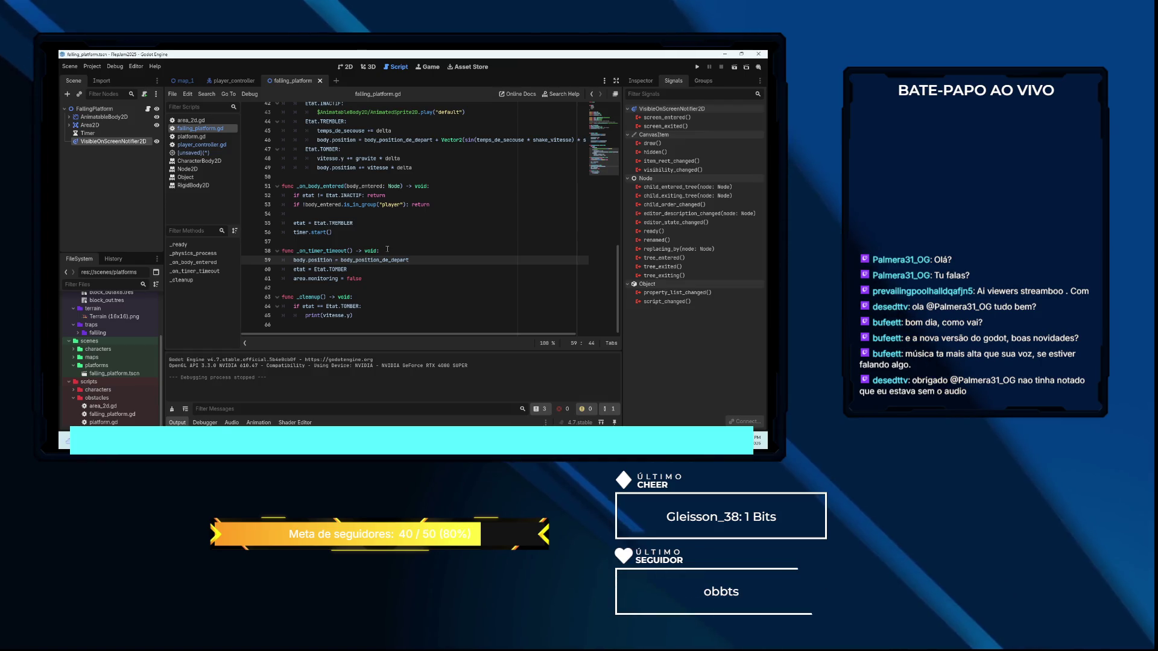
scroll(387, 249, "up", 3)
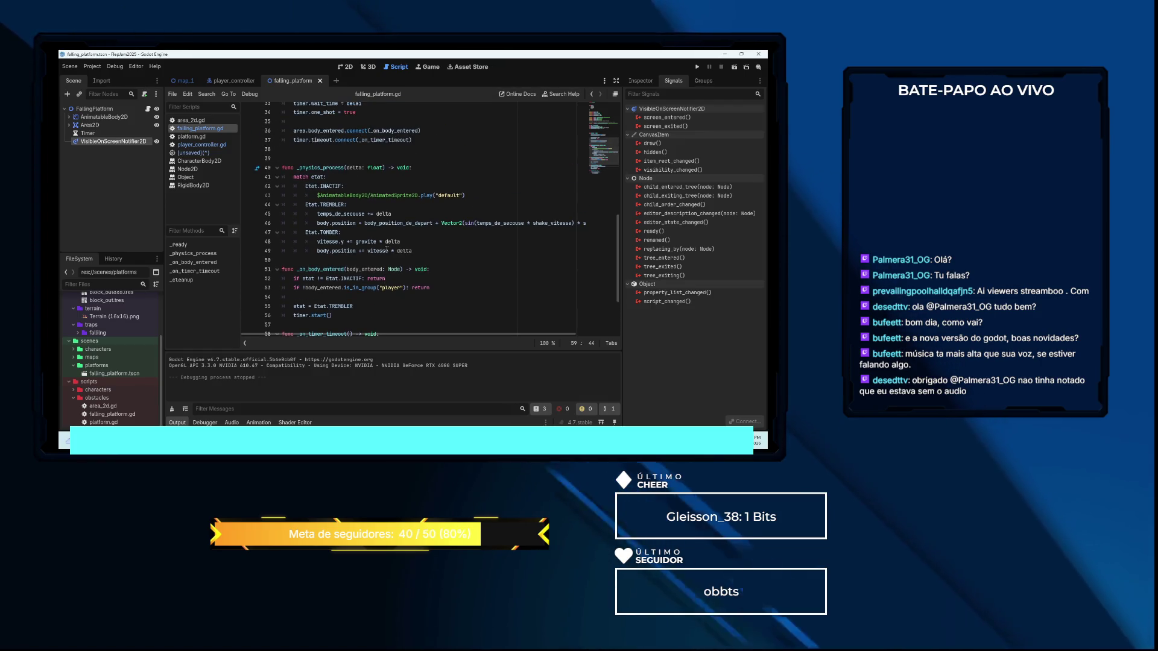
scroll(387, 249, "up", 5)
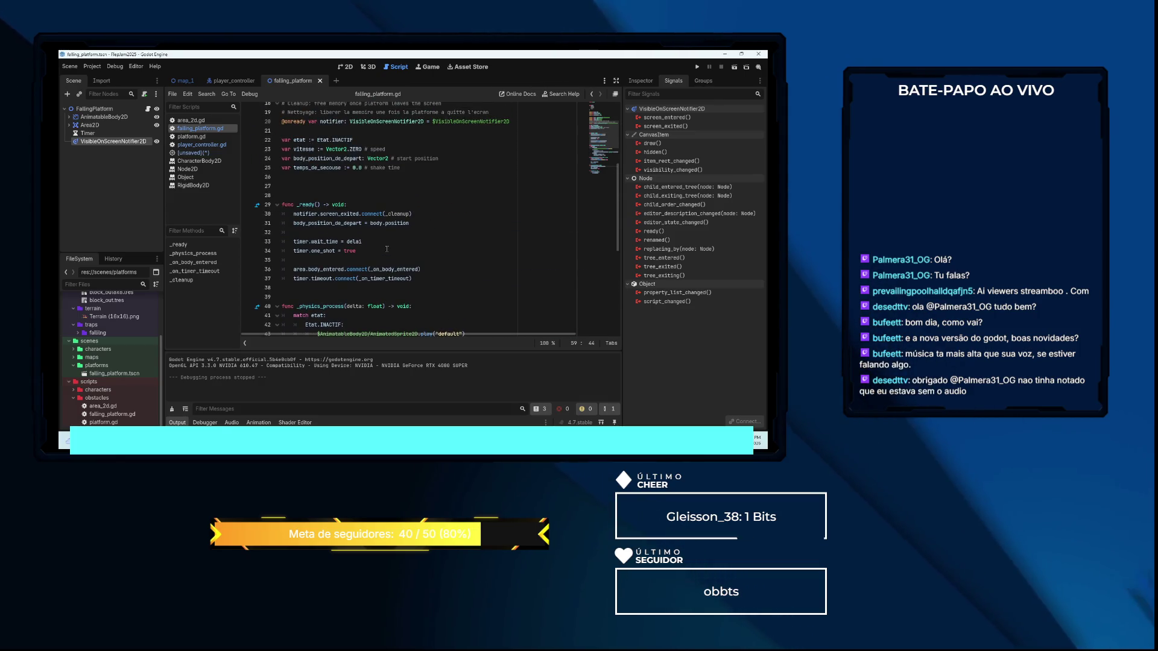
scroll(387, 249, "down", 8)
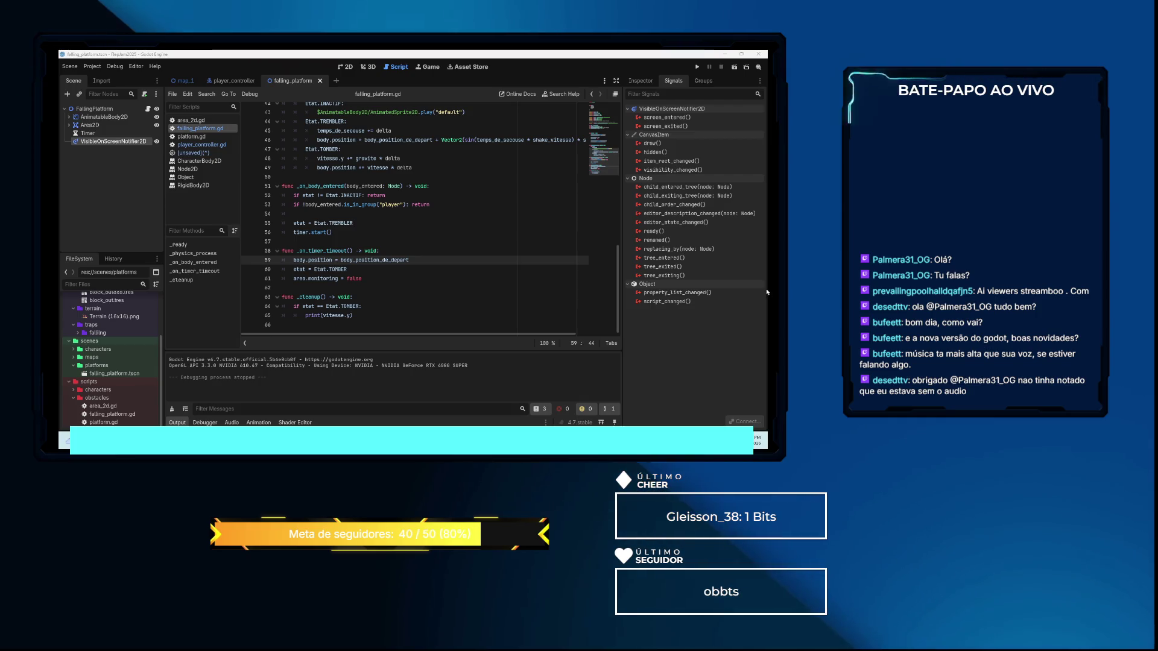
mouse_move(721, 291)
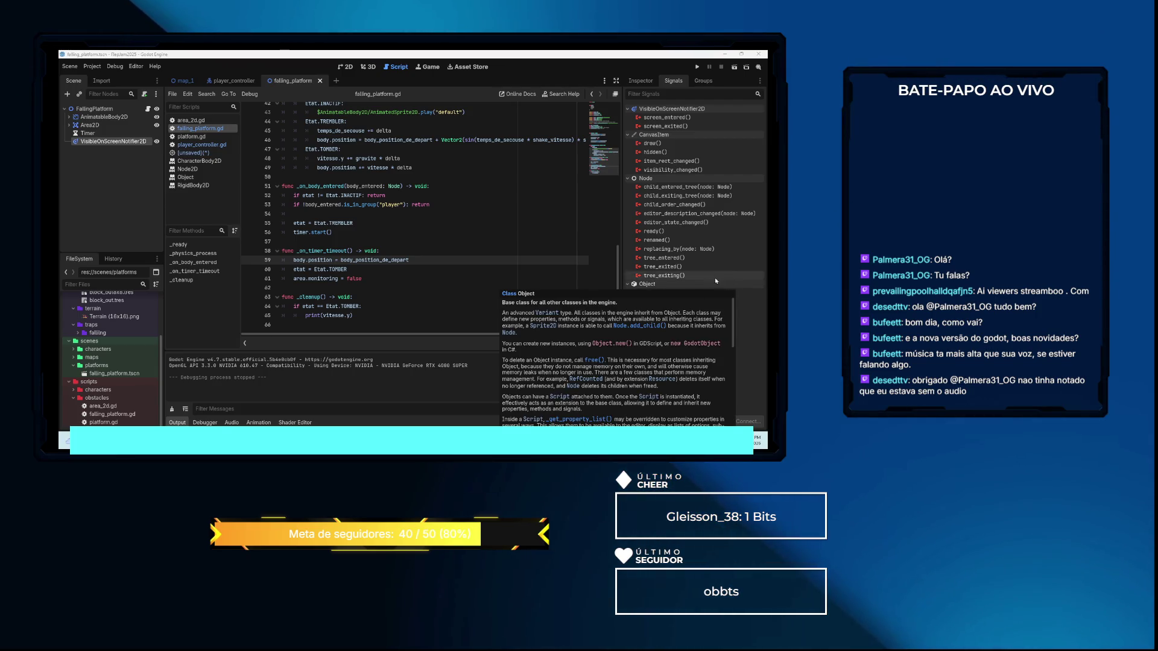
left_click(472, 232)
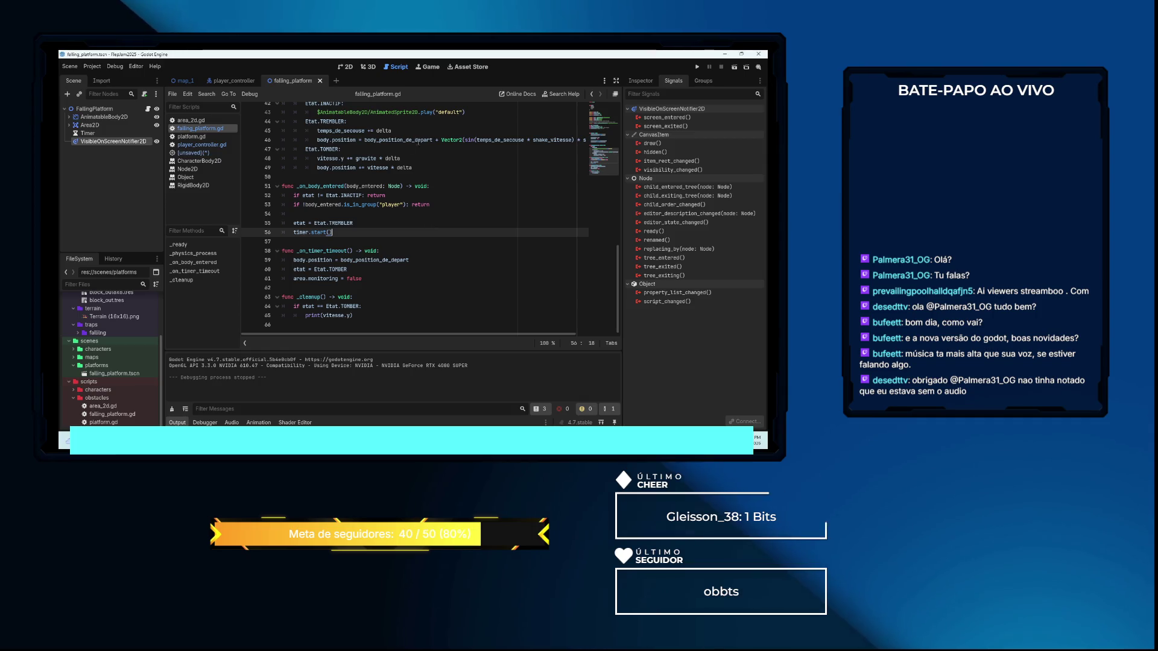
key("F5")
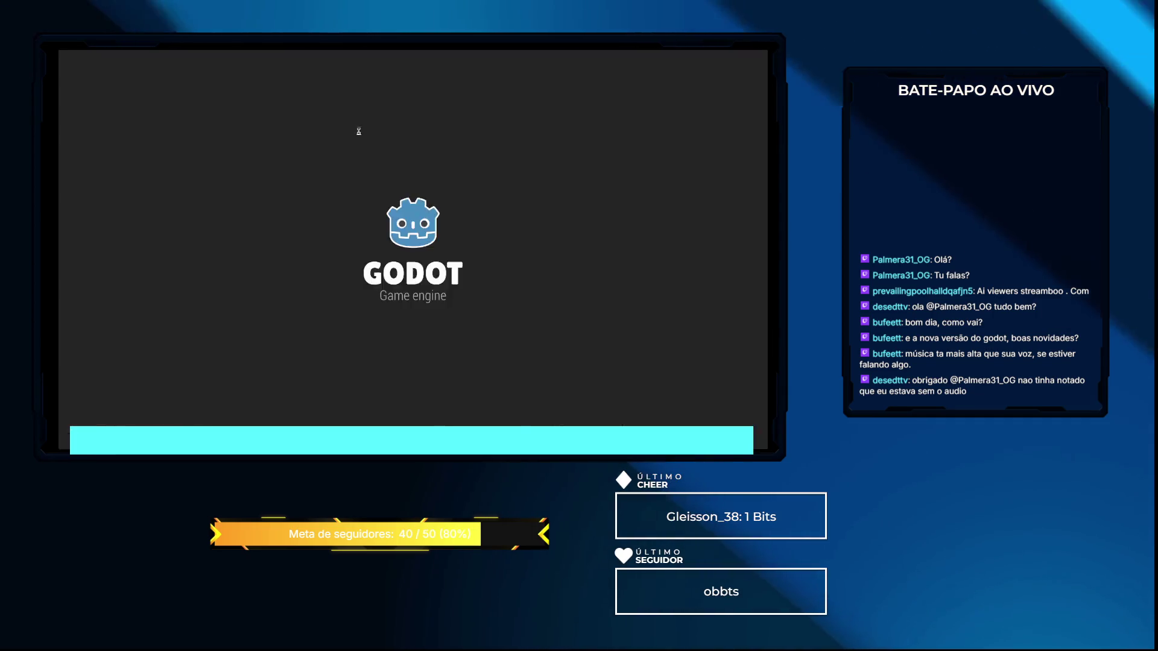
key("Right")
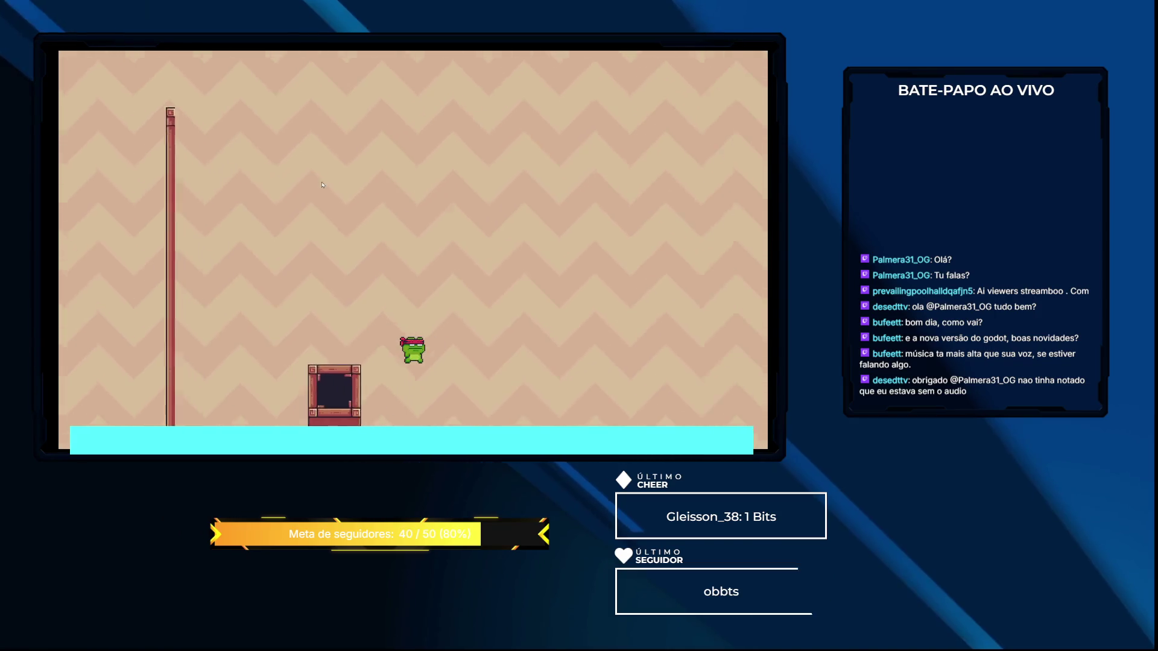
key("Right")
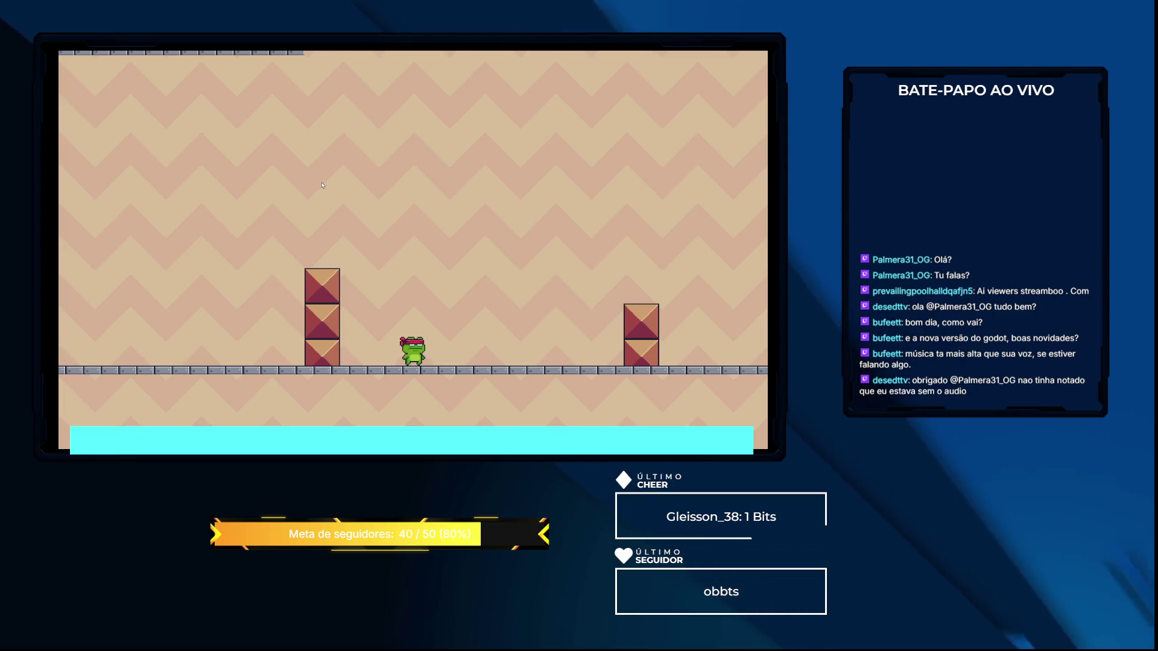
key("F8")
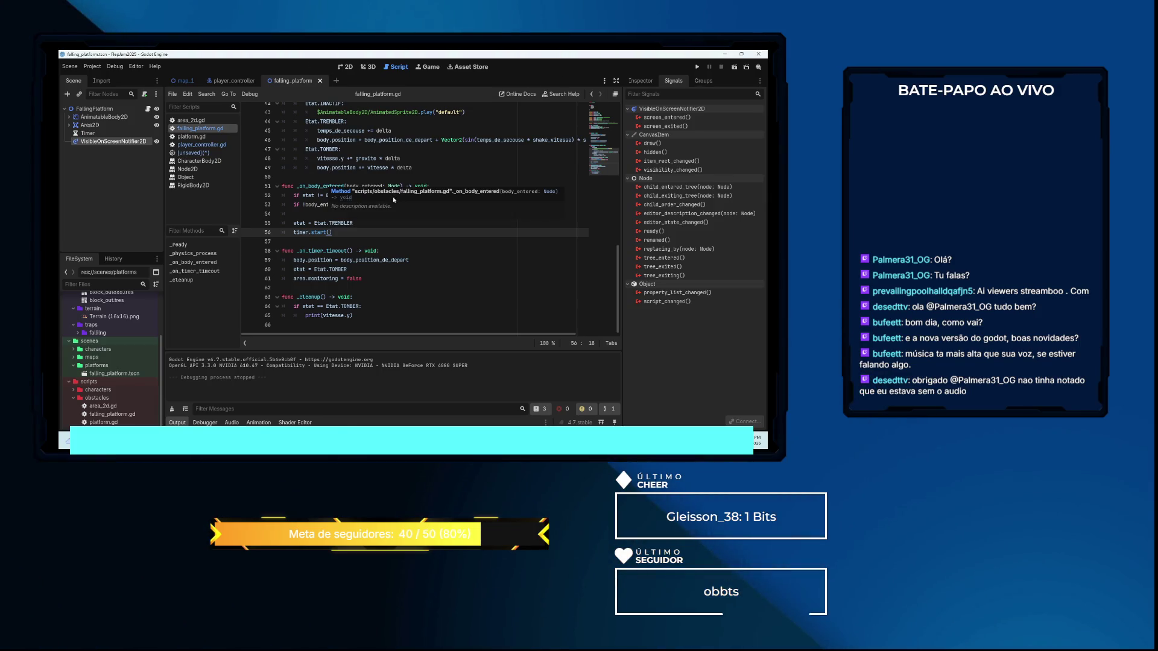
- Add 'else: print("etat est: ", etat)' after the TOMBER print, then save and run with F5
left_click(366, 316)
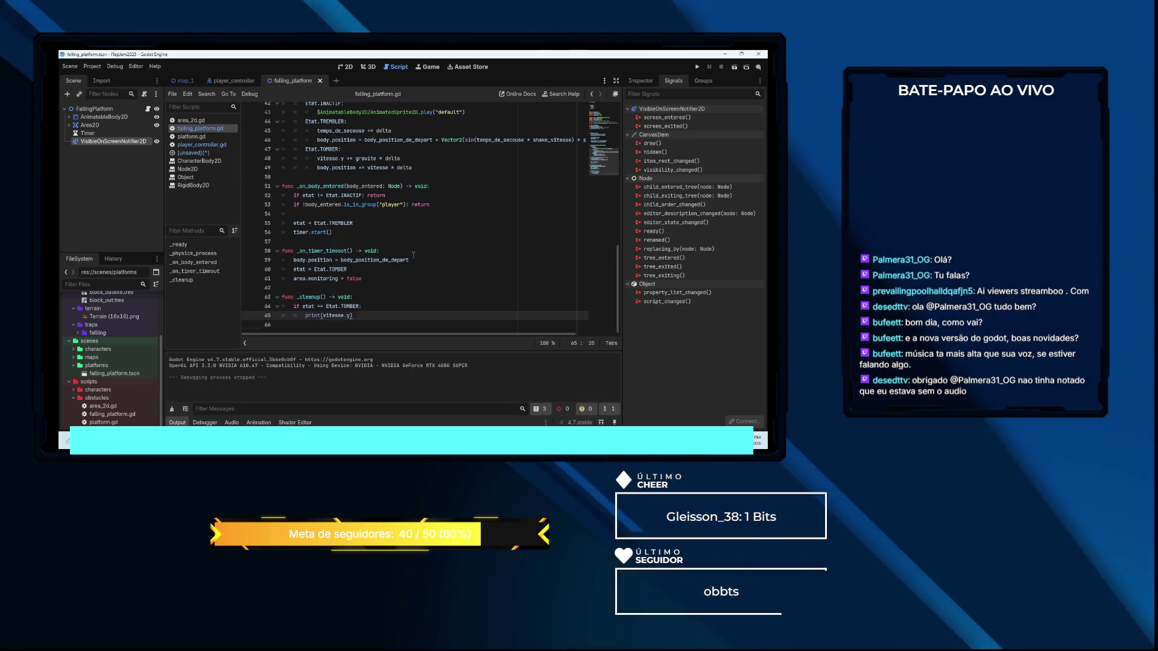
key("Return")
key("BackSpace")
type("else:")
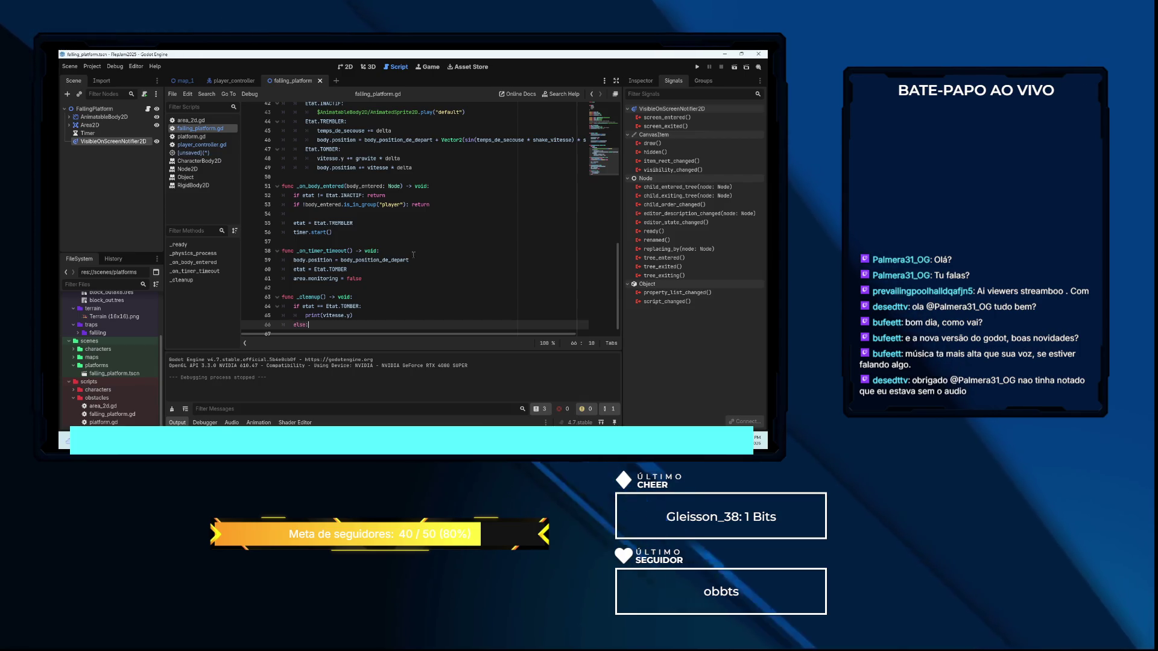
type(" print")
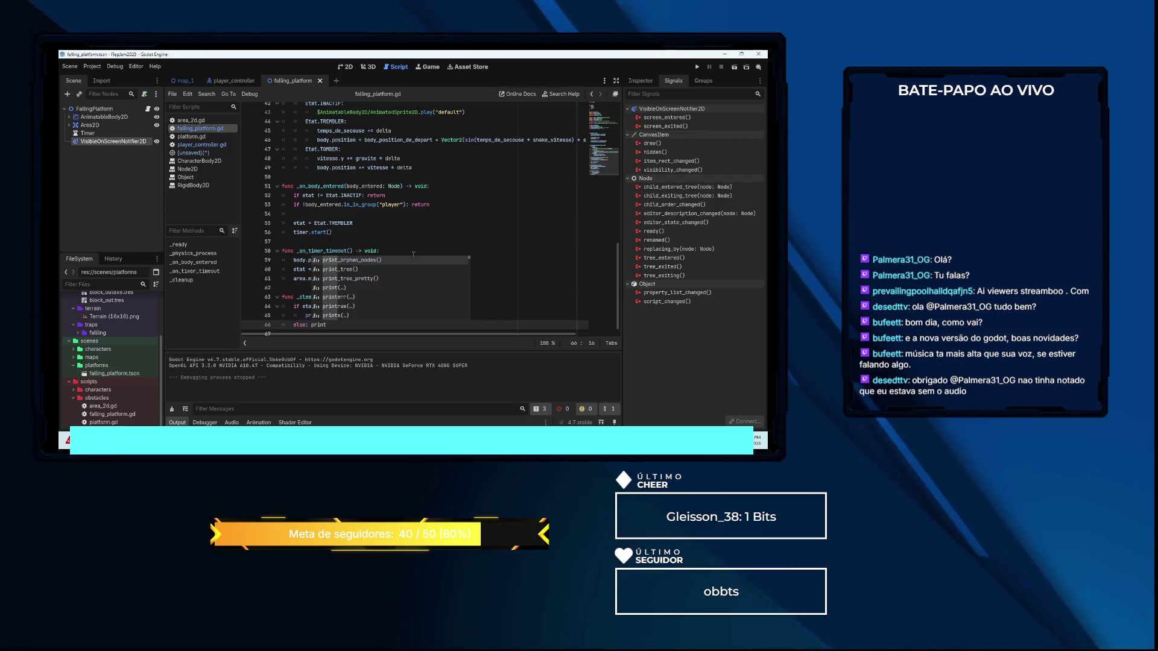
type("(")
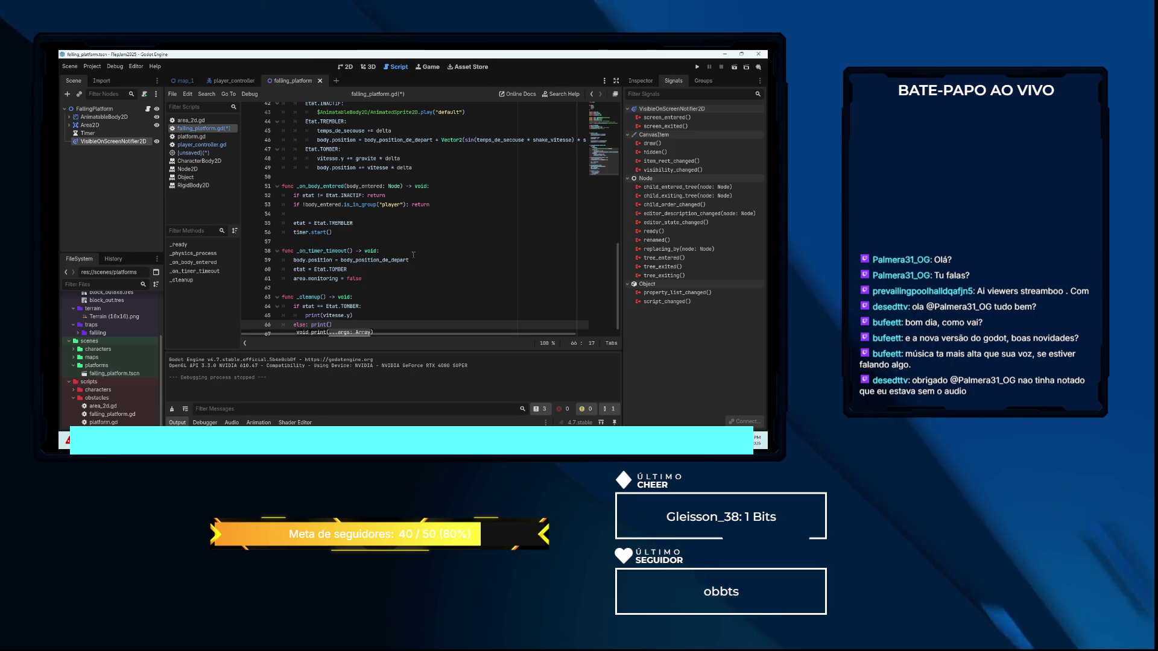
type("\"et")
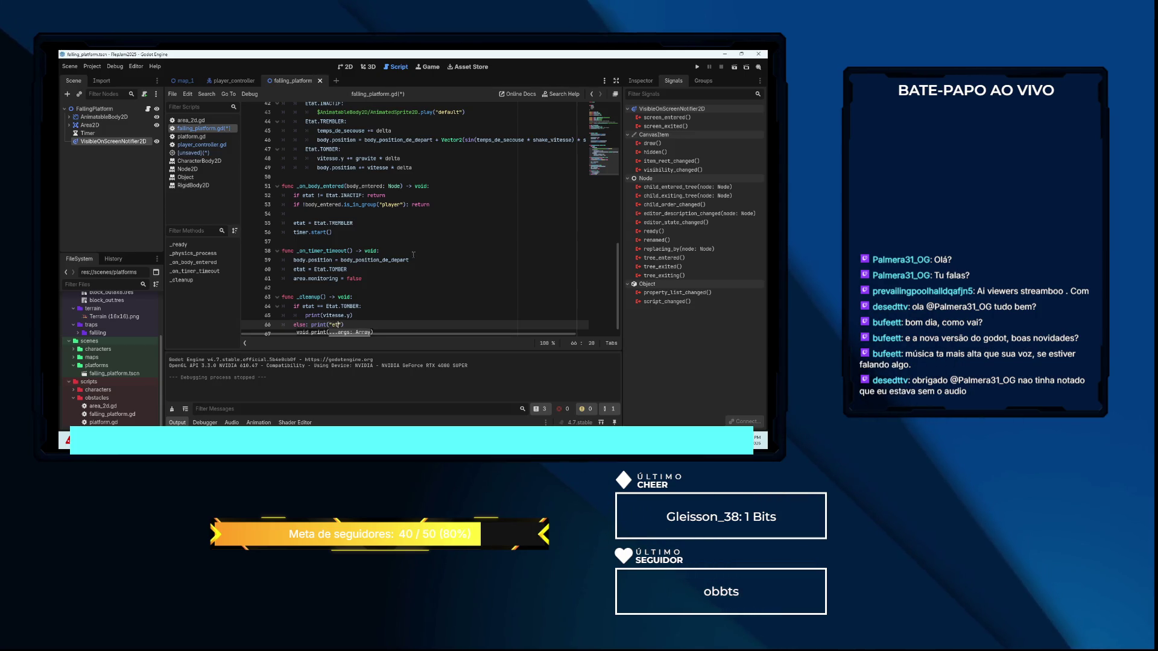
type("at e")
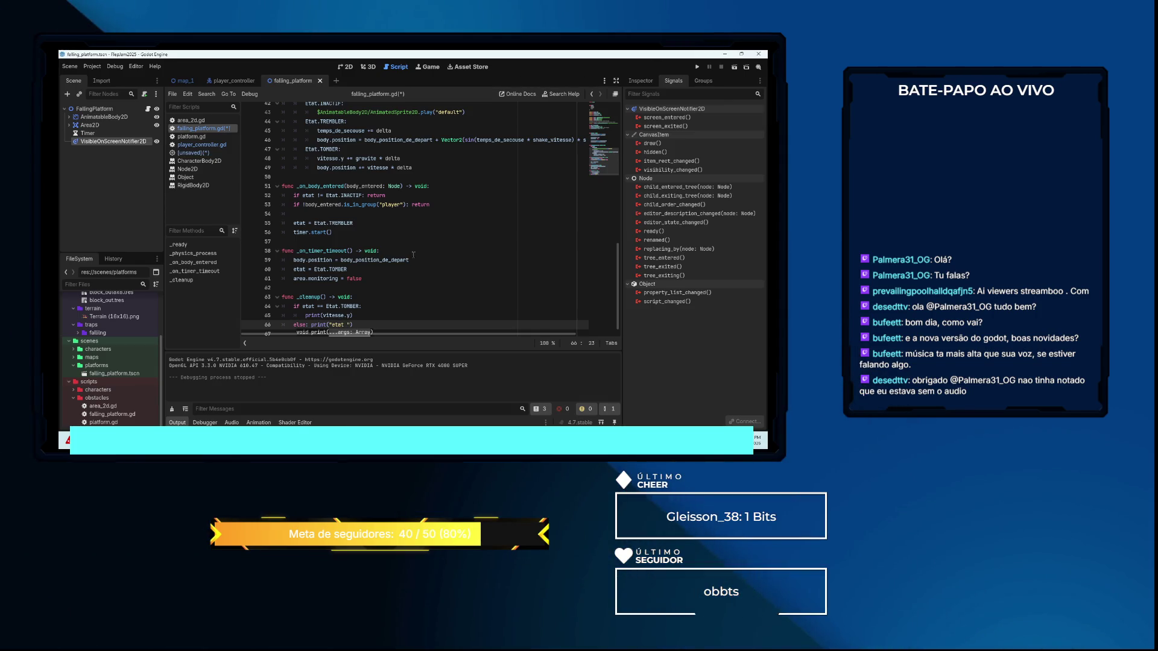
type("st:")
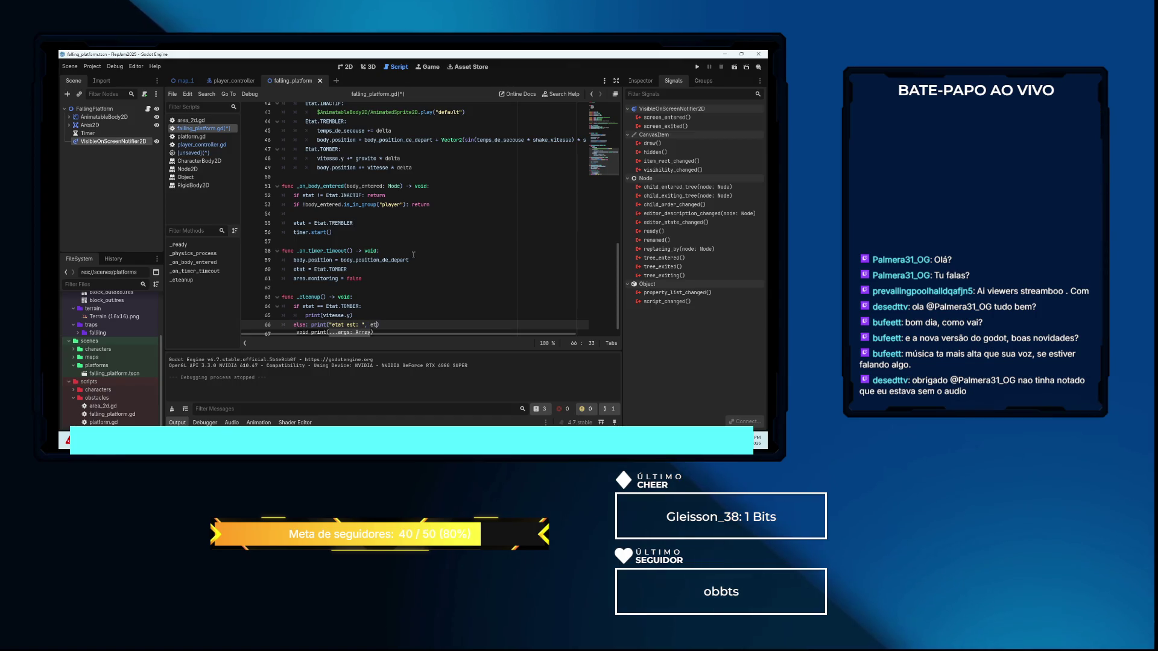
key("Return")
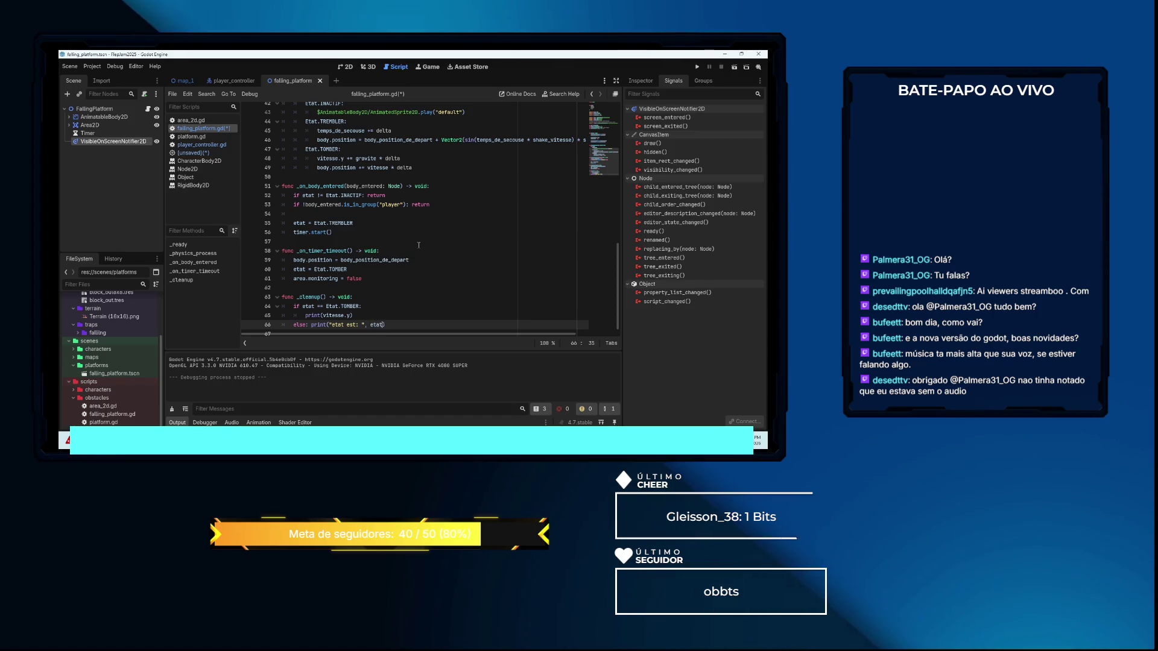
key("F5")
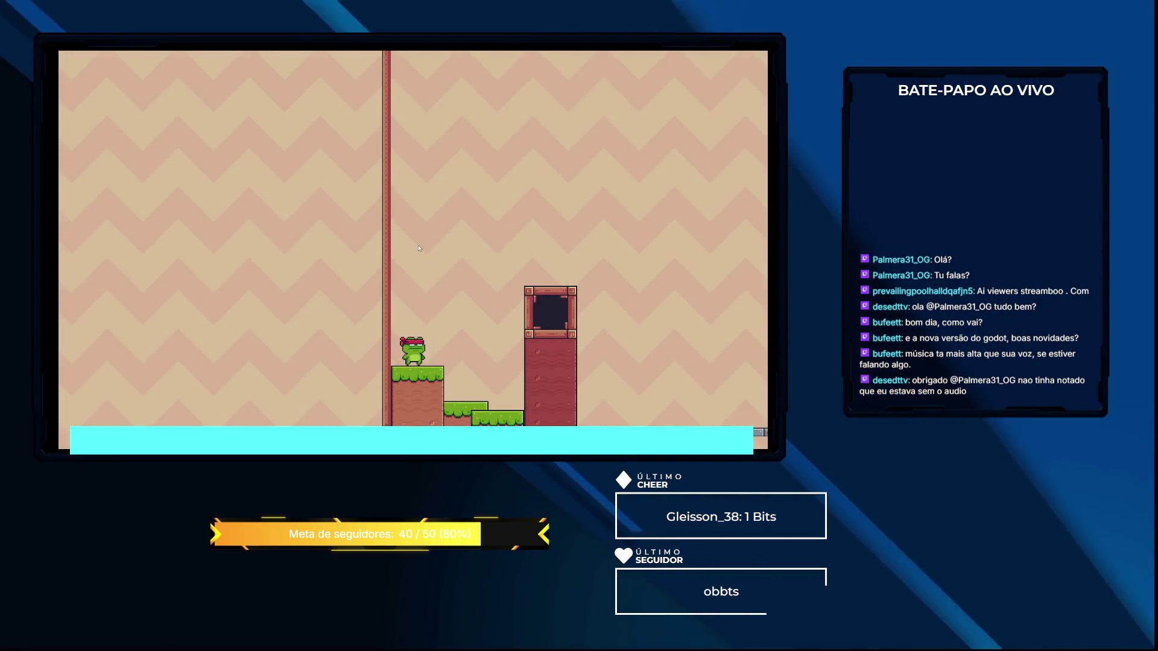
- Move the frog right, jump it across the moving platforms, then stop the game with F8
key("Right")
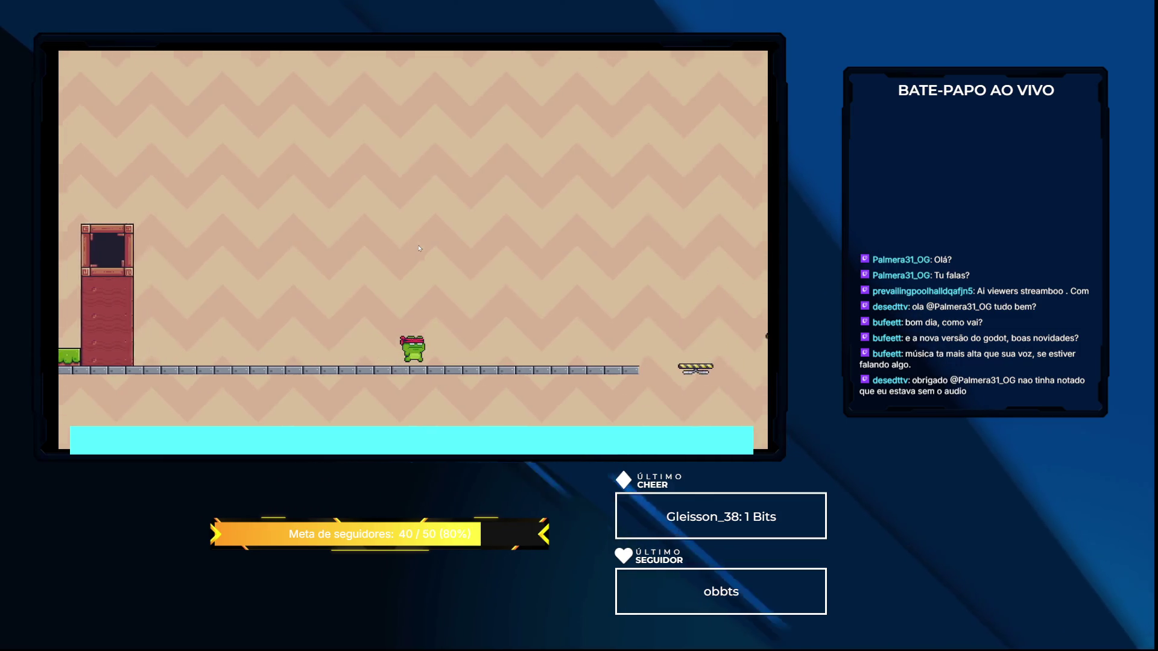
key("Right")
key("space")
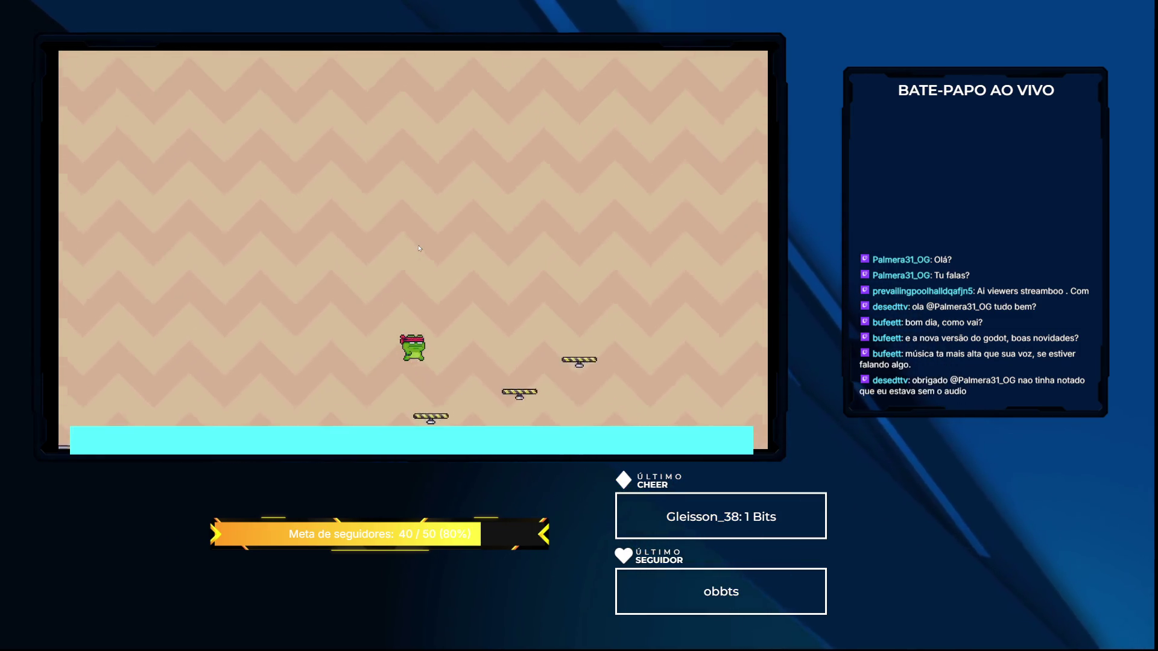
key("space")
key("space")
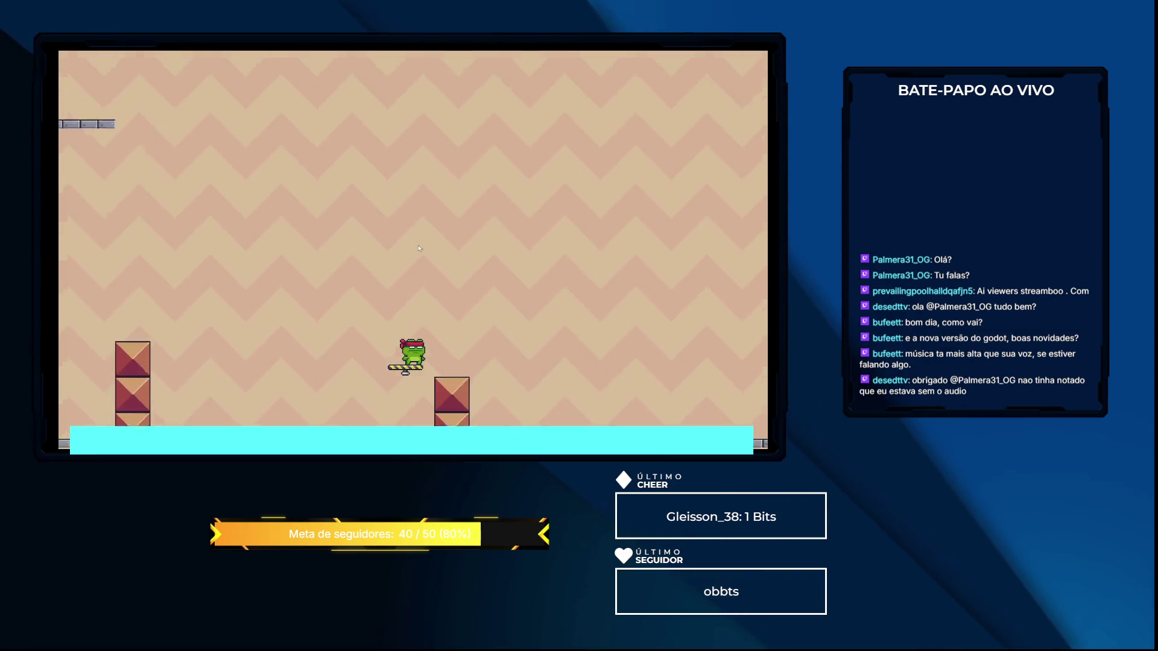
key("F8")
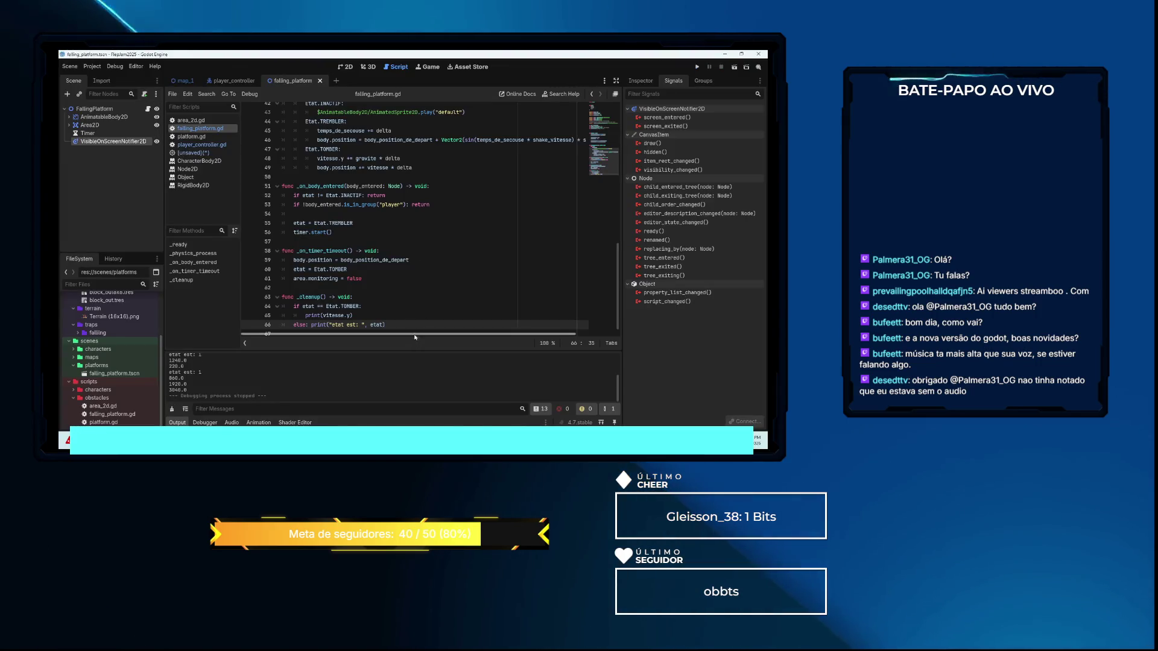
- Drag the Output panel taller and inspect the logged 1240.0 value
left_click_drag(408, 352, 407, 294)
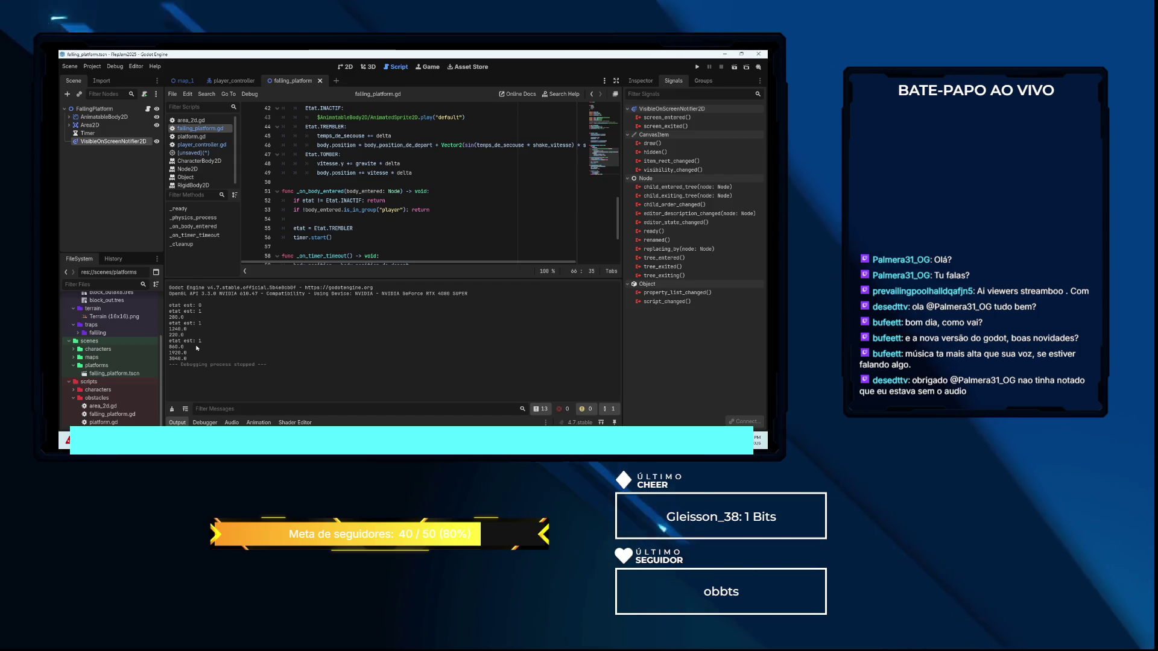
double_click(190, 328)
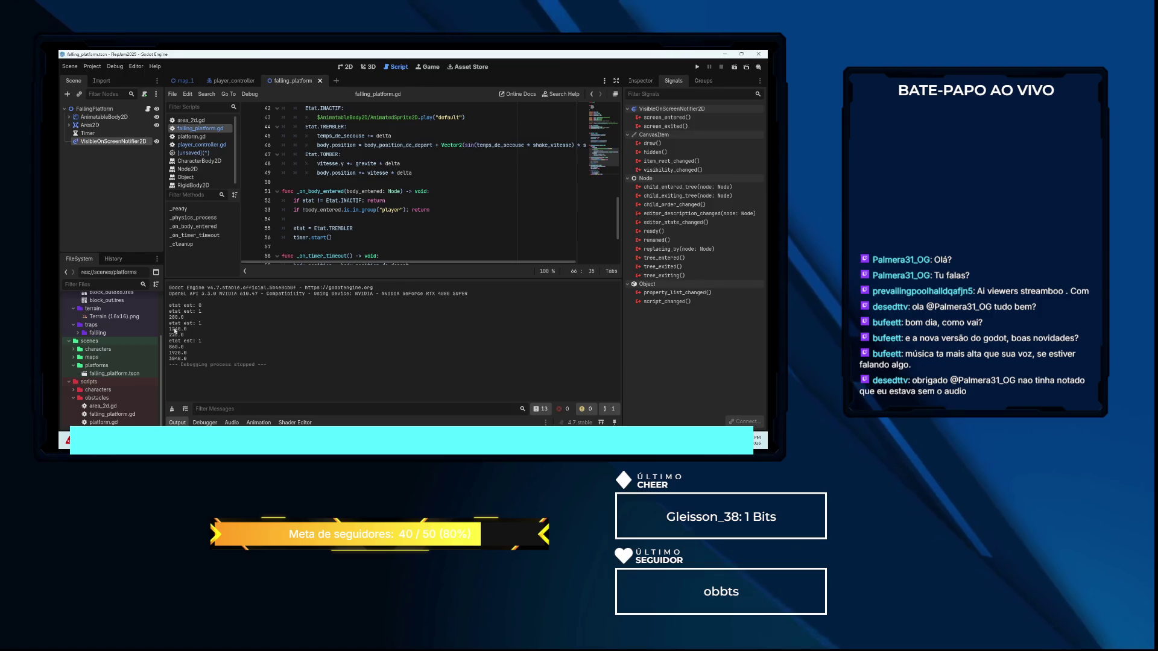
left_click(201, 327)
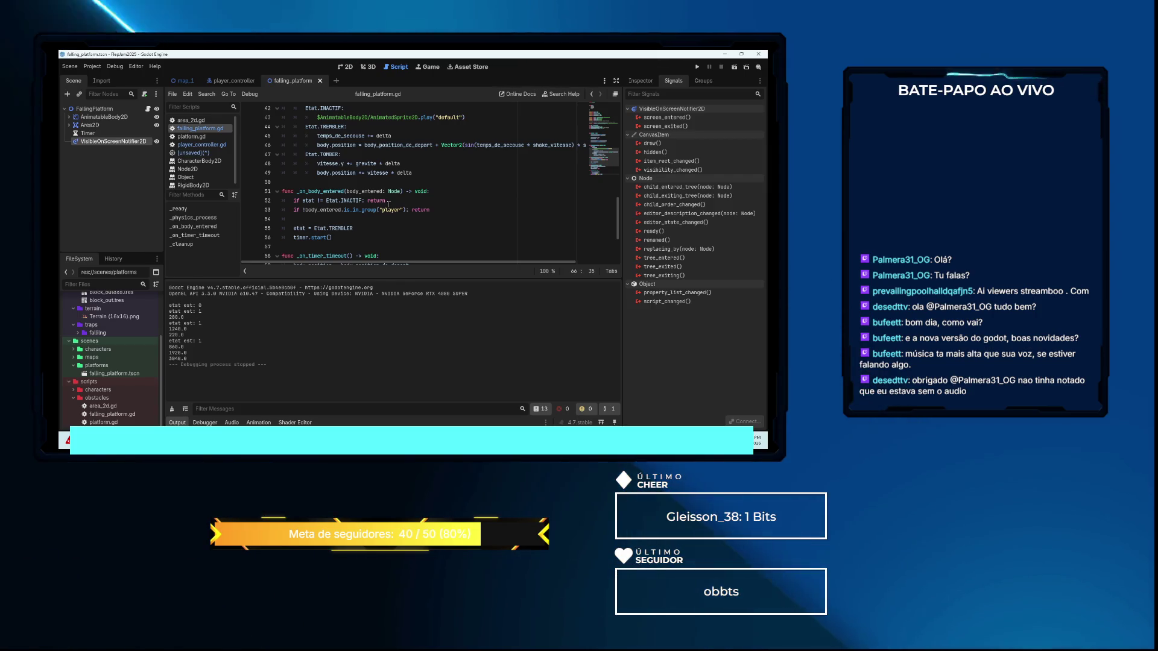
scroll(389, 203, "down", 3)
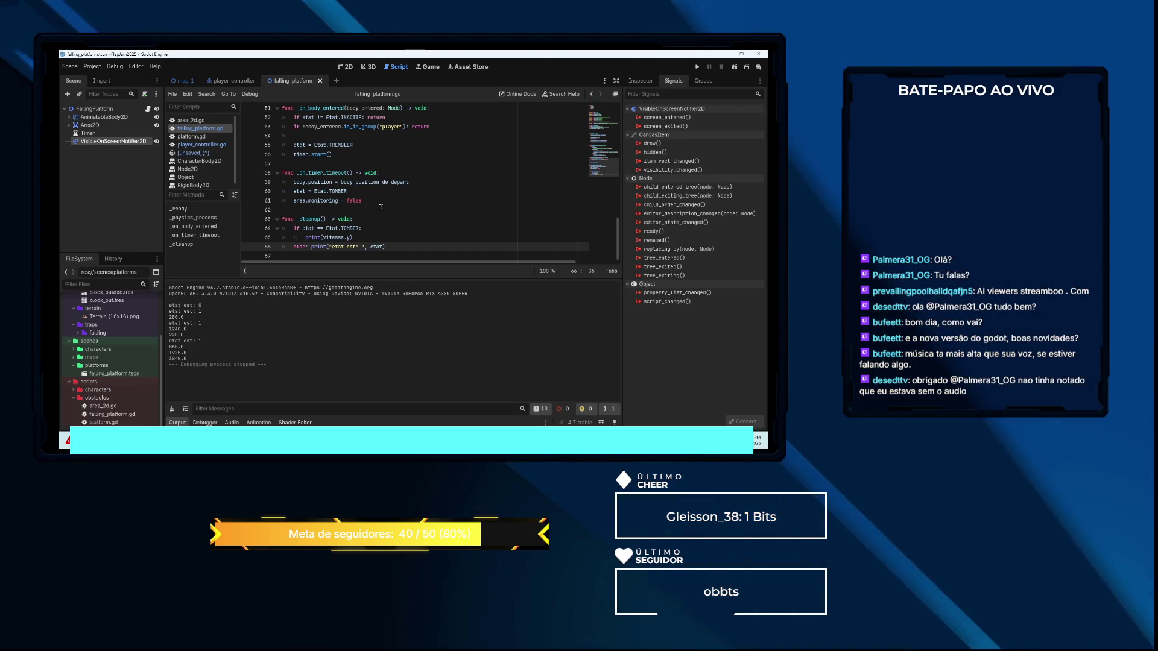
- Scroll up to the Etat enum and mark its TREMBLER entry
scroll(381, 209, "up", 10)
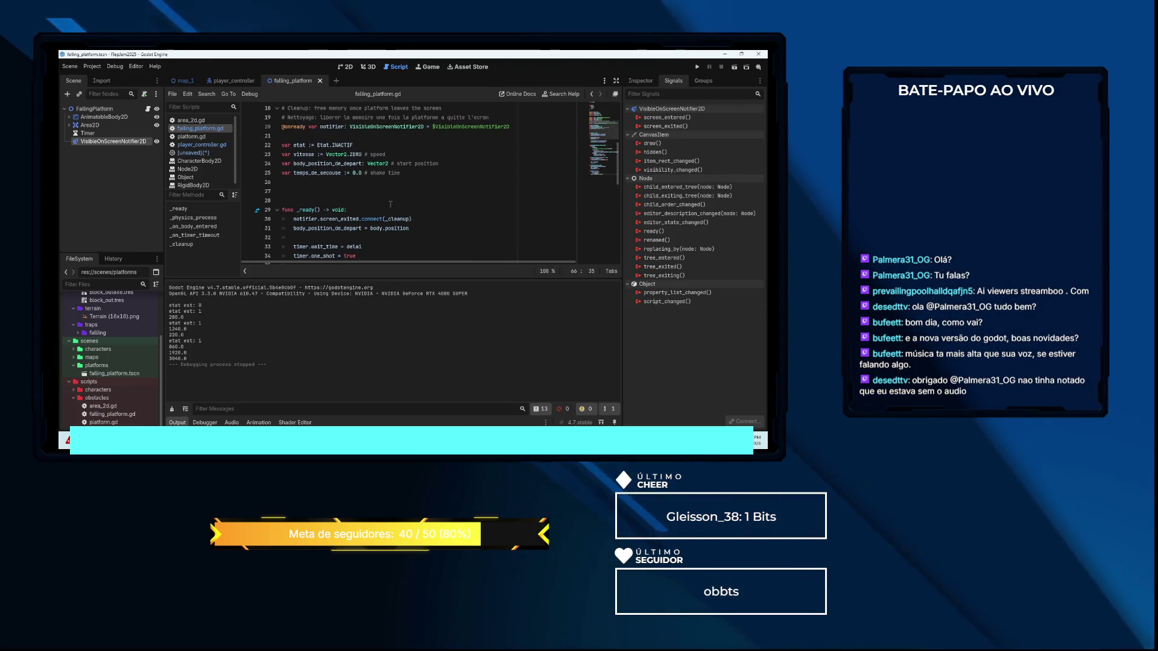
scroll(372, 182, "up", 5)
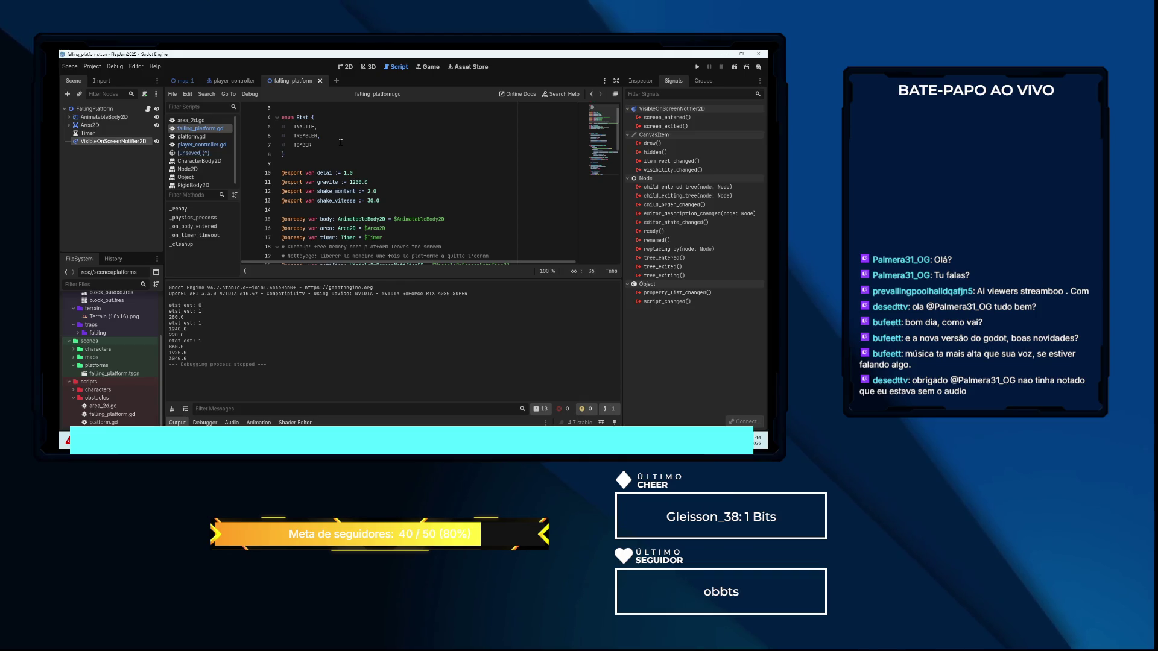
left_click(327, 138)
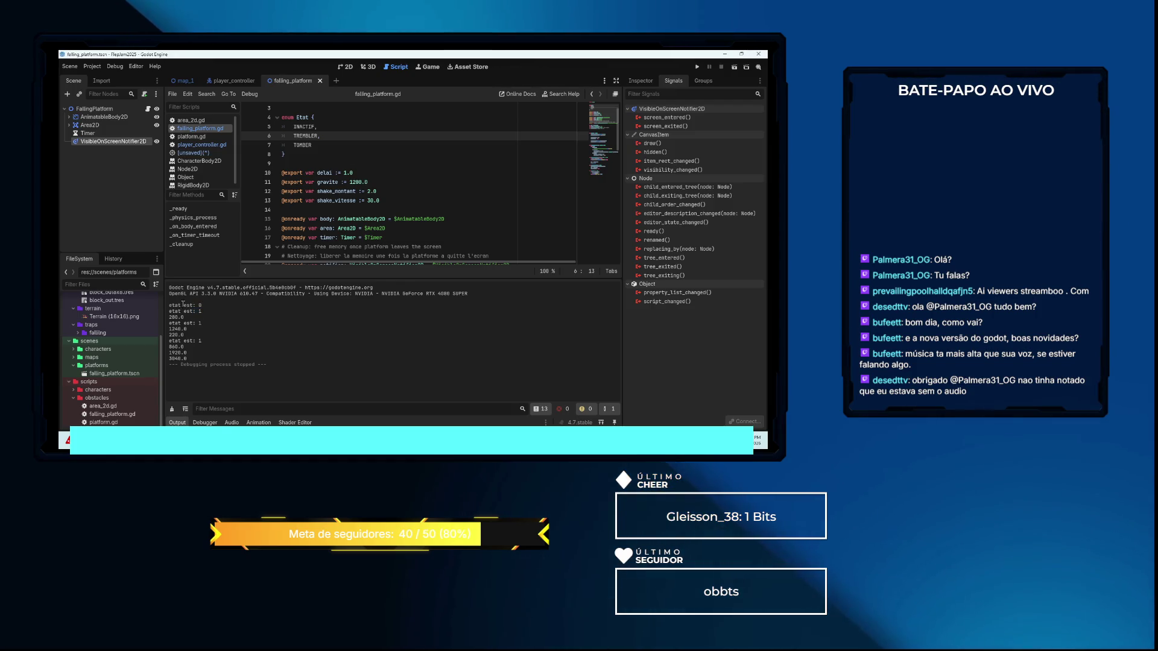
- Compare logged etat values 0 and 1 and readings 280.0 and 220.0, then shrink the Output panel
double_click(199, 306)
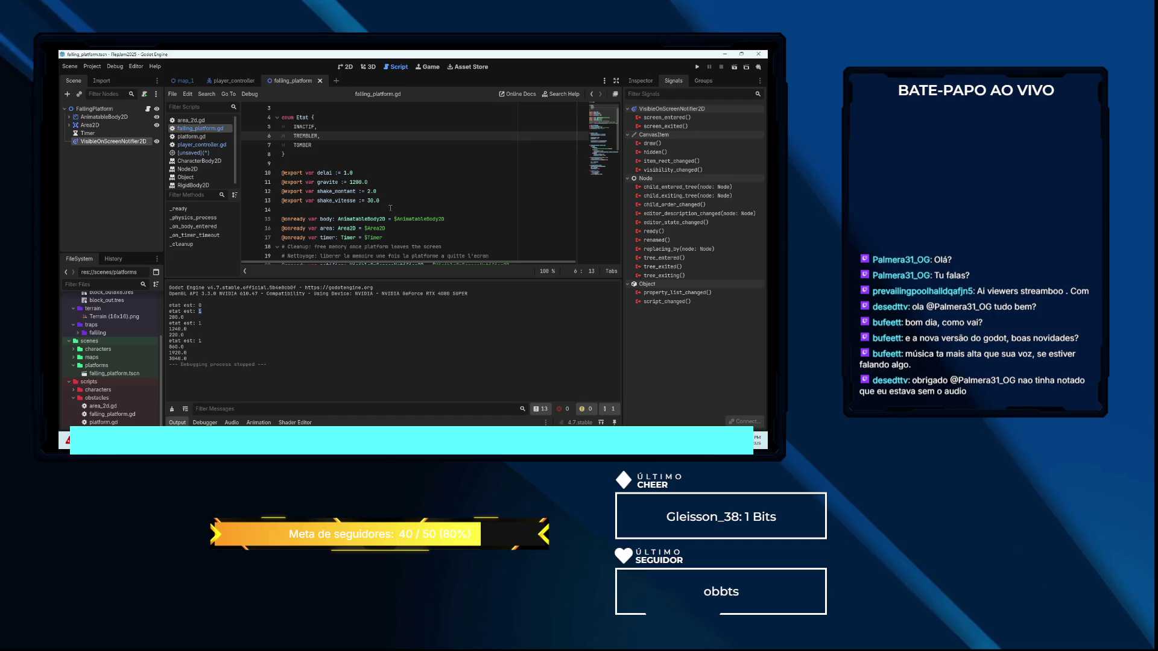
scroll(390, 208, "down", 13)
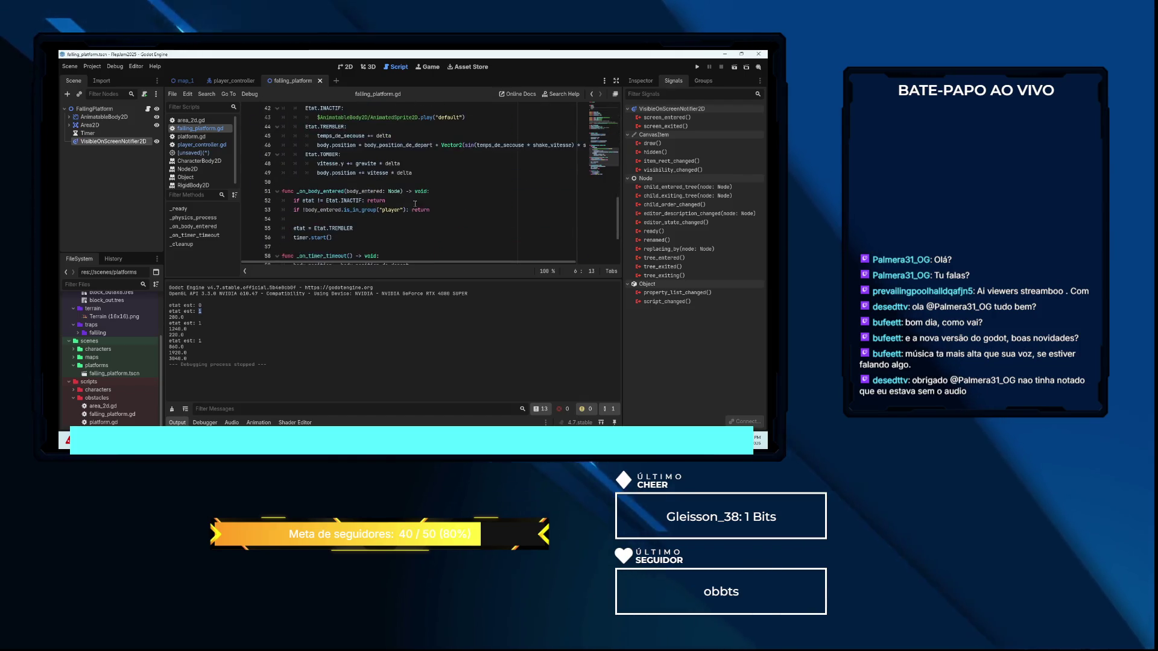
scroll(414, 204, "down", 3)
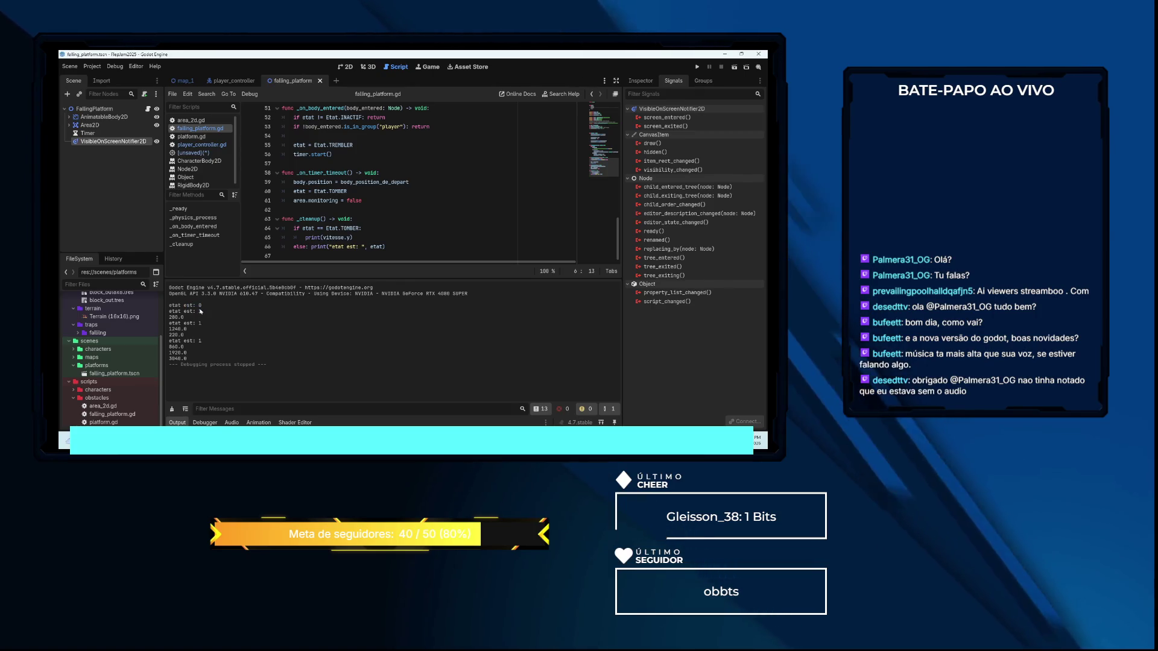
left_click_drag(186, 312, 199, 311)
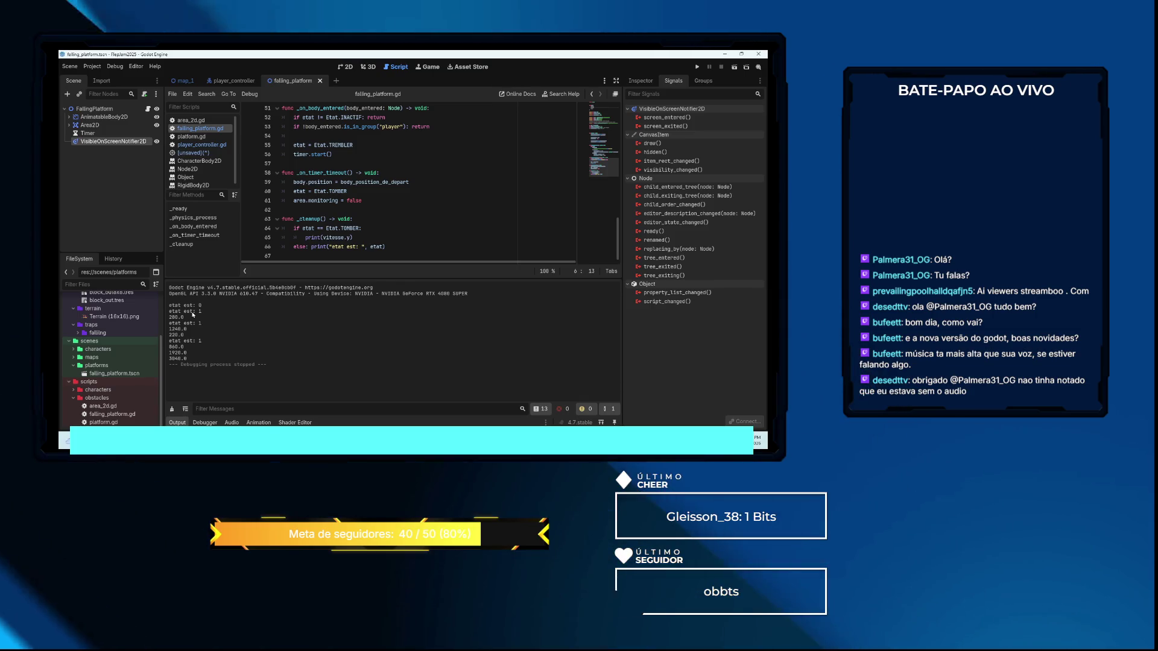
double_click(176, 318)
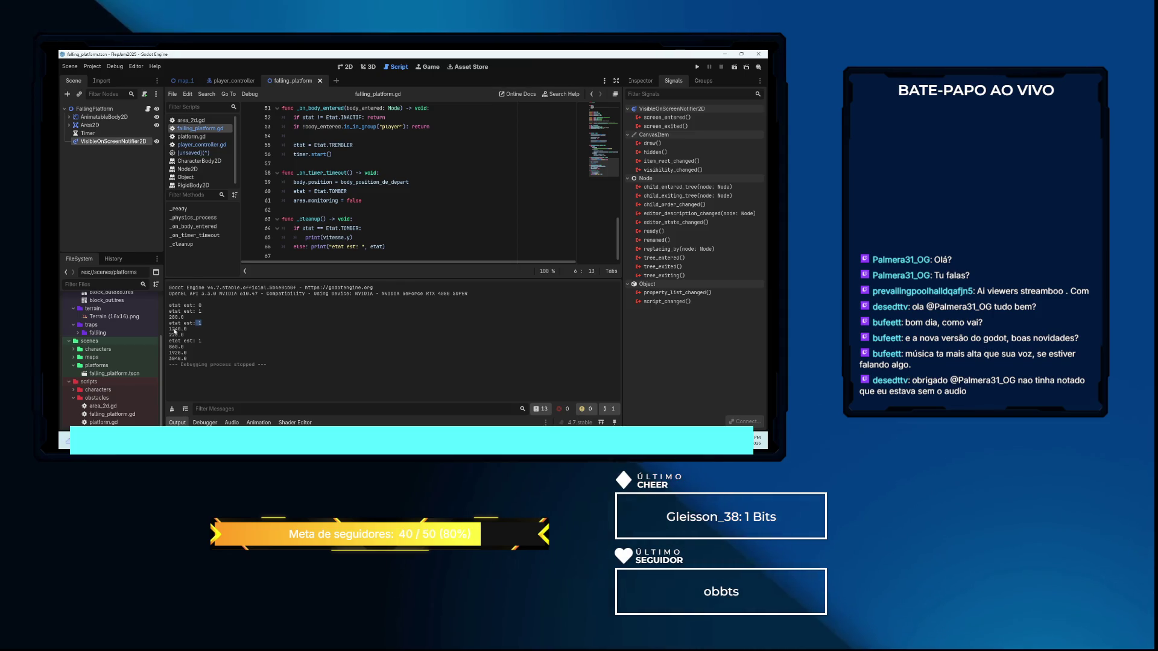
left_click(183, 336)
double_click(182, 335)
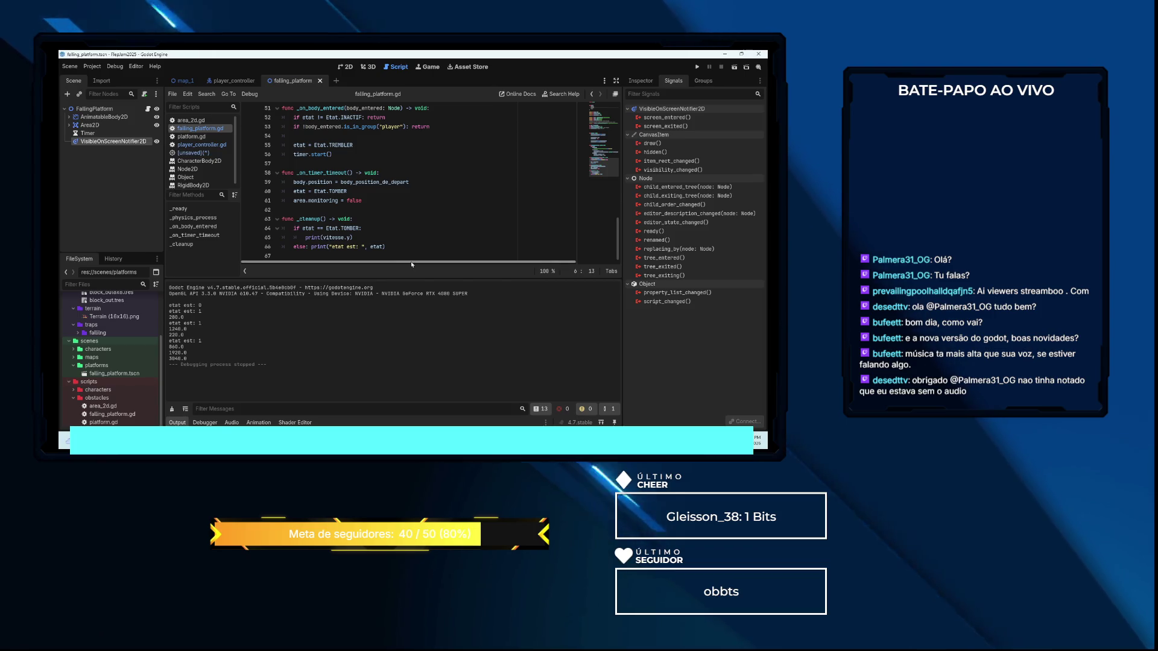
left_click_drag(420, 280, 420, 319)
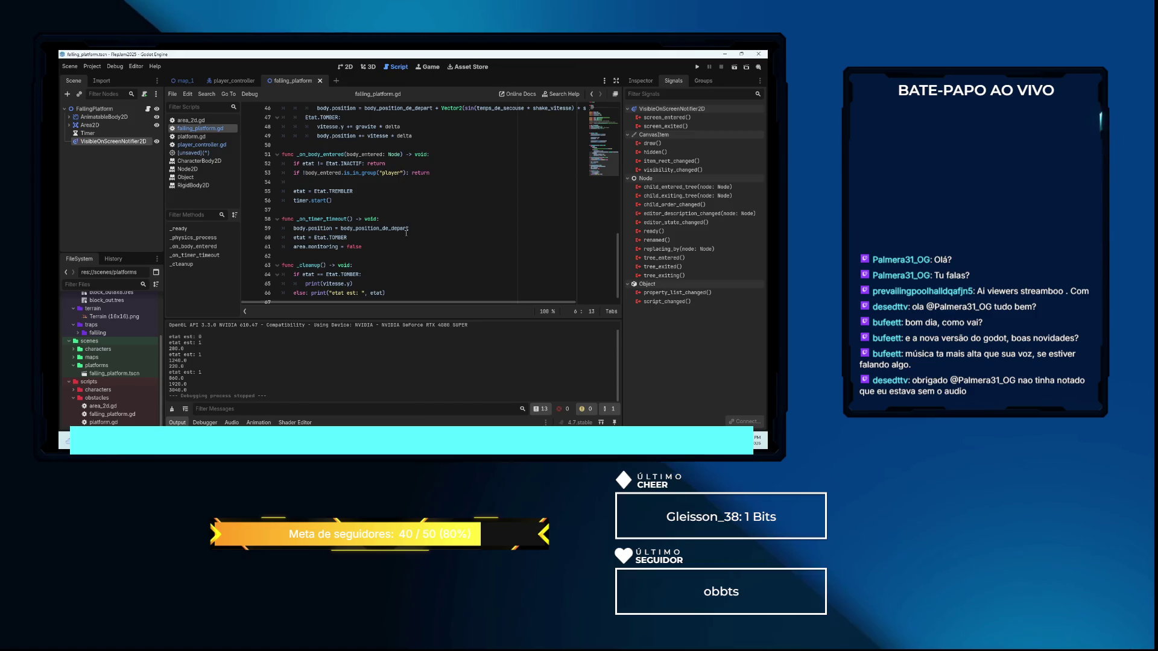
- Under the TOMBER condition in _cleanup, start a new line 'if notifier.is_on_screen()' using autocomplete
scroll(406, 233, "up", 7)
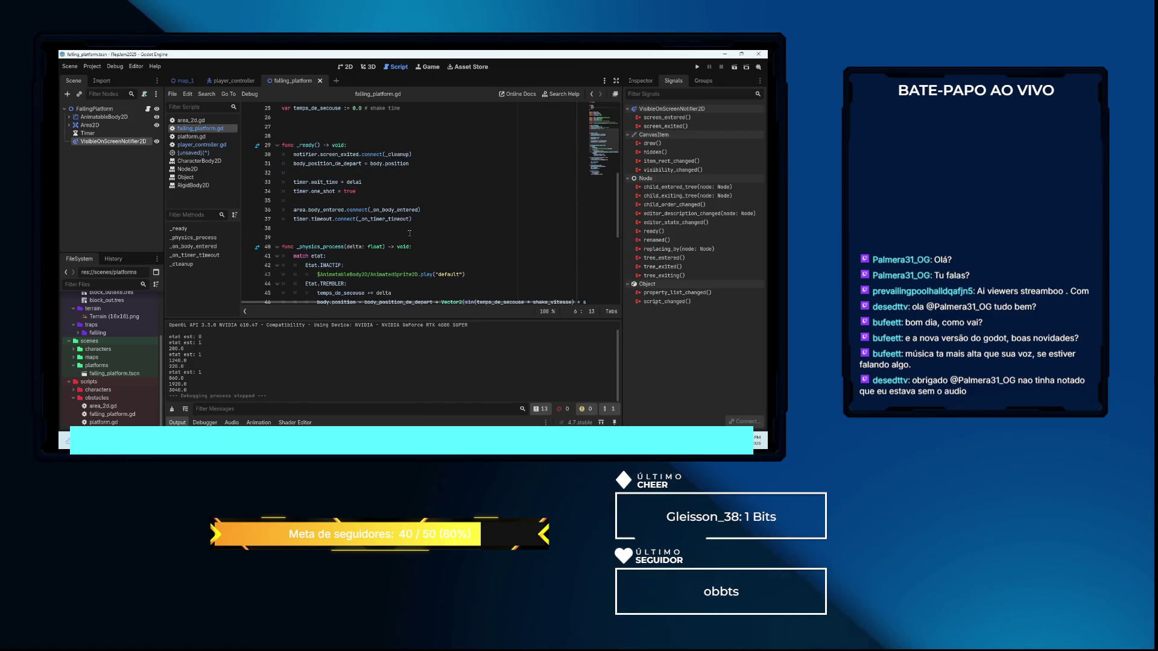
scroll(410, 233, "up", 3)
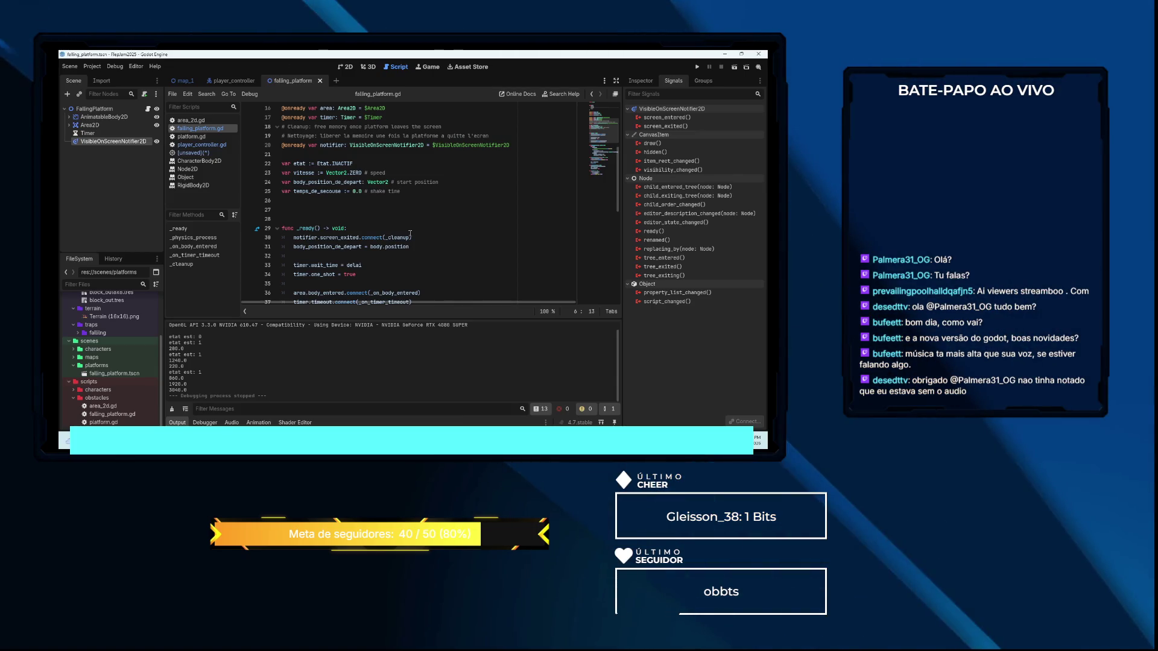
scroll(425, 228, "down", 2)
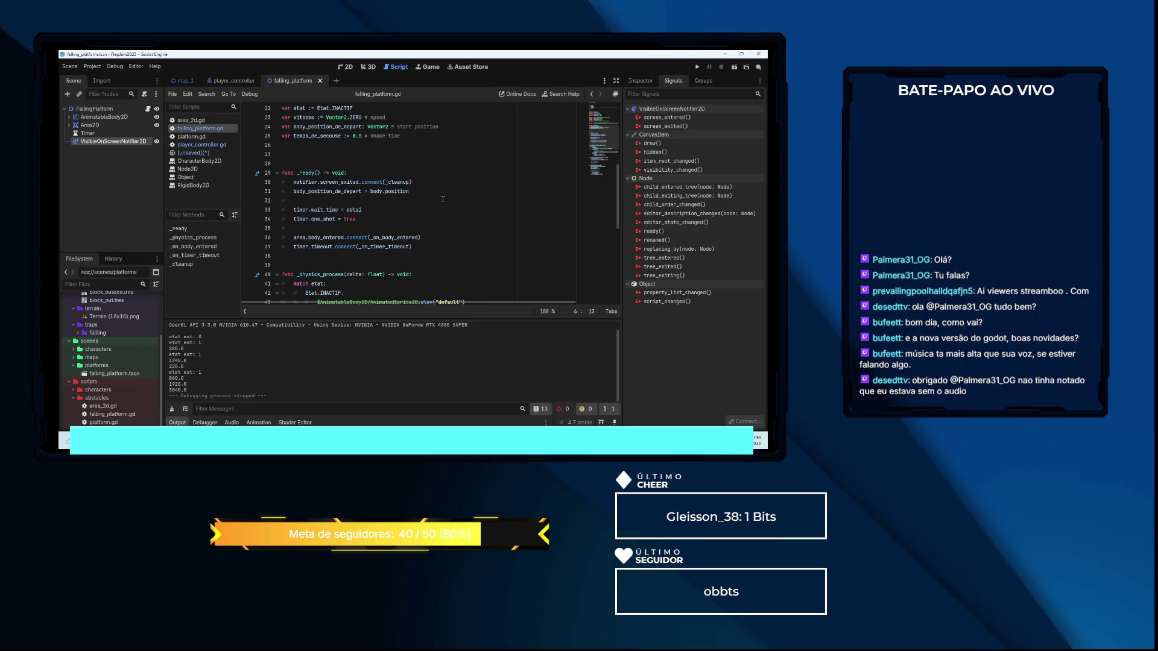
scroll(443, 198, "down", 8)
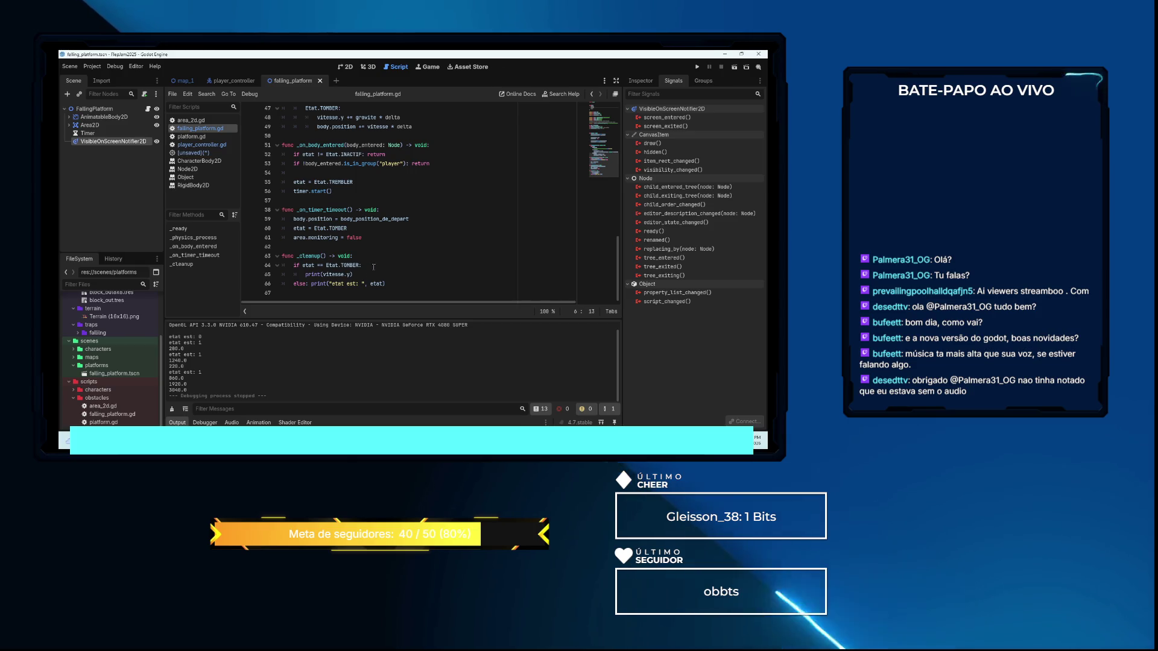
left_click(376, 265)
key("Return")
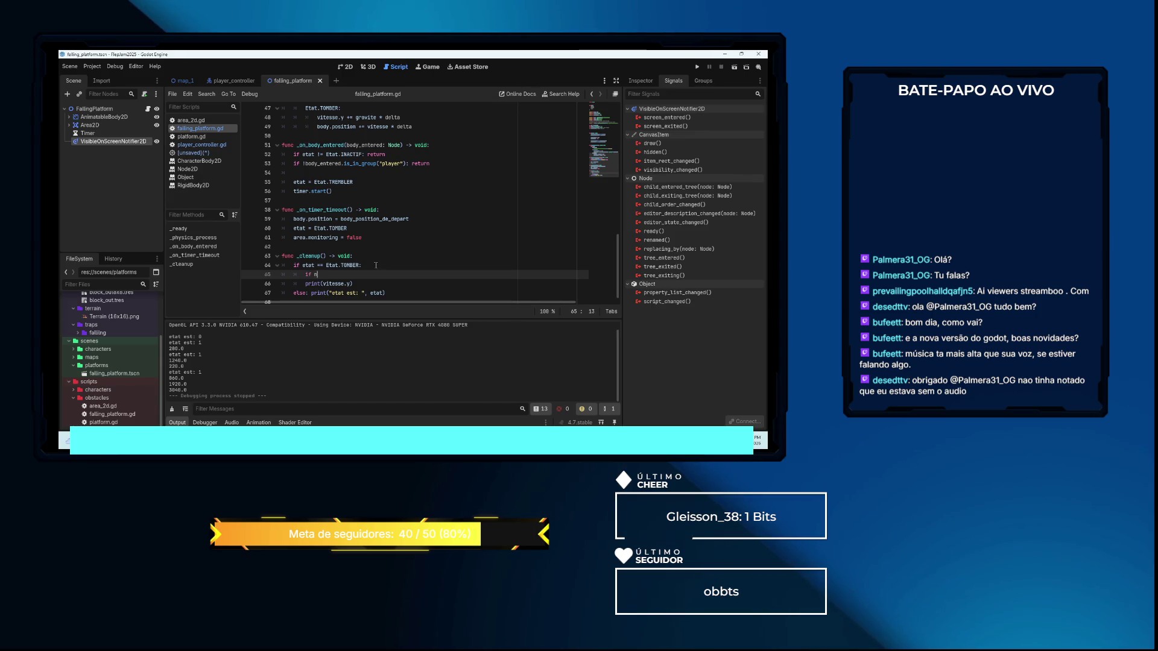
type("otifier.")
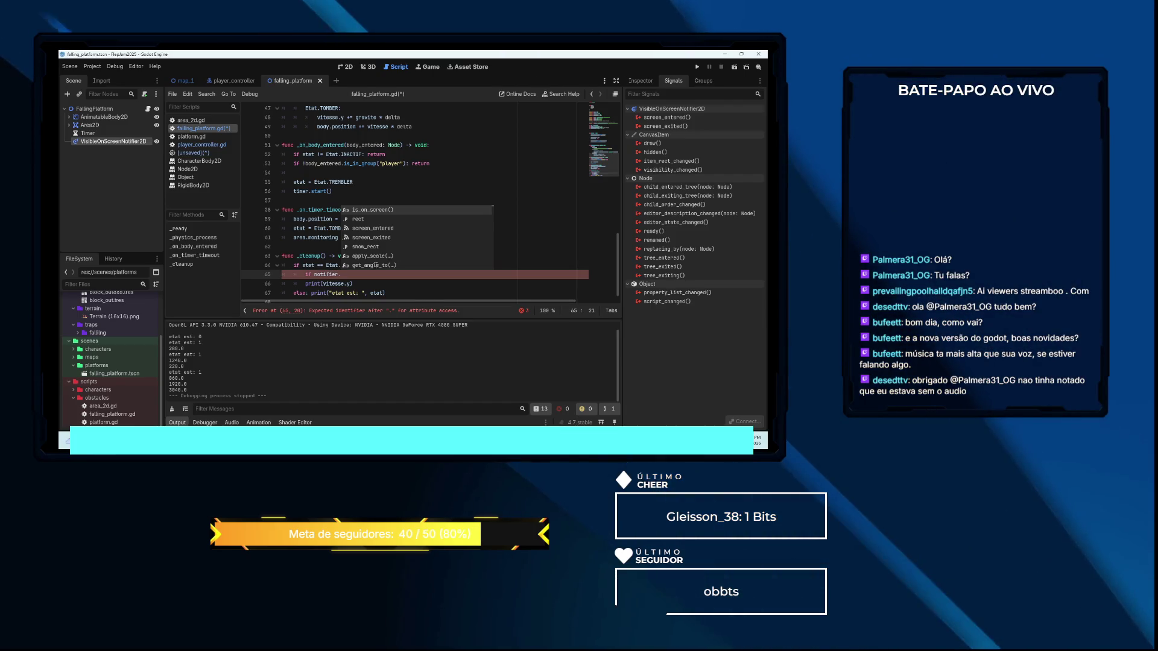
key("Down")
key("Down")
key("Down")
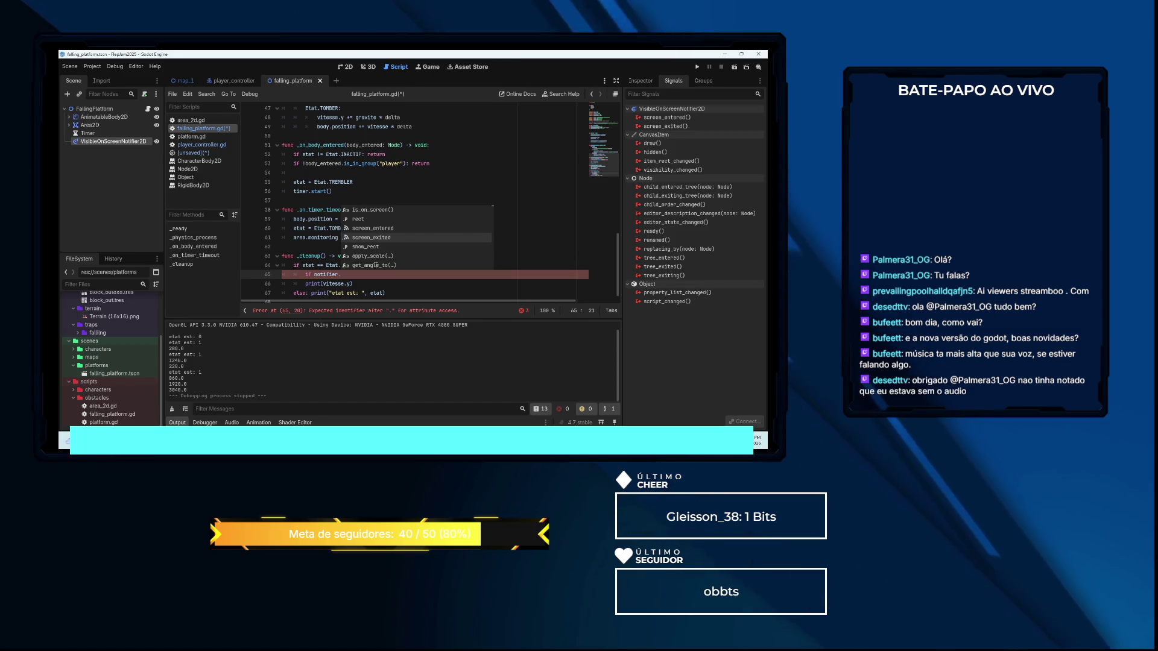
key("Up")
key("Up")
key("Up")
key("Return")
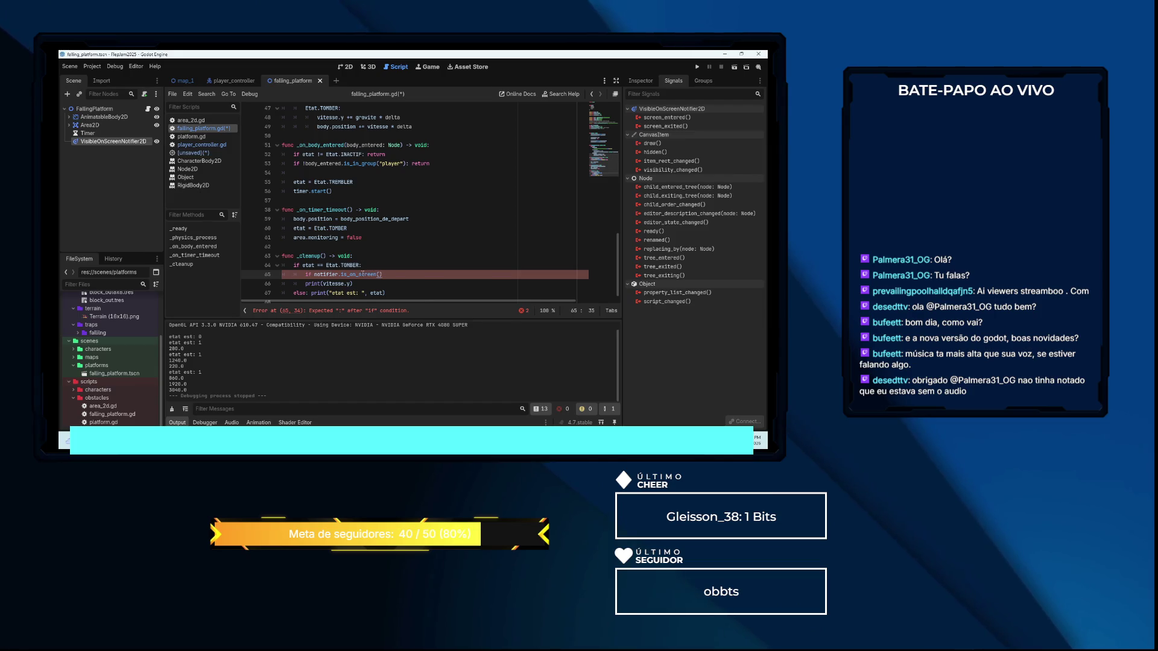
mouse_move(363, 275)
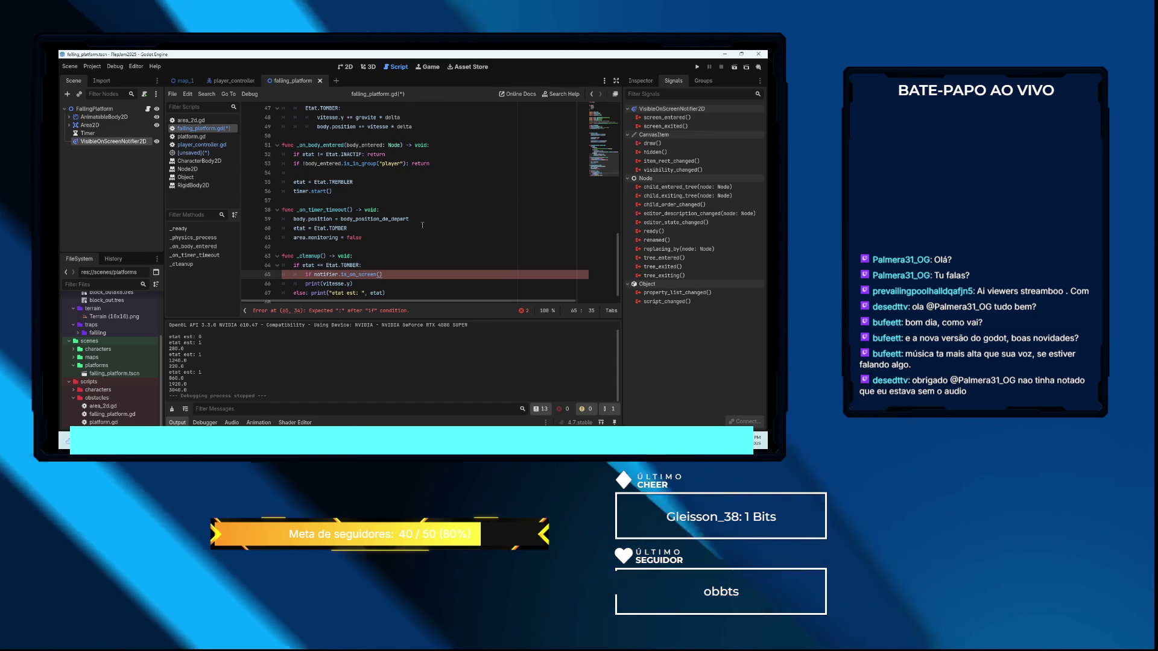
- Review _cleanup, moving between the notifier.is_on_screen() check and the print(vitesse.y) line below
scroll(423, 225, "up", 6)
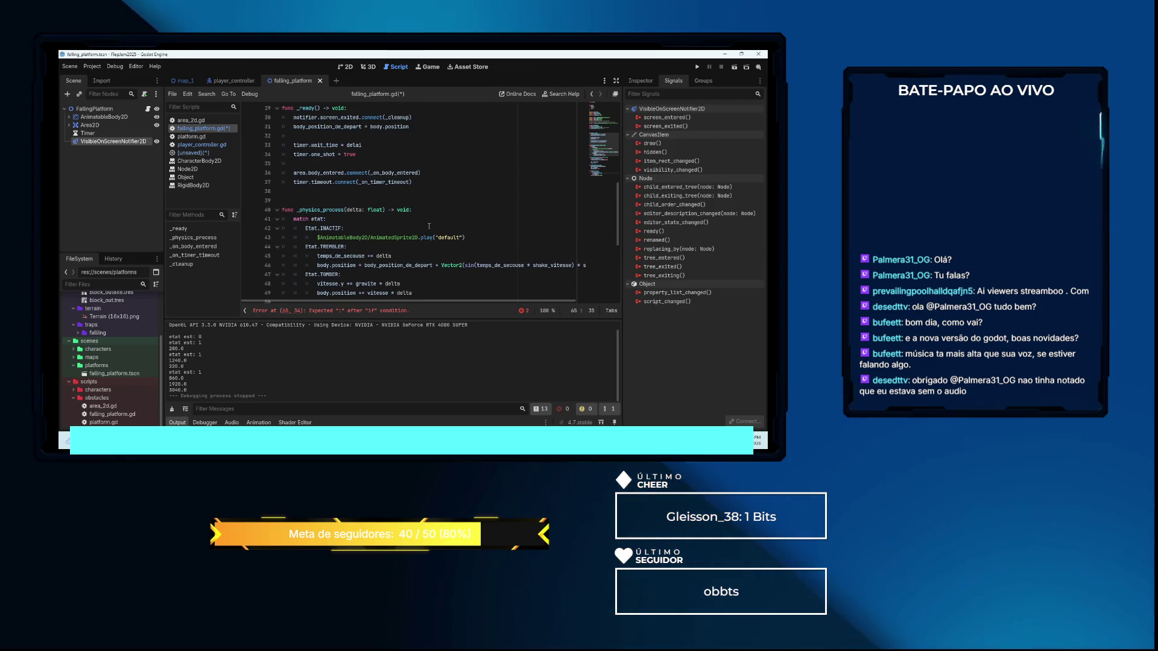
scroll(443, 215, "up", 1)
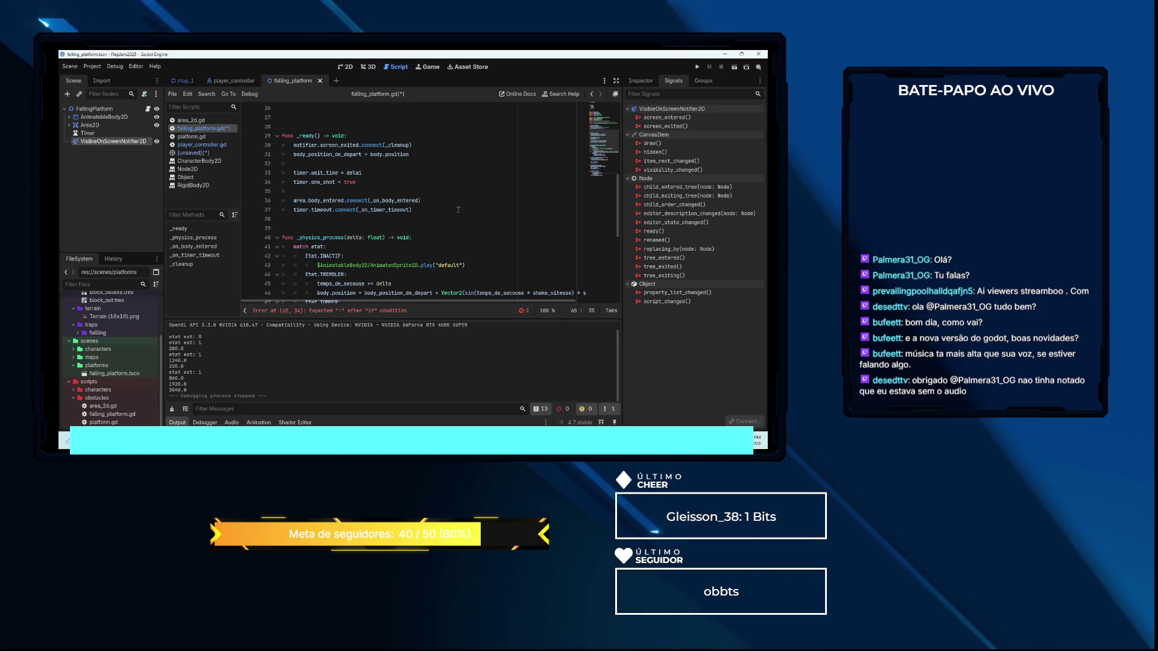
scroll(457, 210, "down", 7)
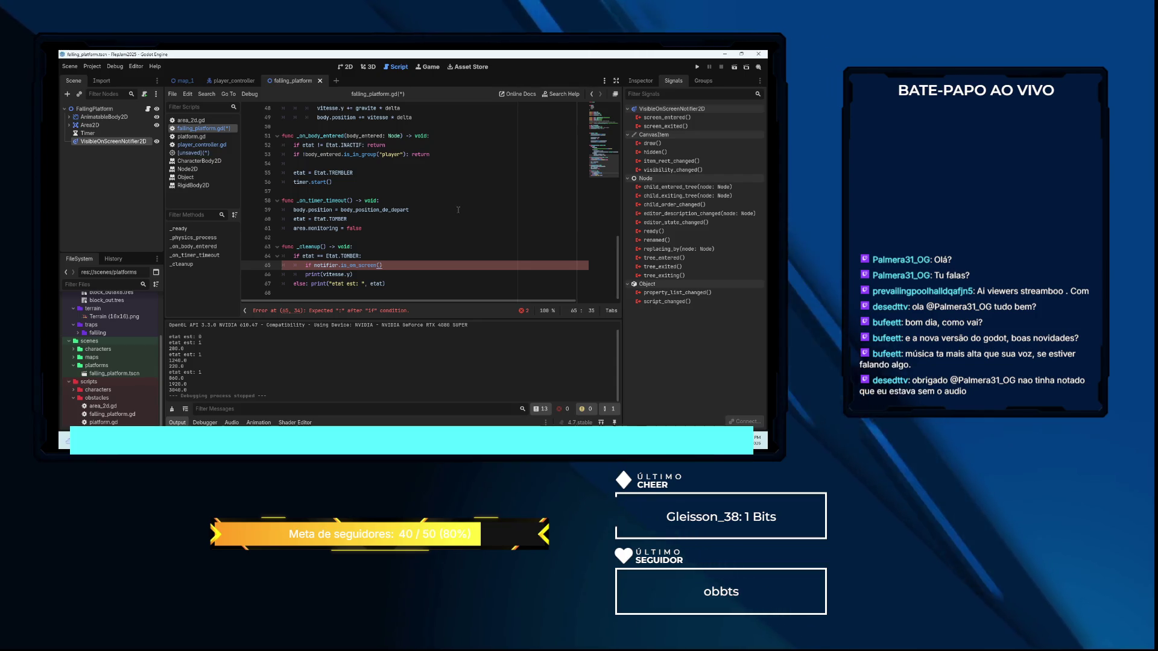
scroll(459, 210, "up", 8)
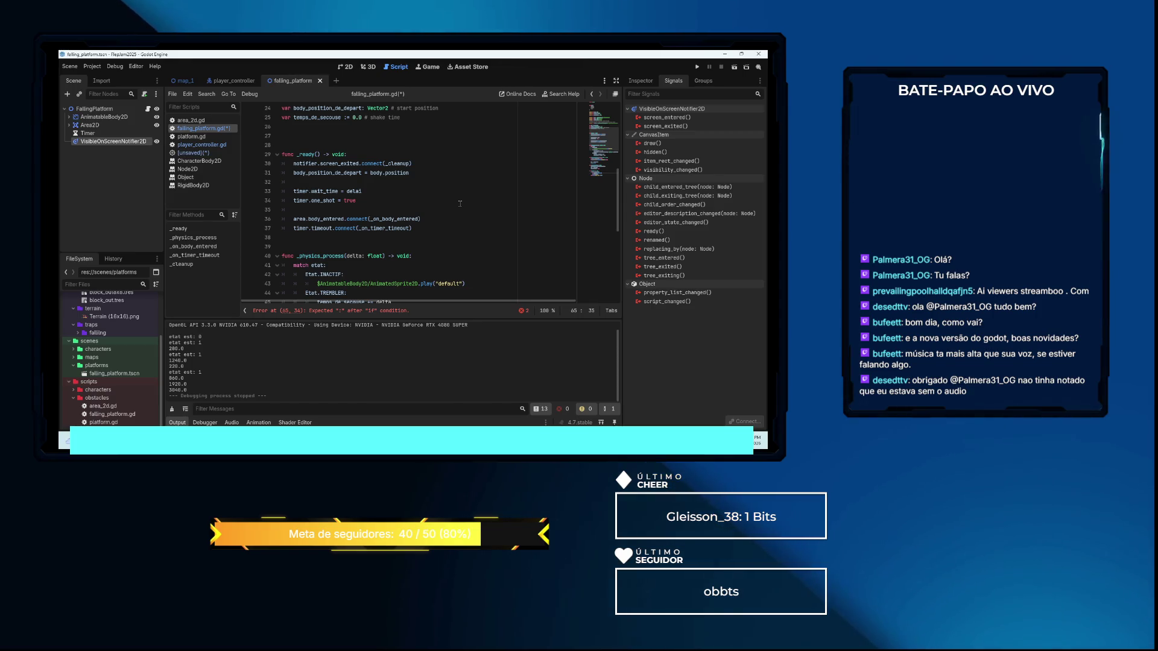
scroll(459, 203, "down", 5)
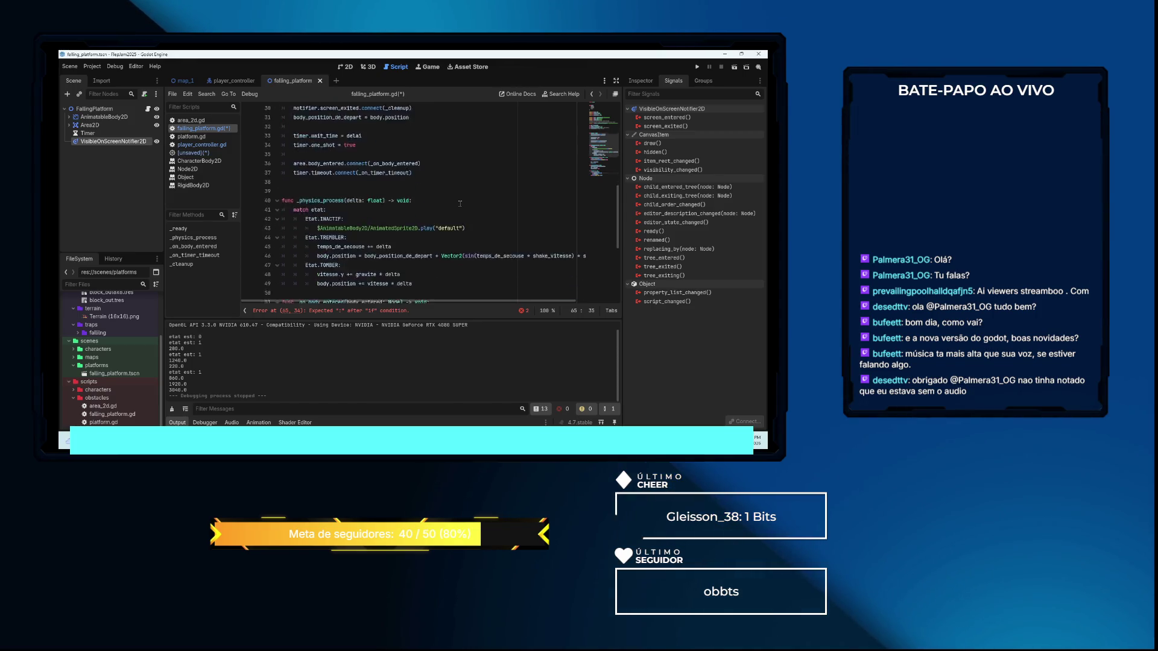
scroll(460, 203, "up", 4)
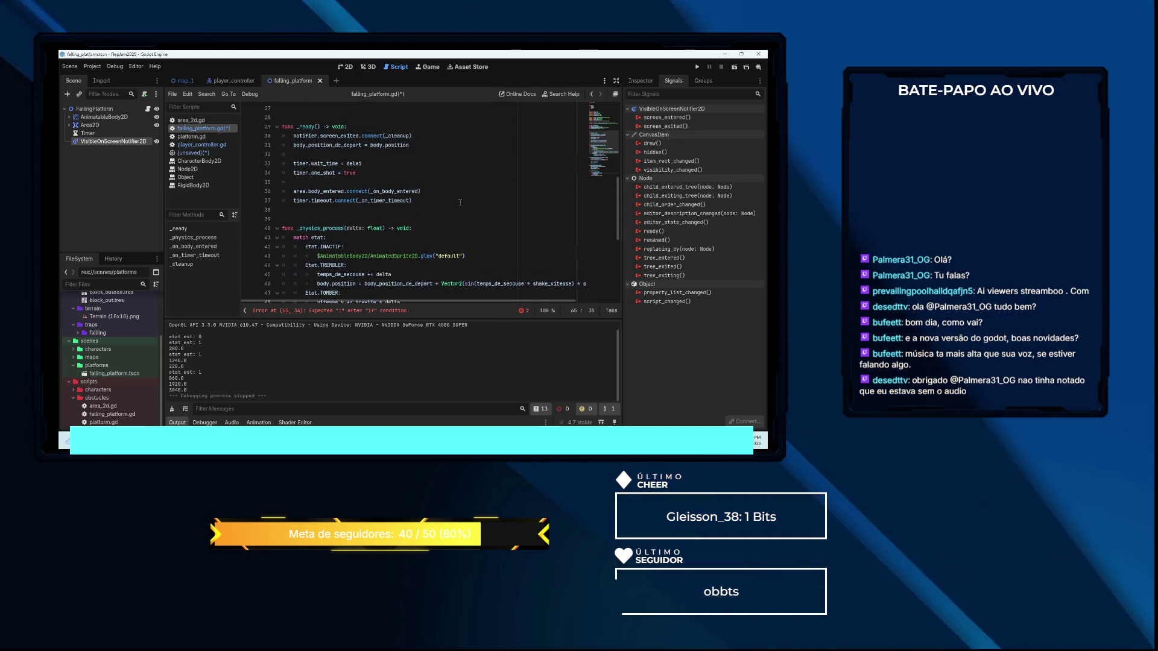
scroll(459, 202, "down", 7)
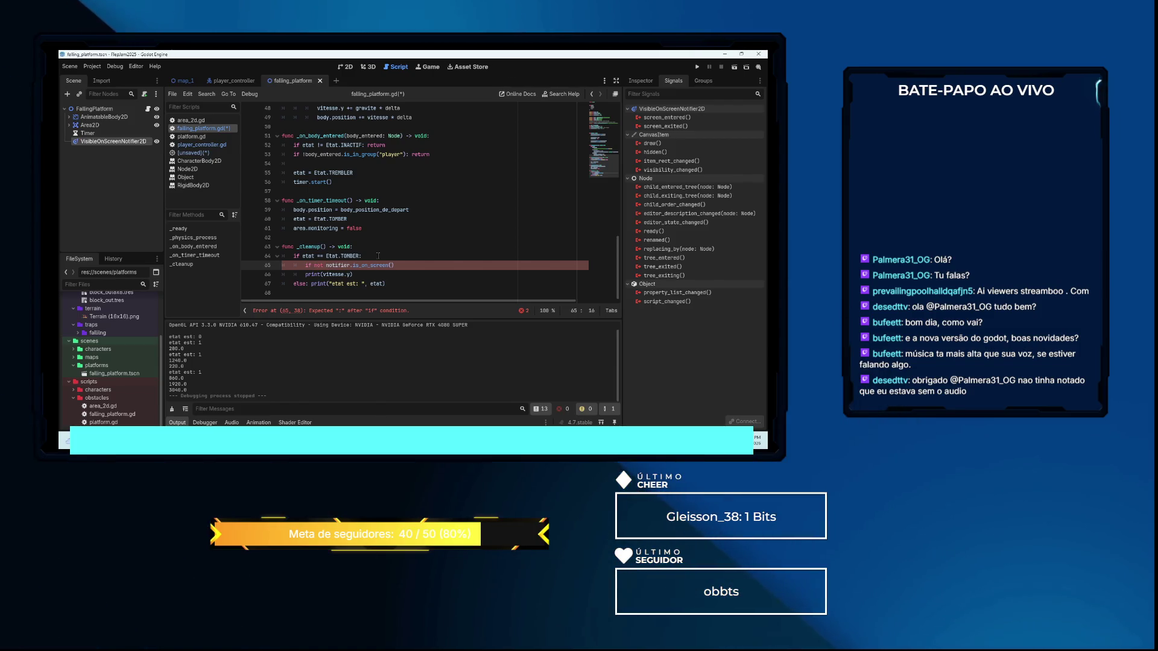
key("Down")
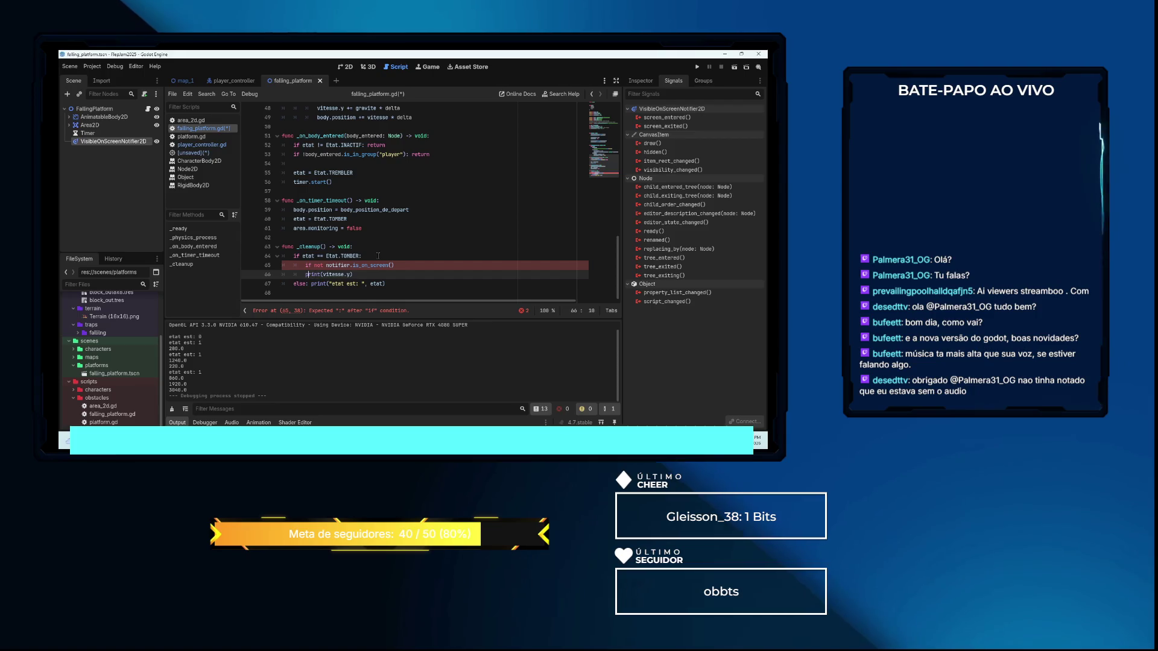
key("Up")
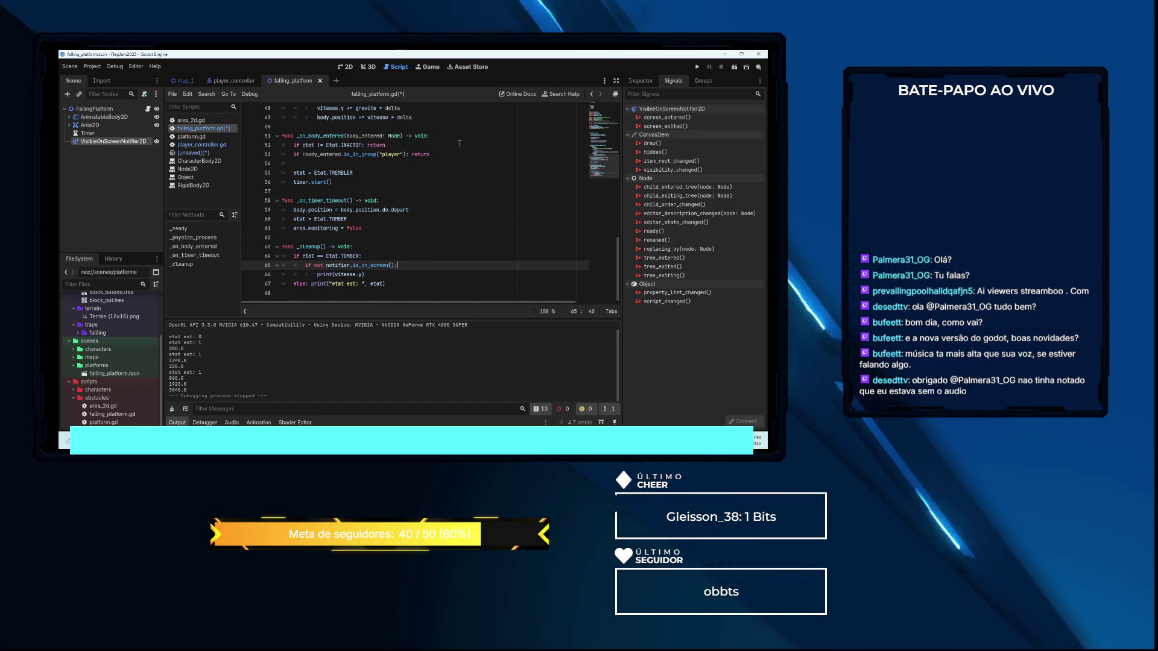
- Run the game, move the frog right and jump across the floating platforms, then stop it
key("F5")
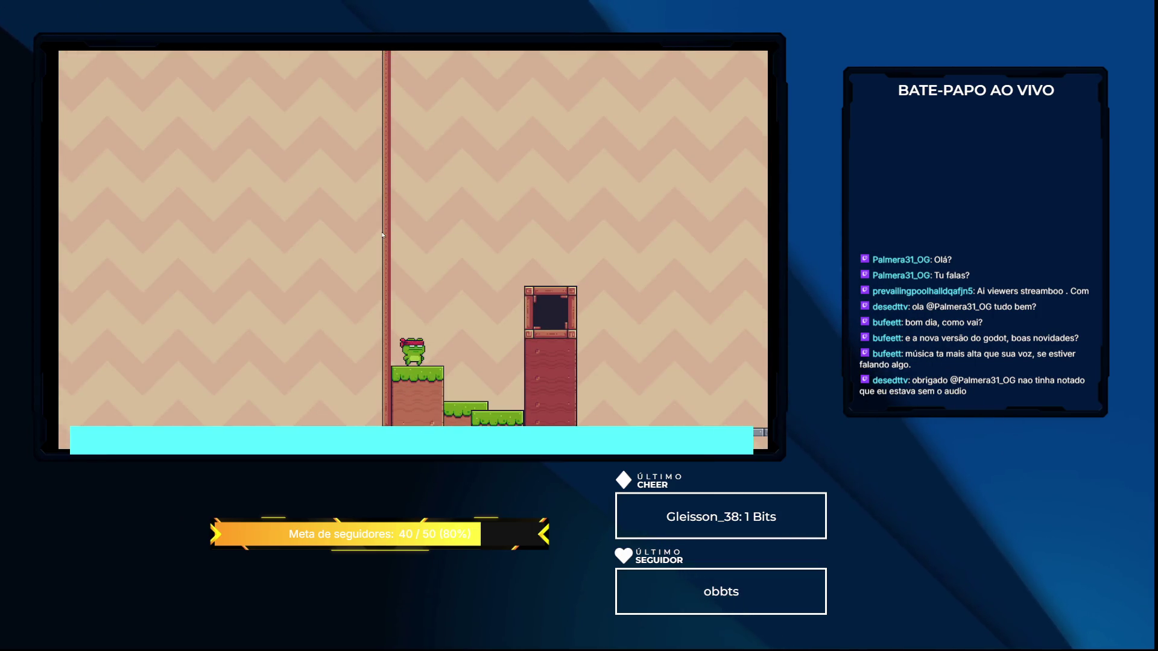
key("Right")
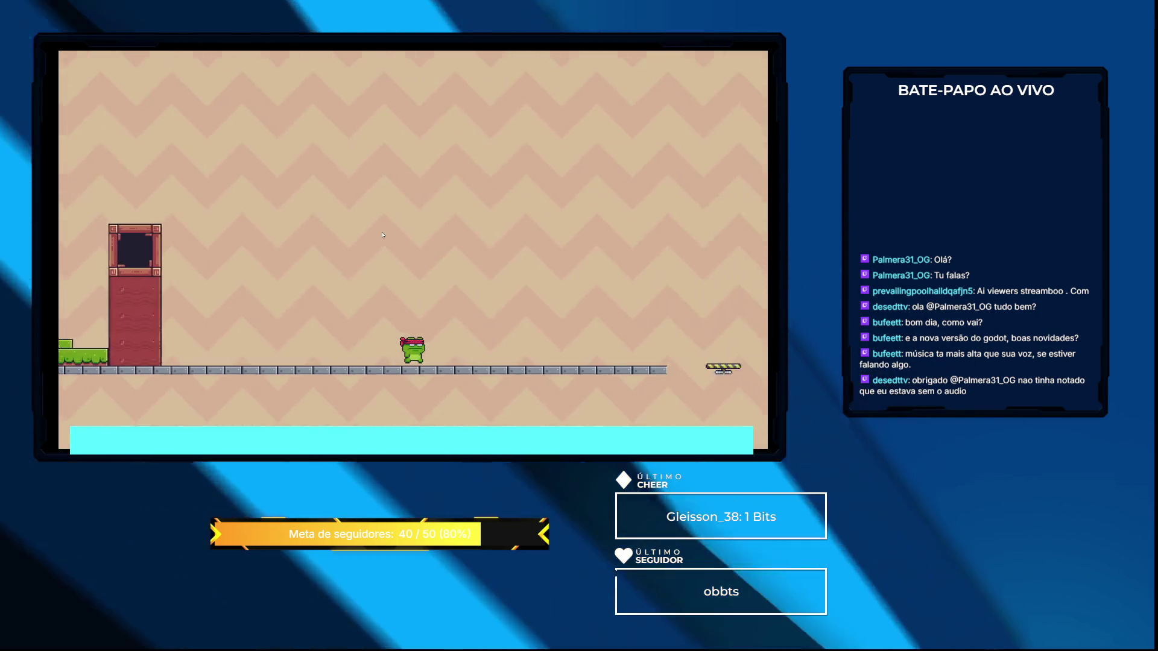
key("space")
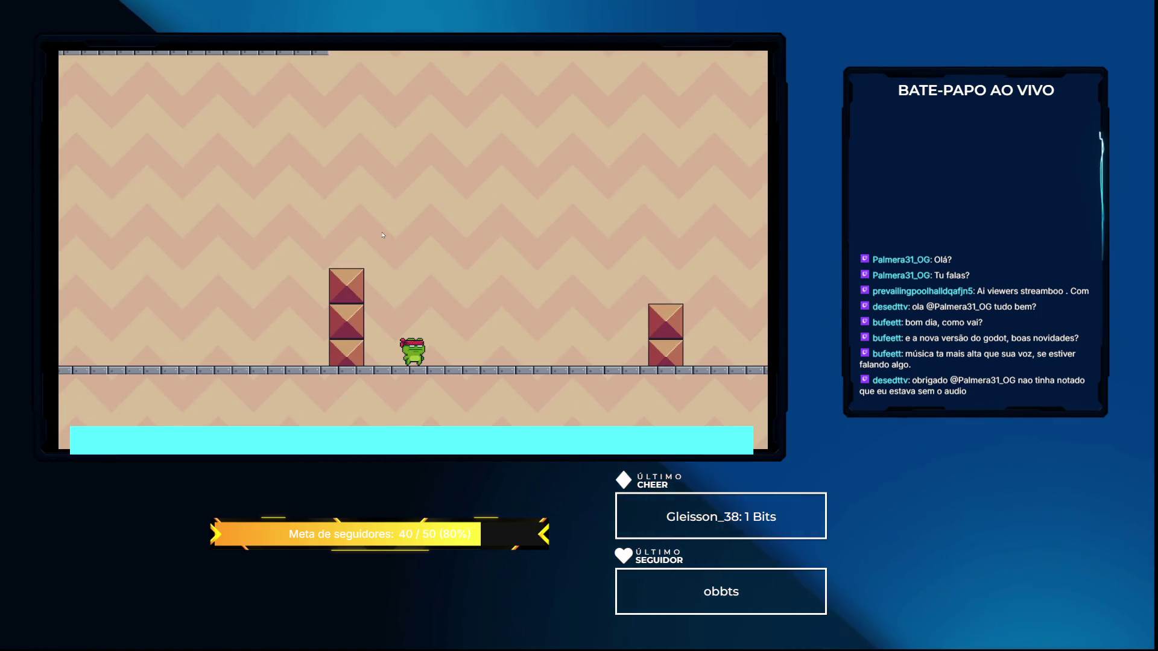
key("F8")
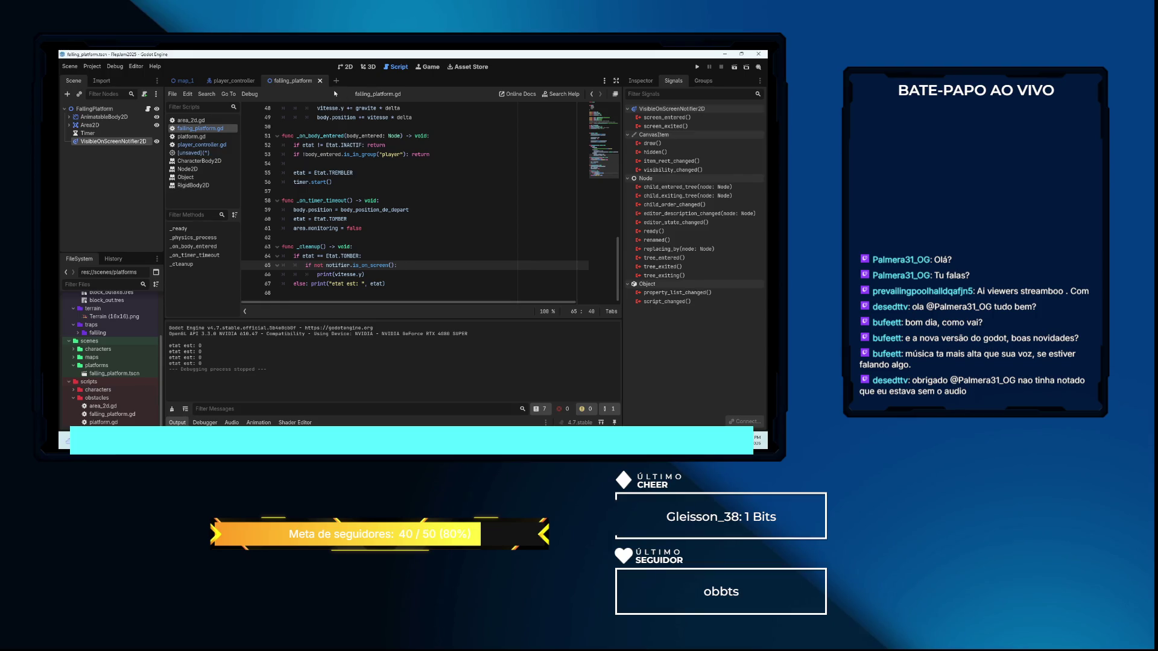
- Run the game again, jumping the frog onto the tall box and hovering platform, then stop
key("F5")
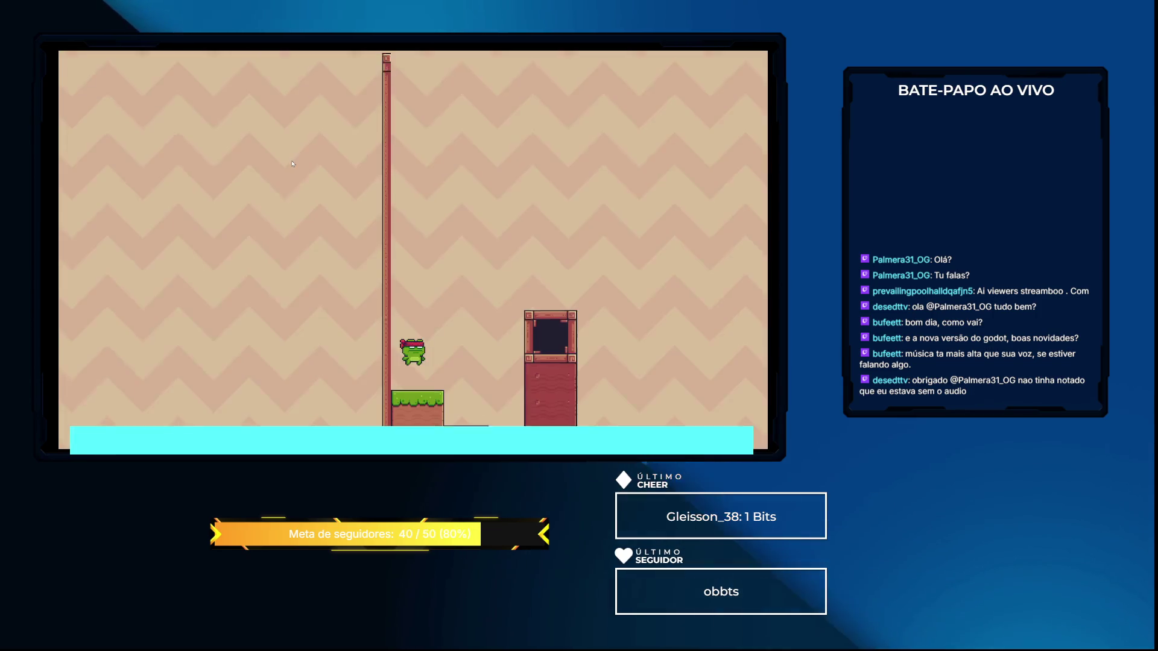
key("Right")
key("space")
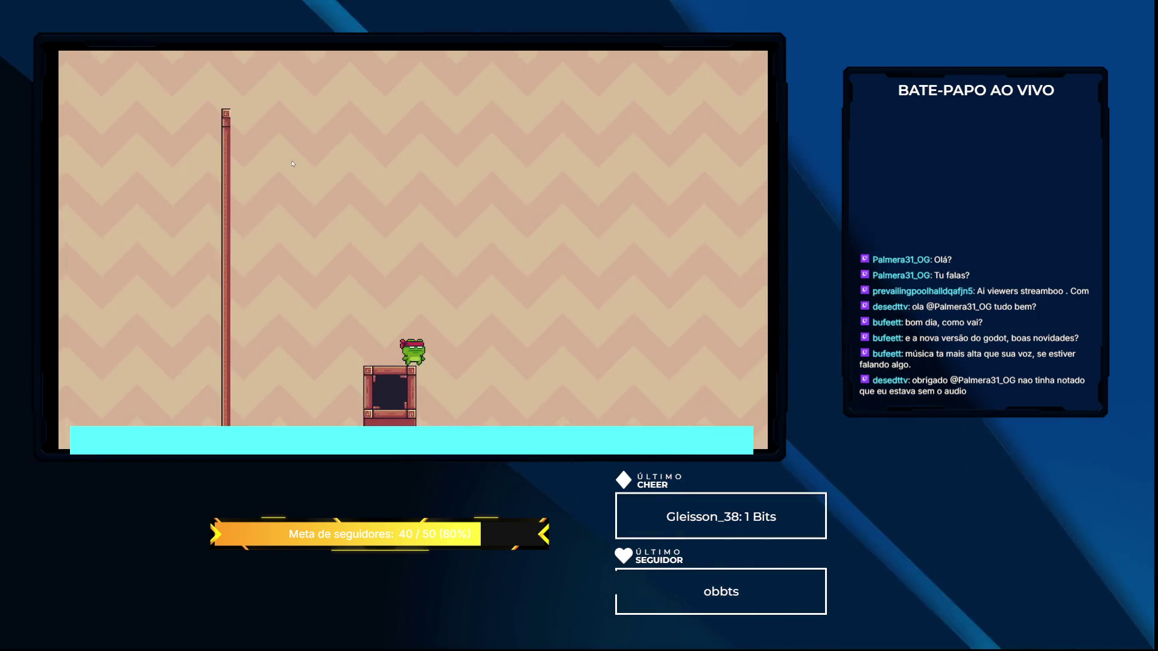
key("Right")
key("space")
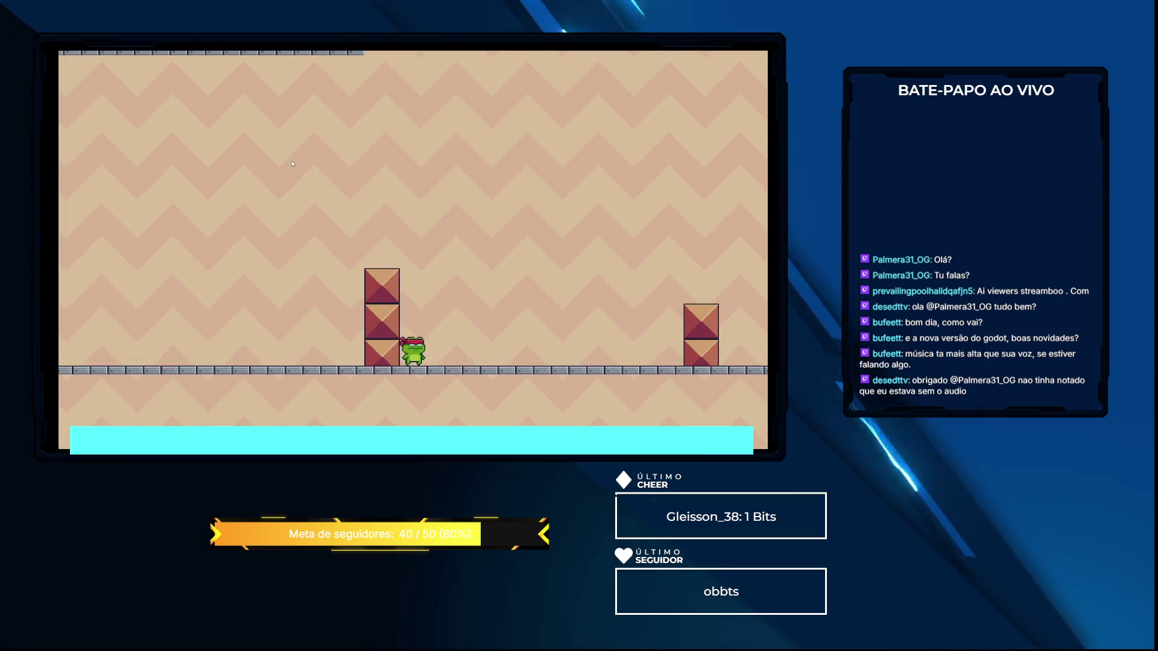
key("F8")
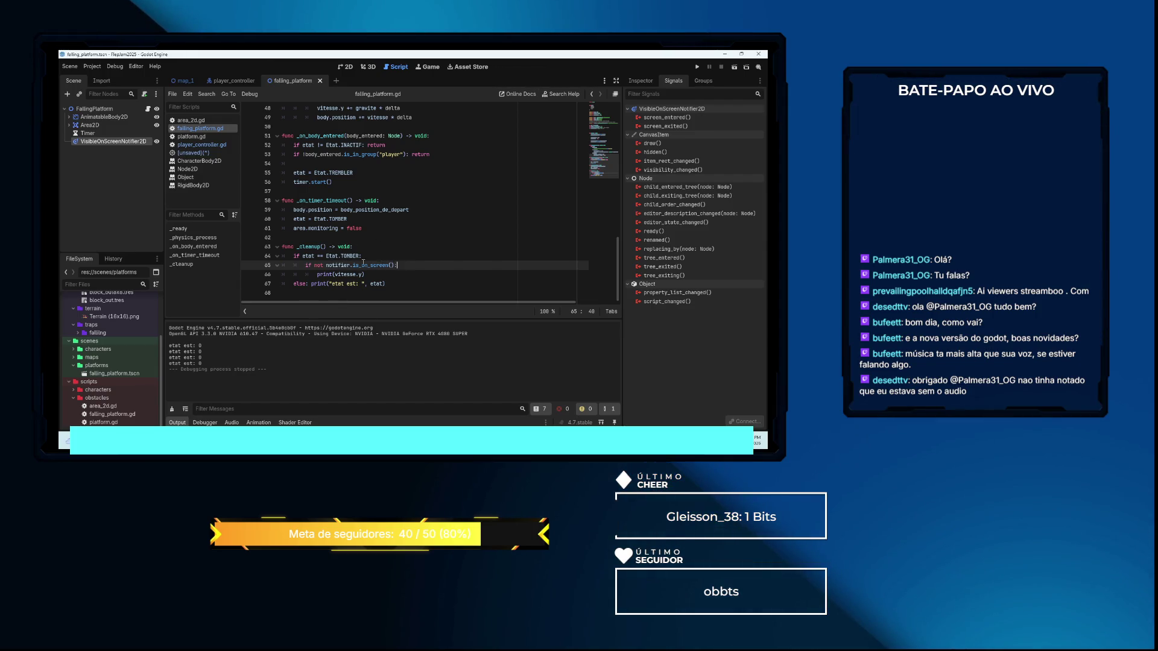
scroll(361, 181, "up", 15)
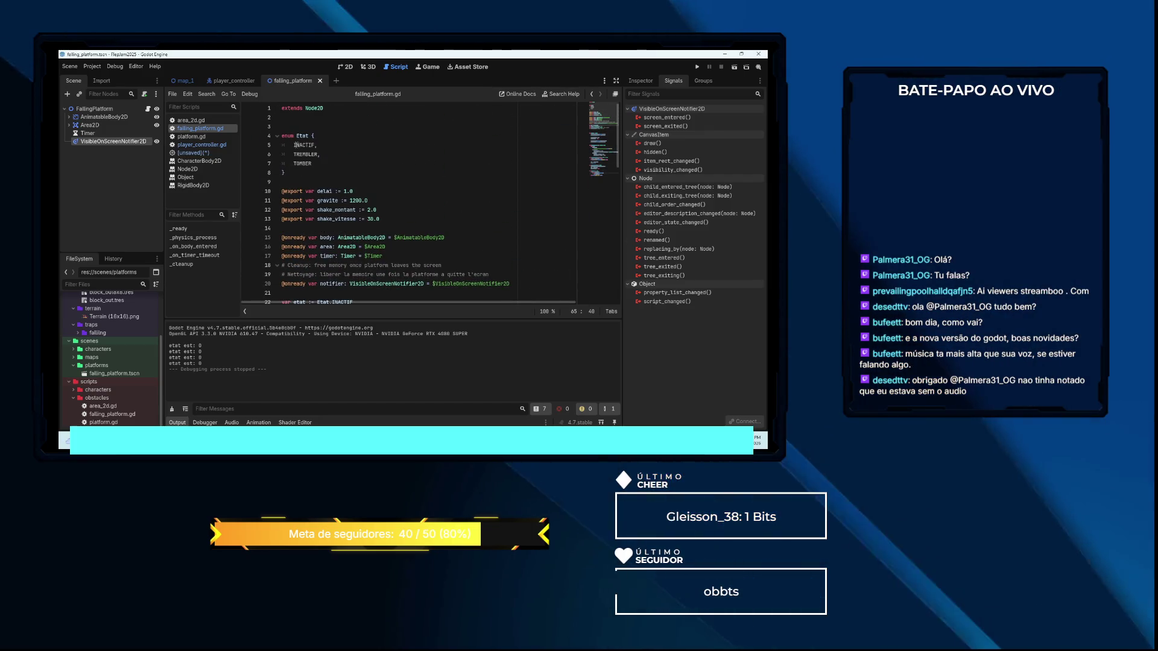
left_click(318, 146)
left_click(337, 173)
scroll(383, 188, "down", 3)
scroll(383, 187, "down", 9)
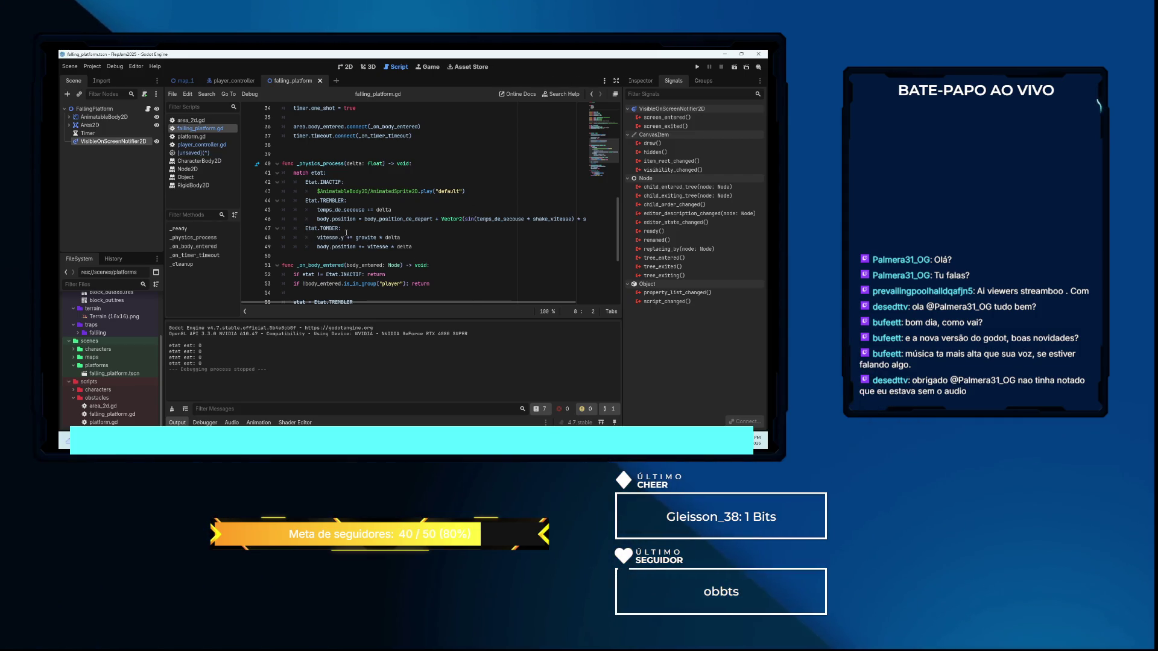
scroll(346, 233, "down", 2)
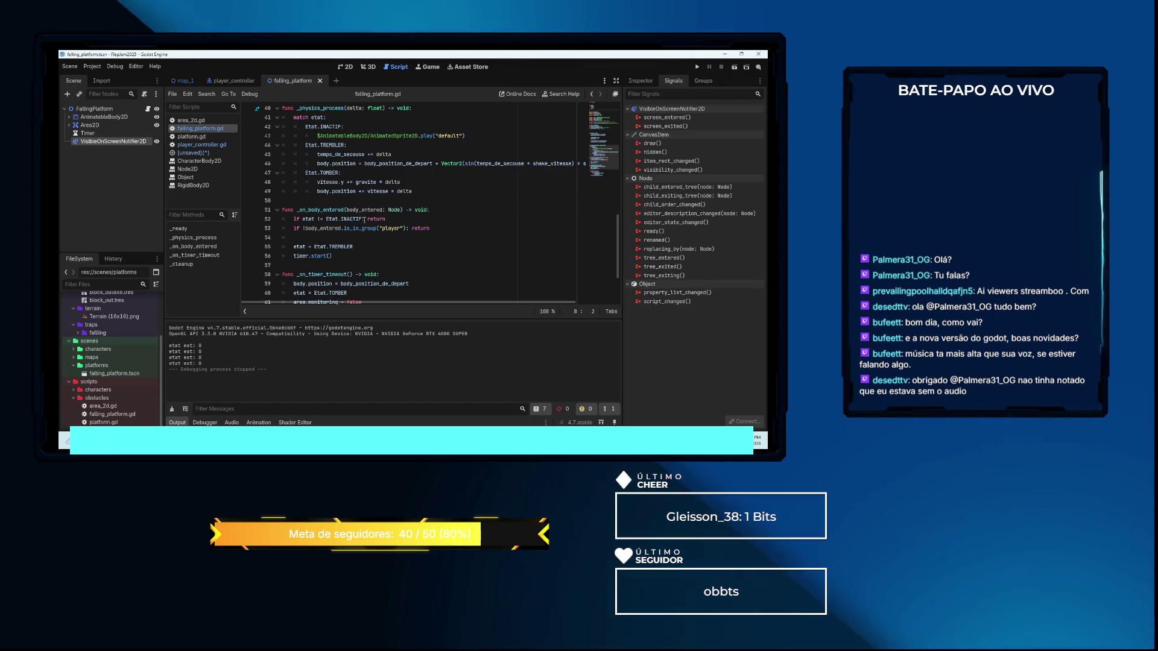
scroll(375, 245, "down", 2)
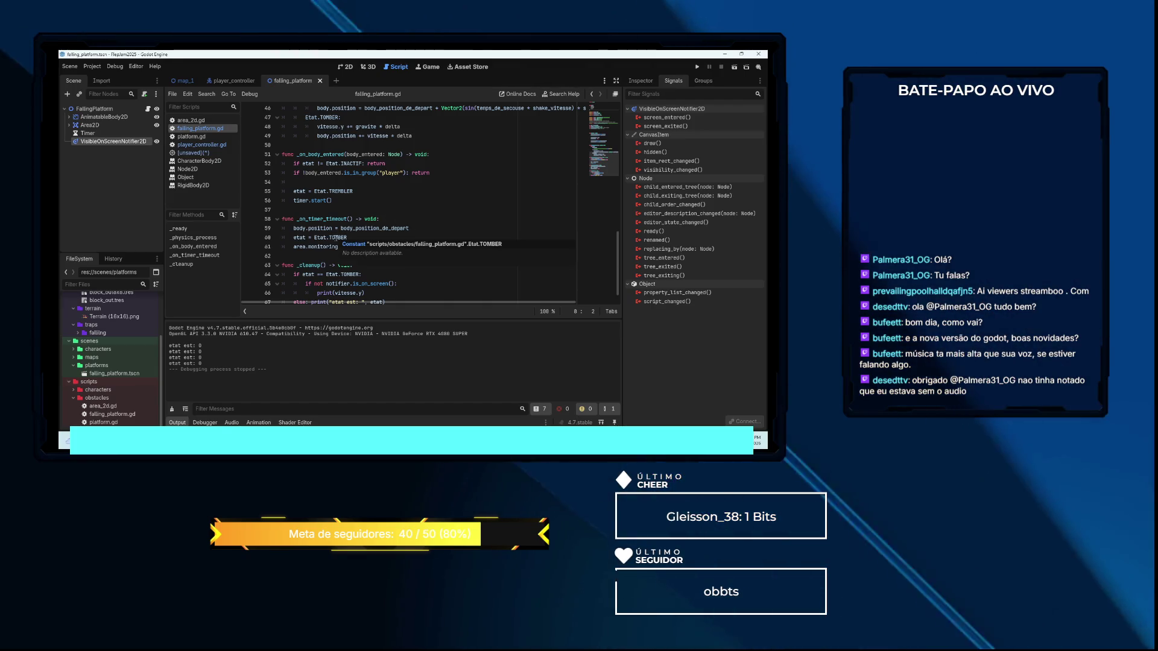
mouse_move(337, 239)
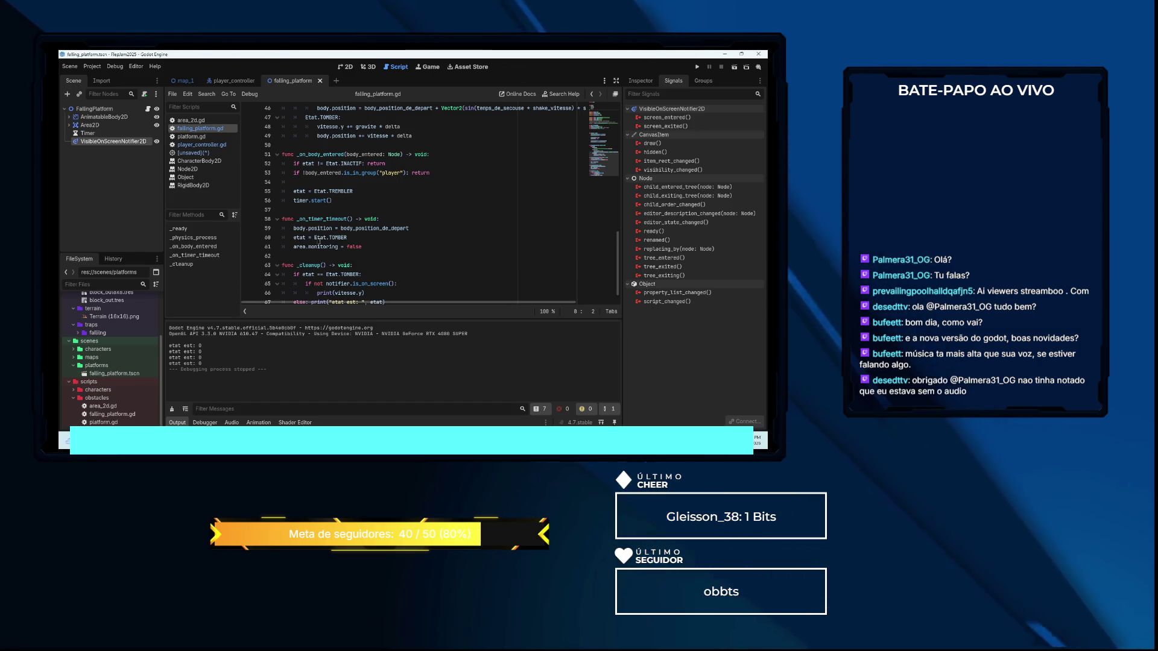
scroll(362, 238, "down", 1)
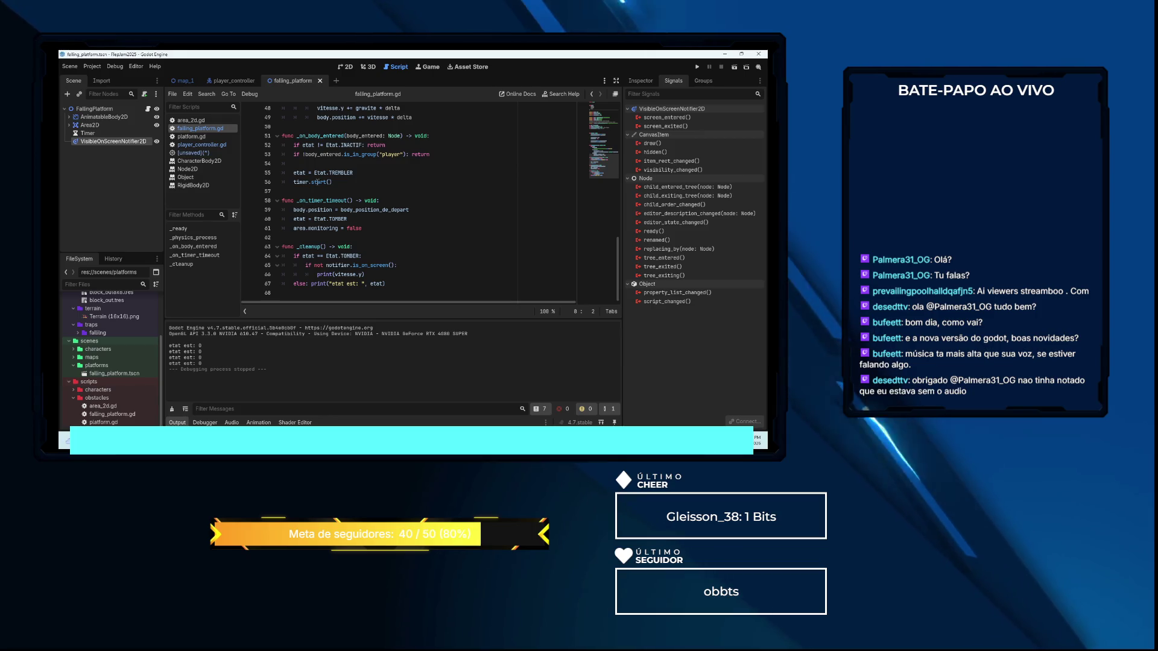
scroll(376, 206, "up", 4)
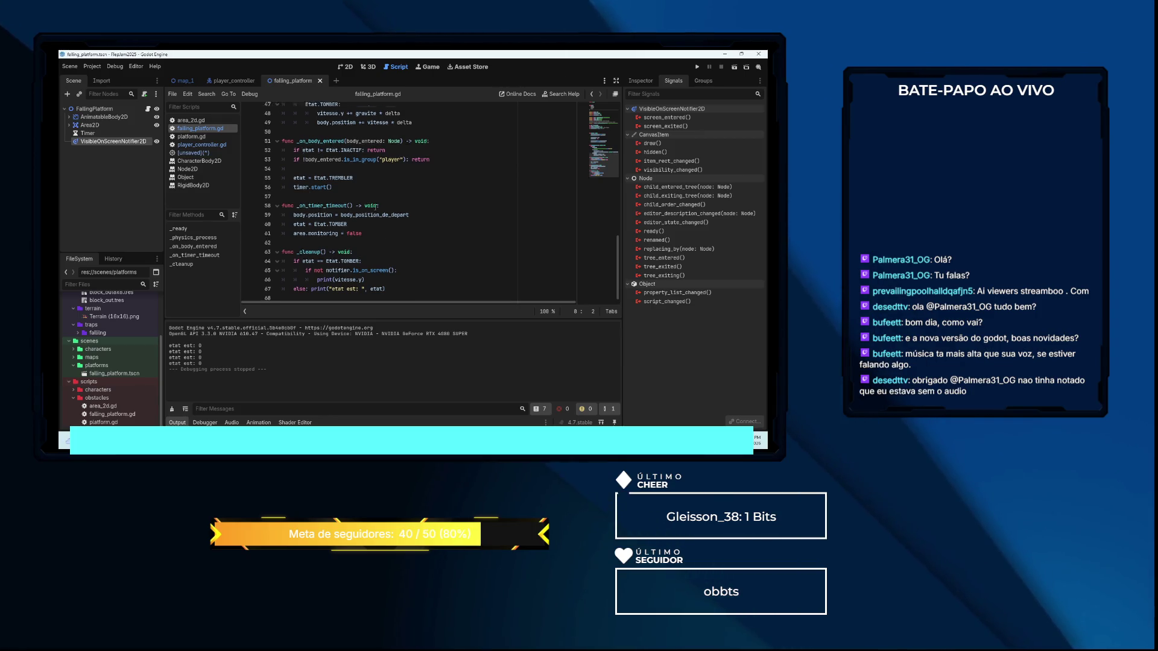
scroll(320, 199, "up", 2)
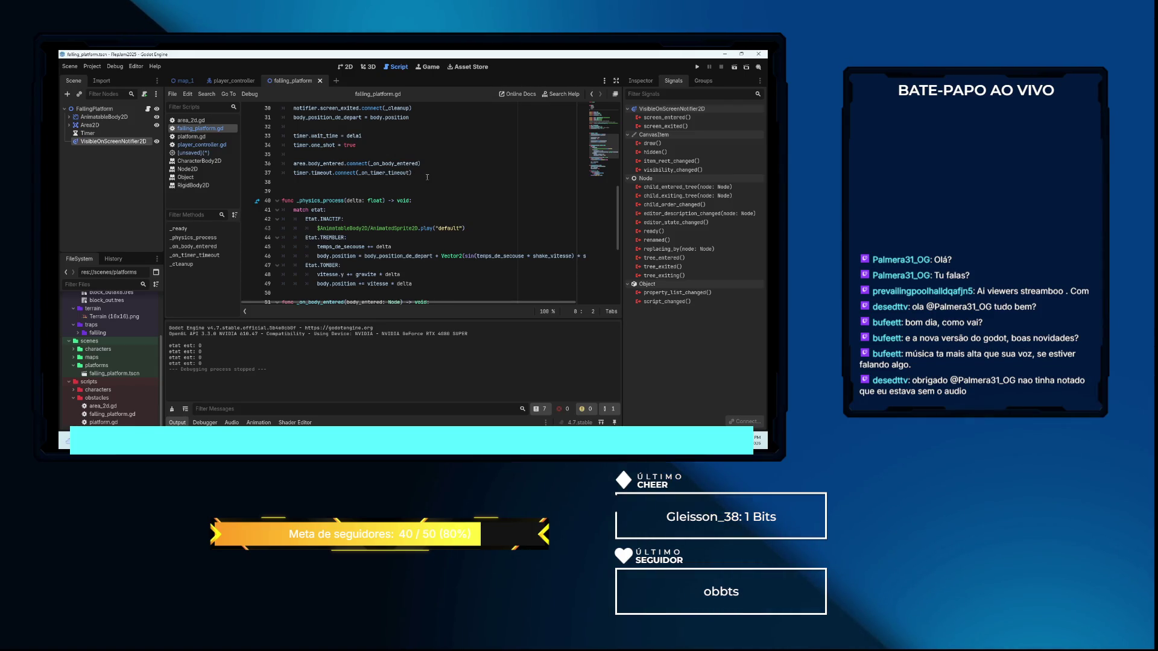
scroll(427, 175, "down", 4)
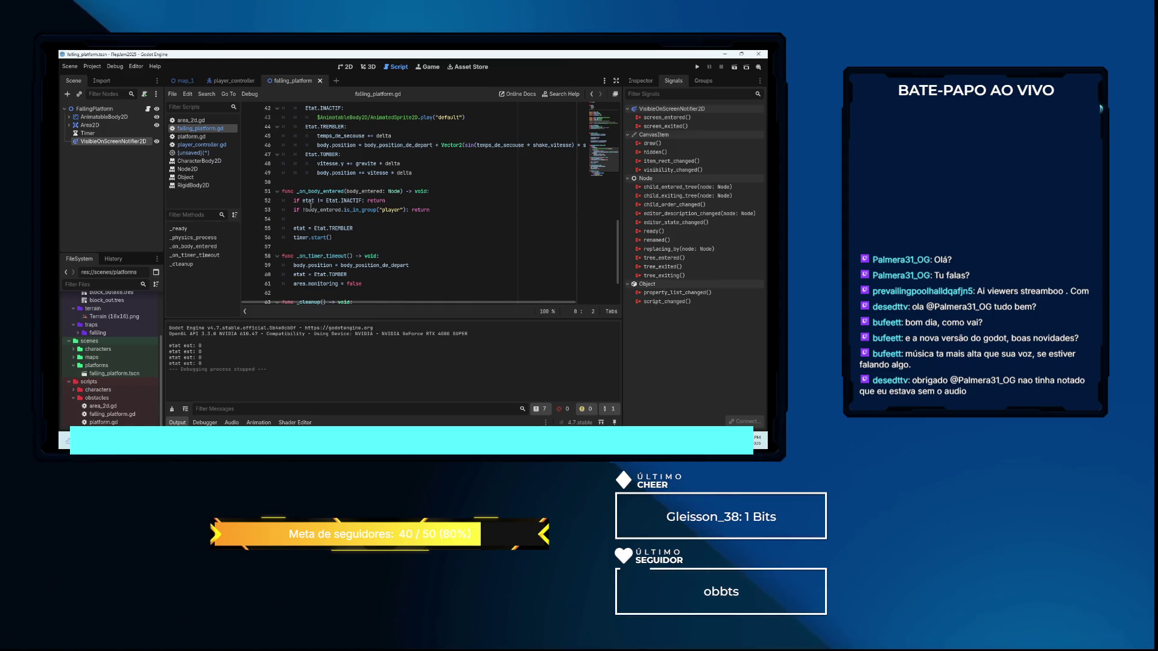
scroll(443, 213, "up", 2)
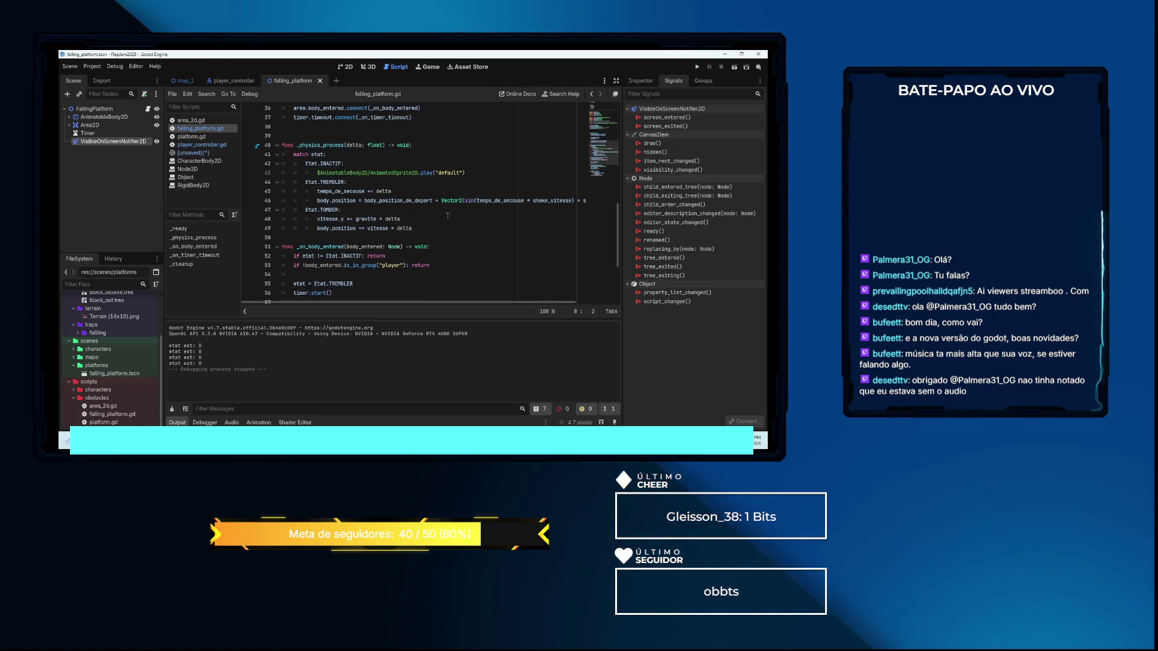
scroll(474, 227, "down", 1)
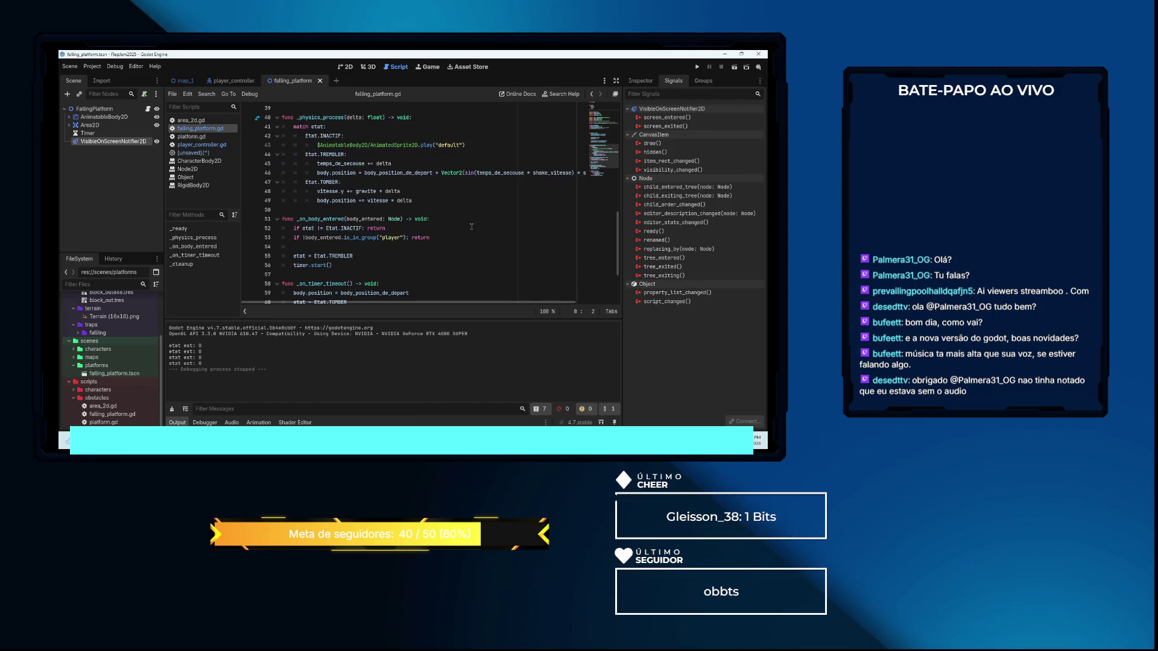
scroll(385, 261, "down", 3)
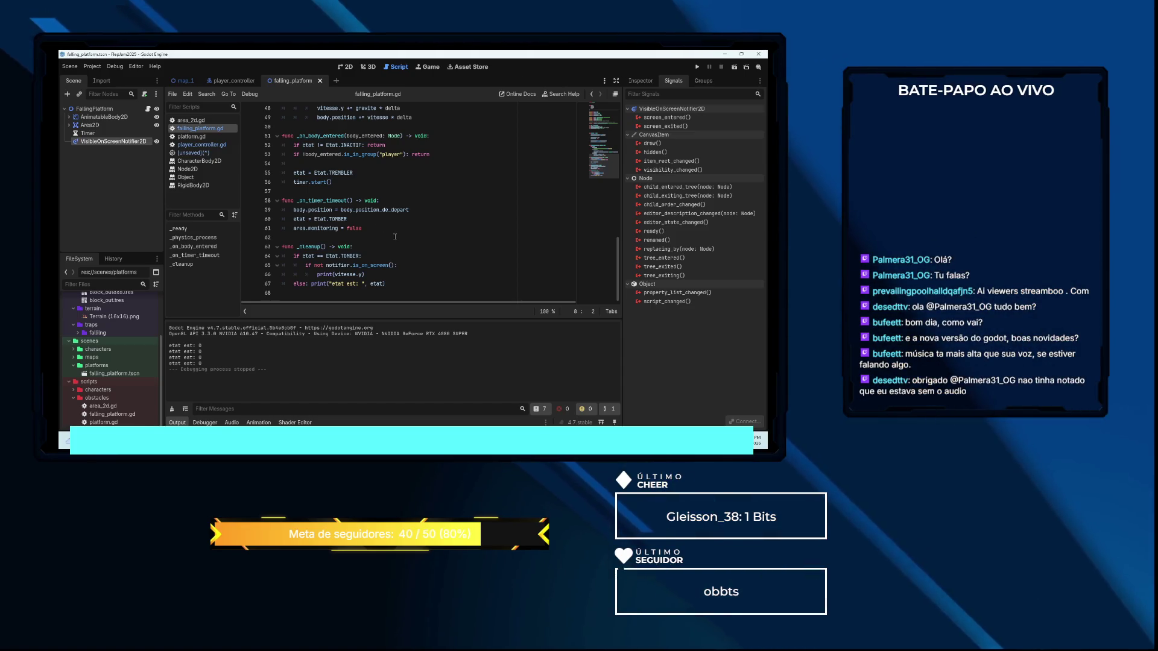
mouse_move(366, 265)
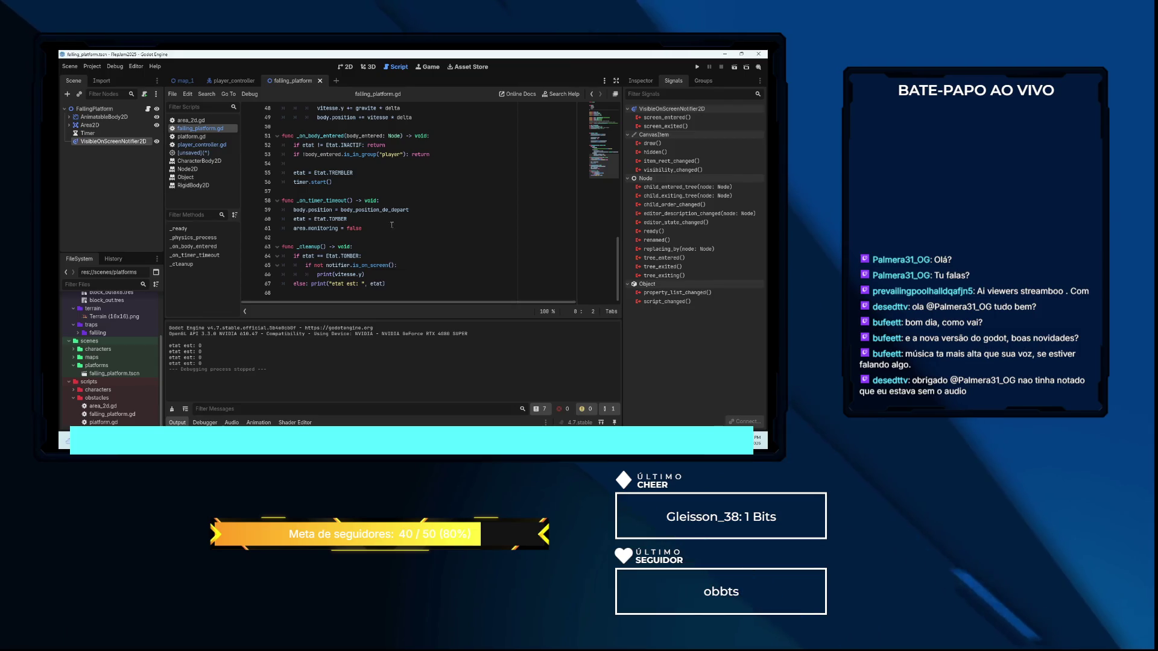
scroll(411, 238, "up", 1)
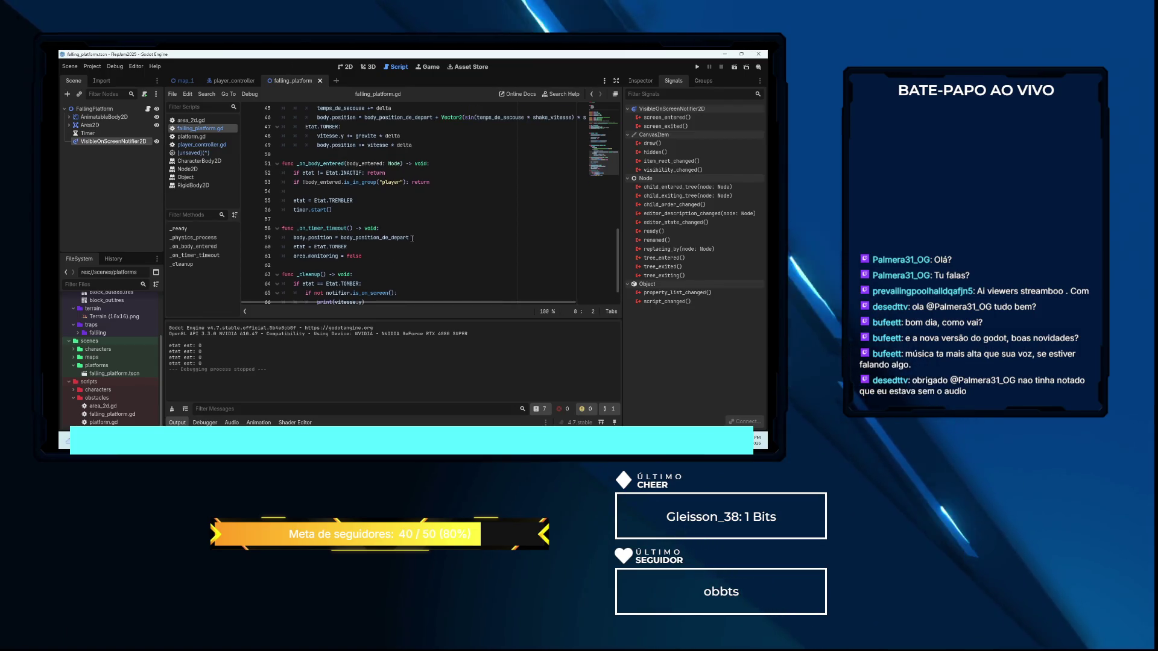
scroll(412, 238, "up", 5)
scroll(413, 239, "up", 3)
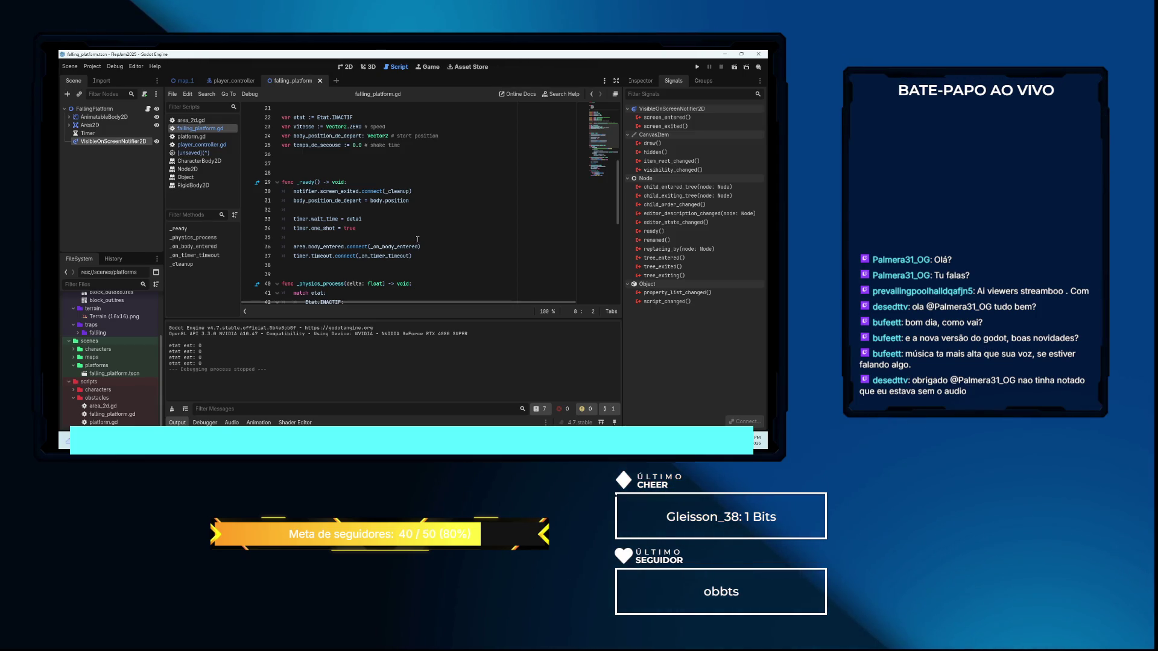
scroll(417, 239, "down", 9)
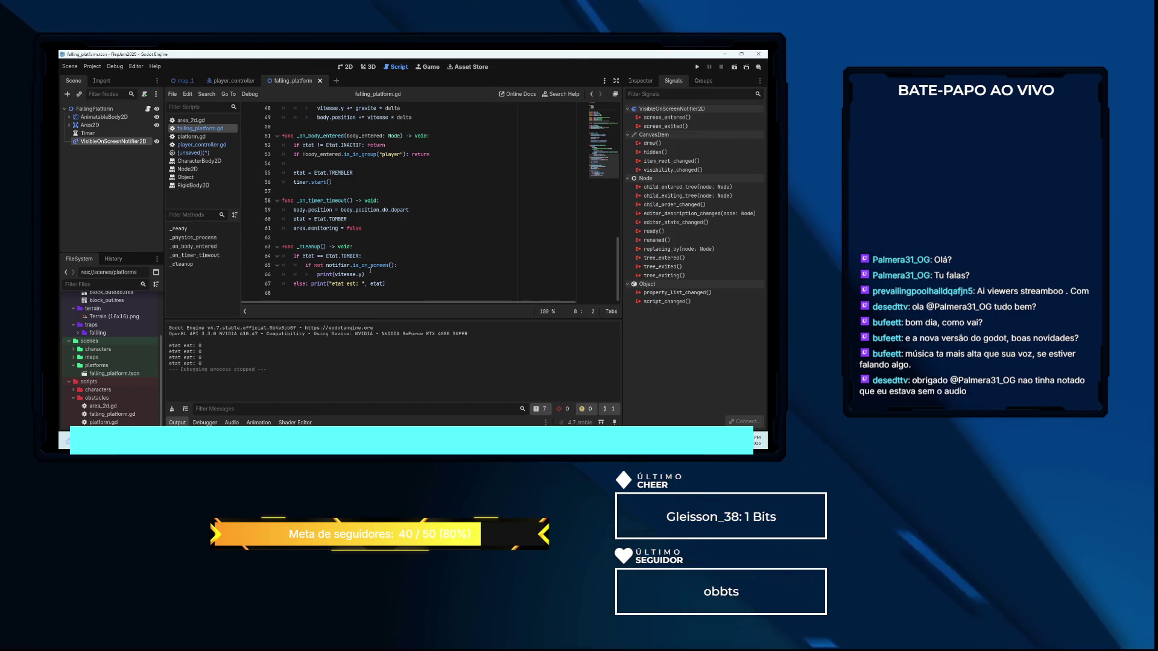
- Replace '_on_screen():' on line 65 with 'sc' after 'notifier.', browsing suggestions toward is_on_screen
left_click_drag(397, 265, 349, 265)
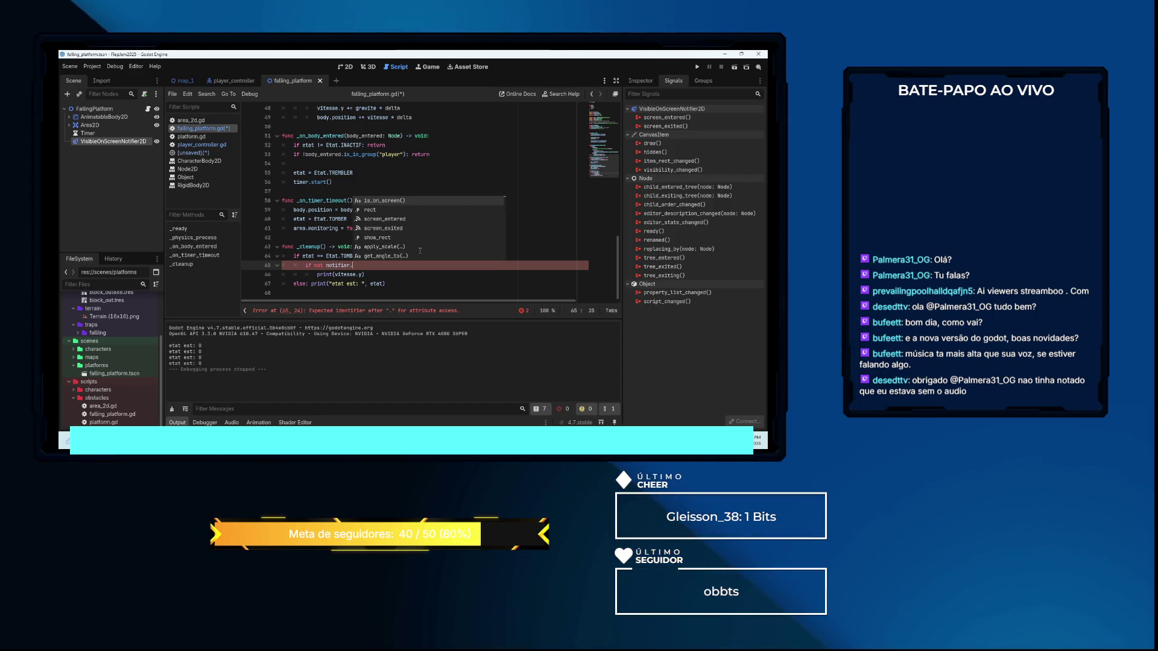
key("Down")
key("Down")
key("Down")
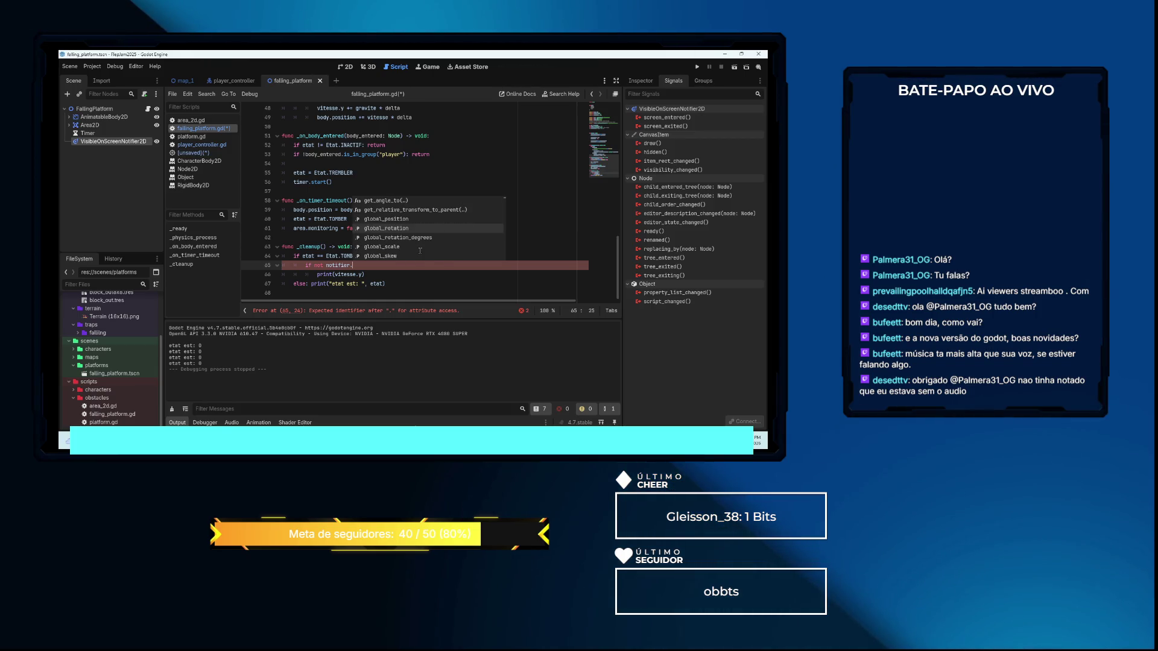
type("sc")
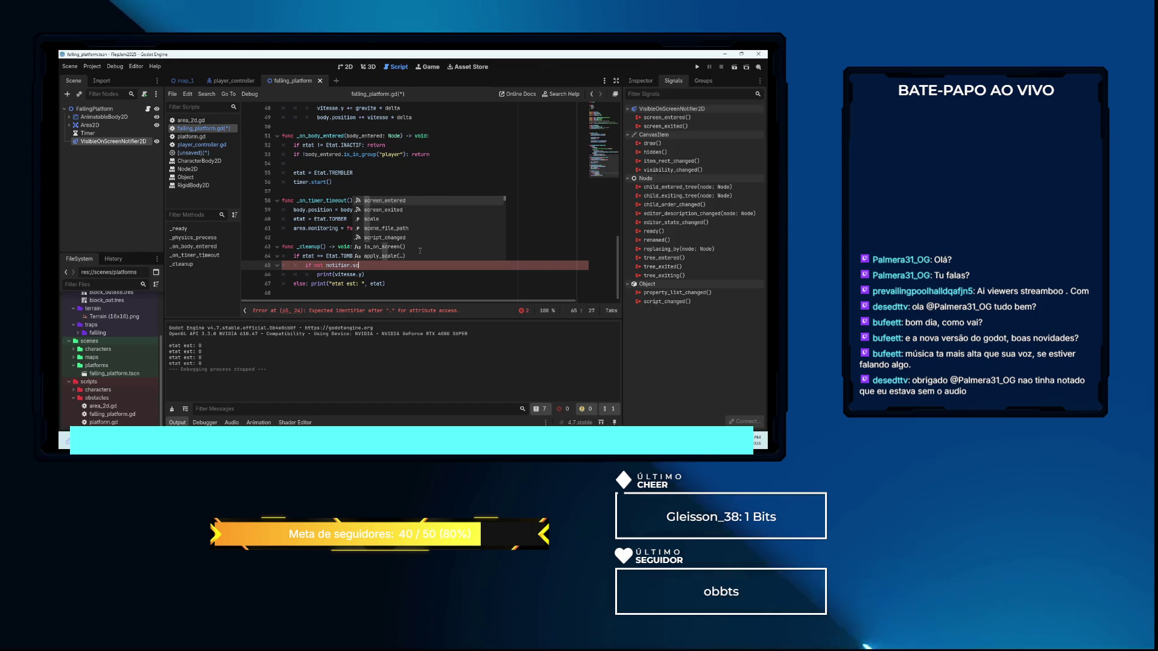
key("Down")
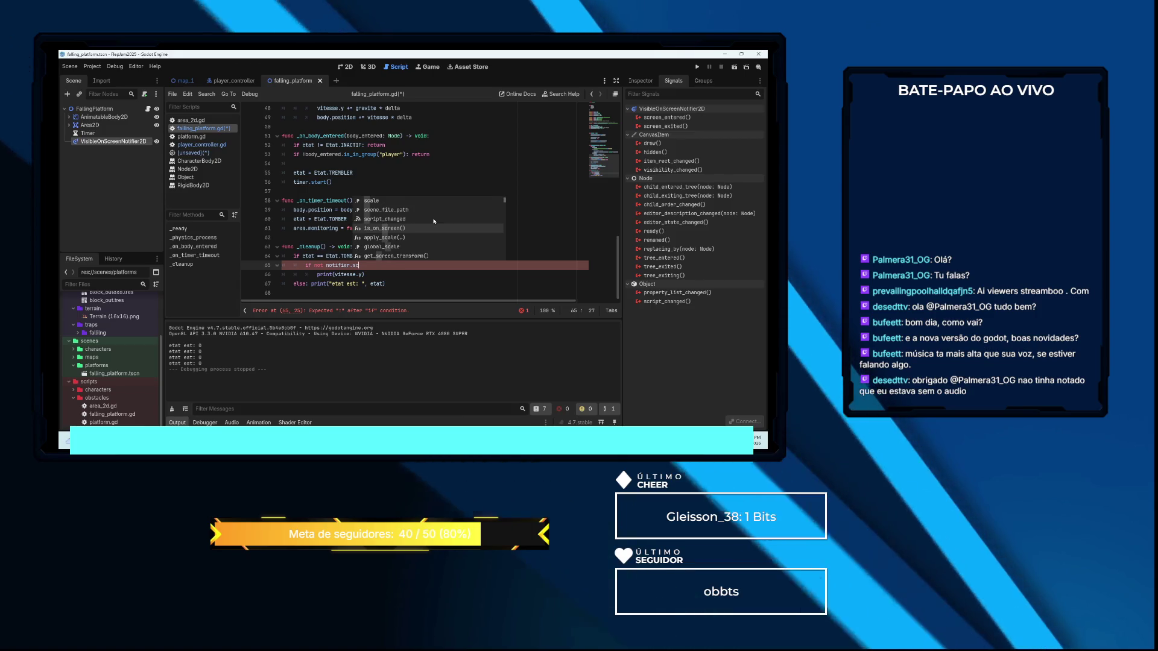
key("Down")
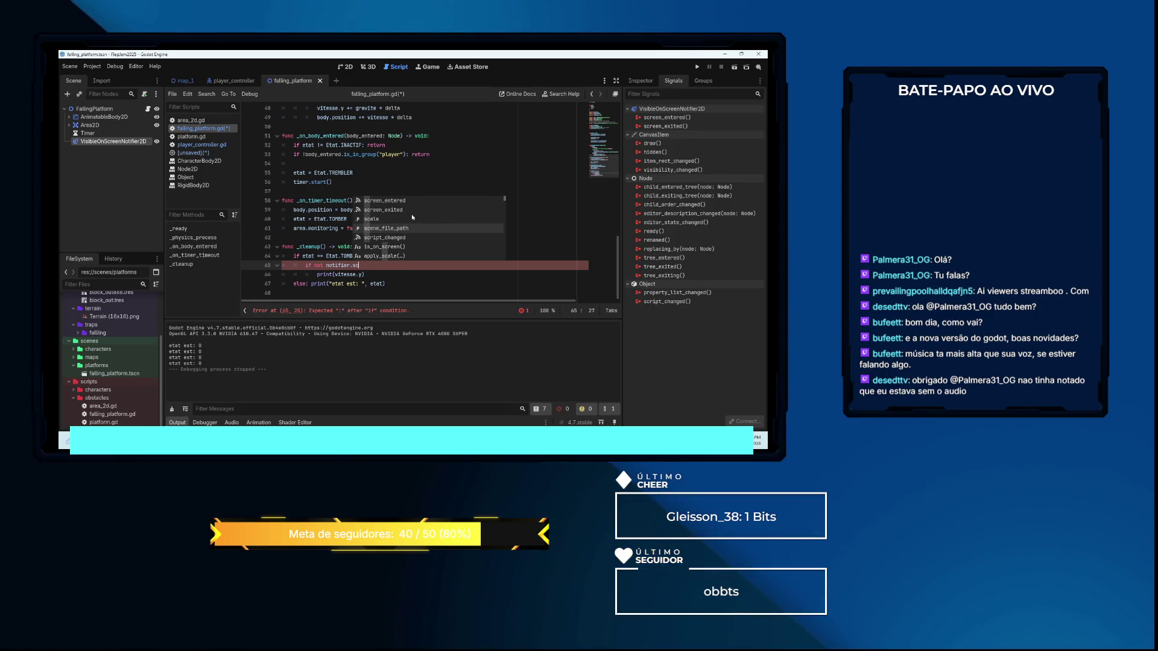